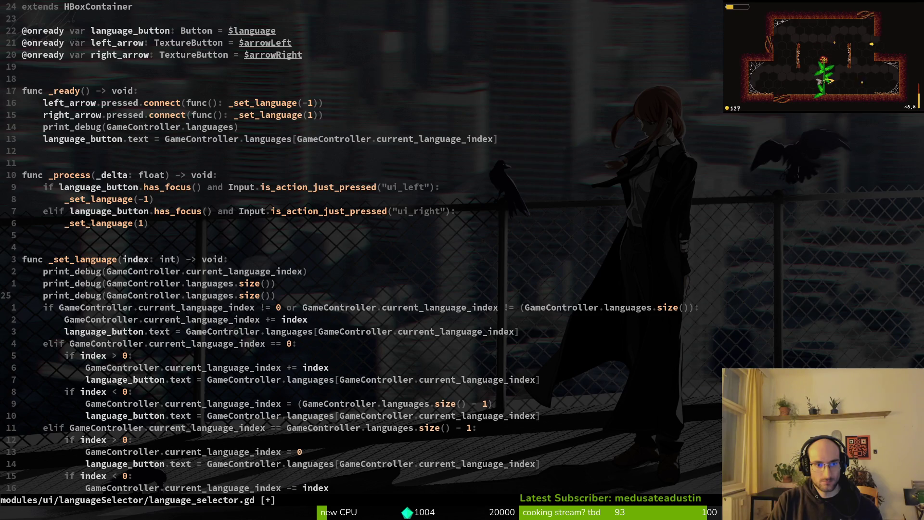
Delete the duplicated print_debug(GameController.languages.size()) line from _set_language
key(u)
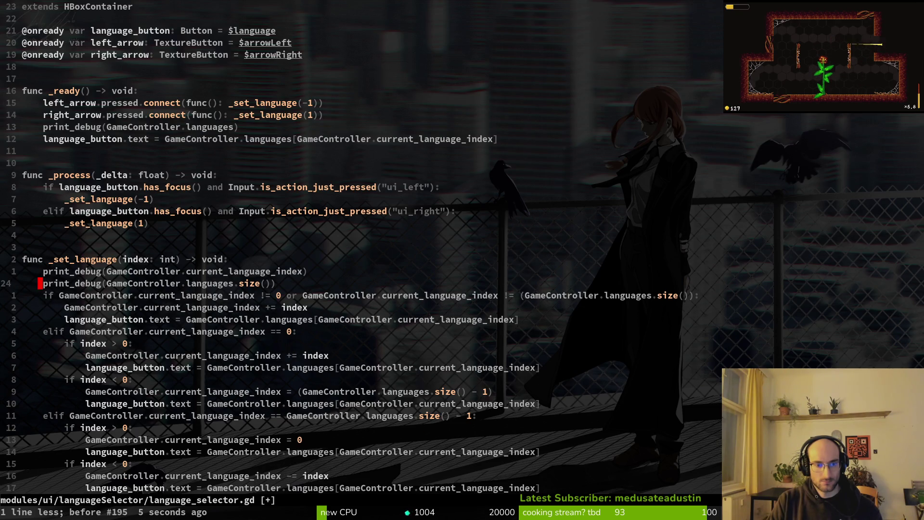
key(alt+Tab)
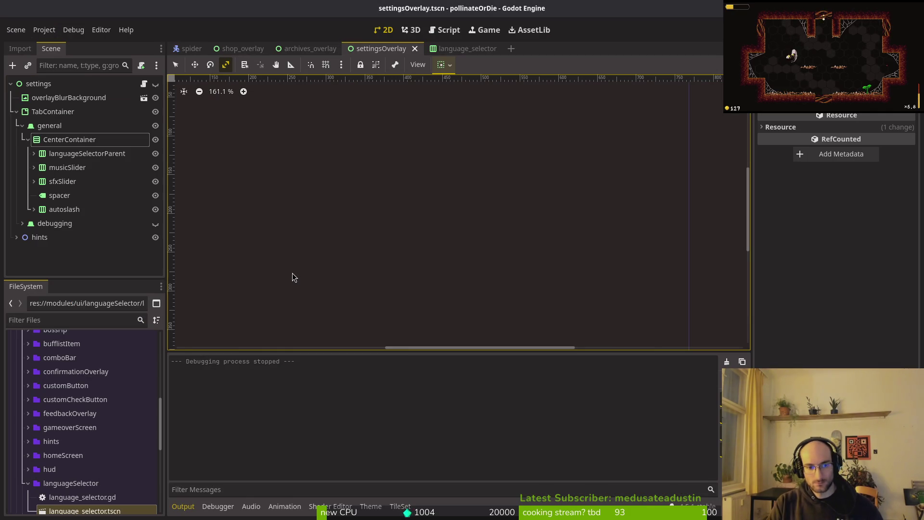
Run the game, pause it and open its settings panel
key(F5)
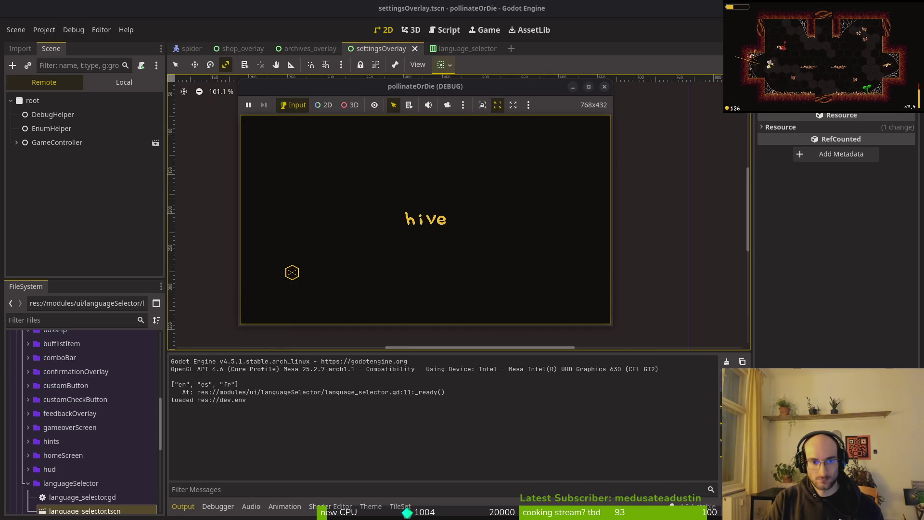
key(Escape)
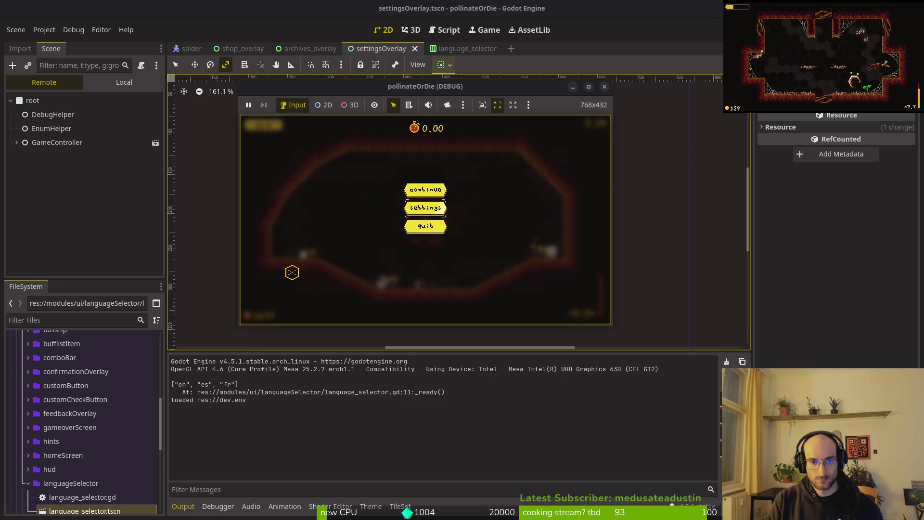
key(Return)
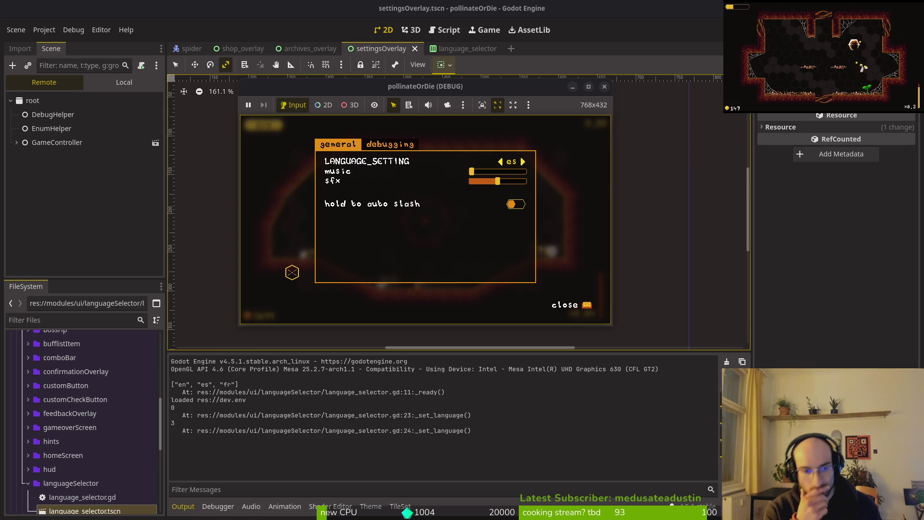
Cycle the game's language setting through en, es and fr, ending back on es
key(Left)
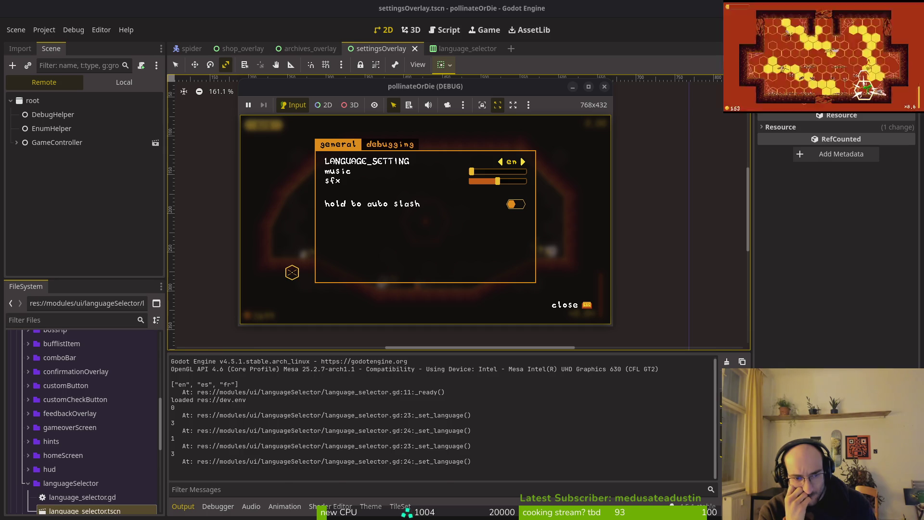
key(Right)
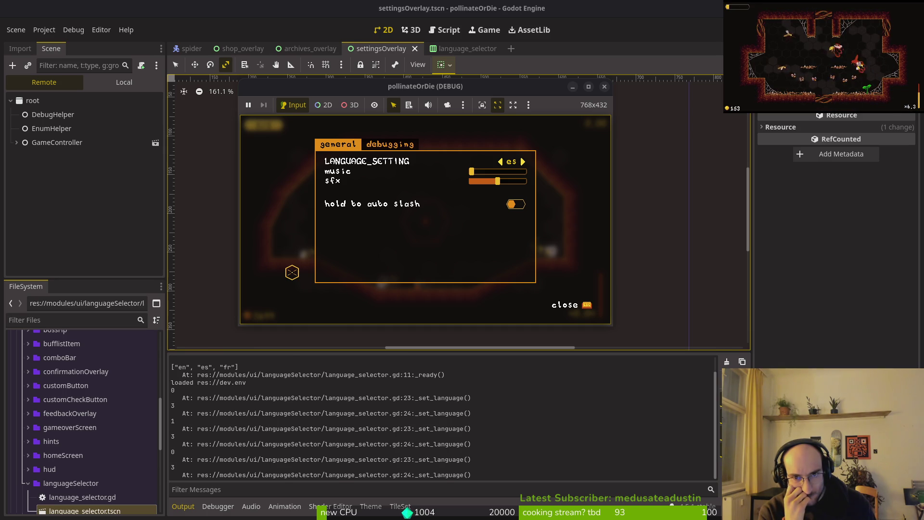
key(Right)
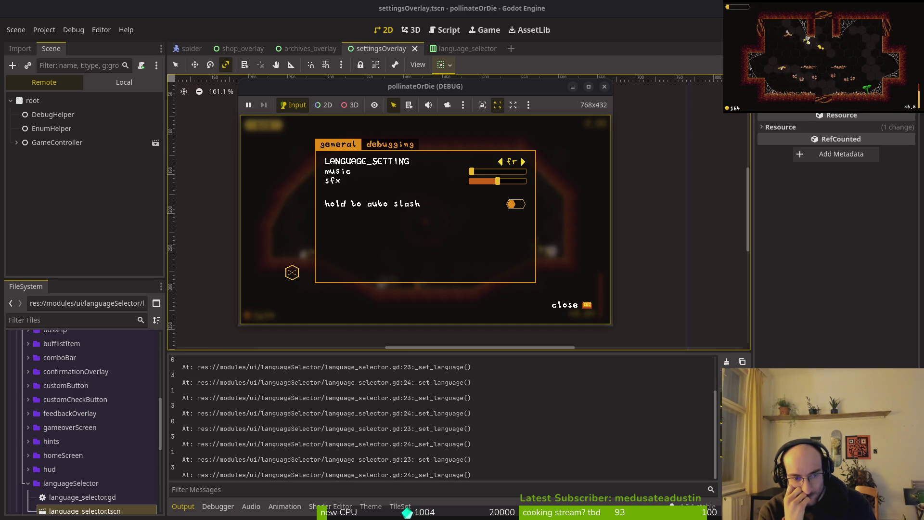
key(Left)
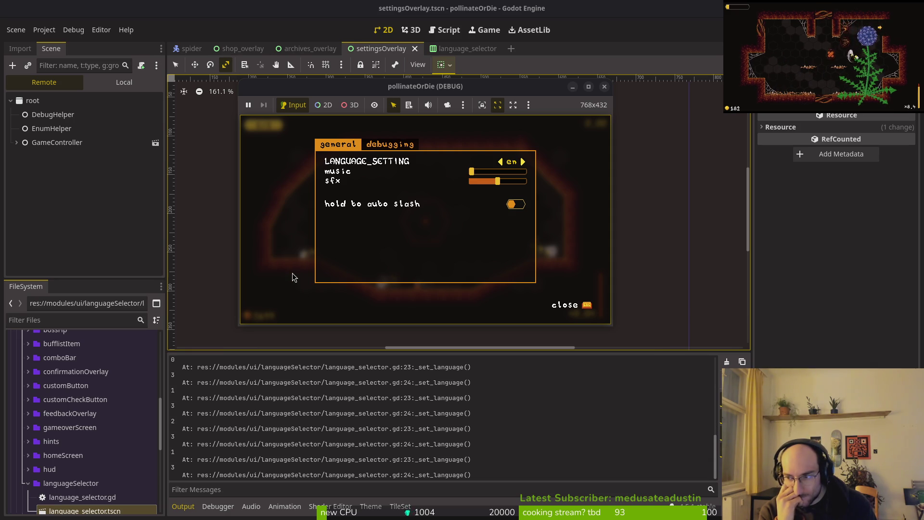
key(alt+Tab)
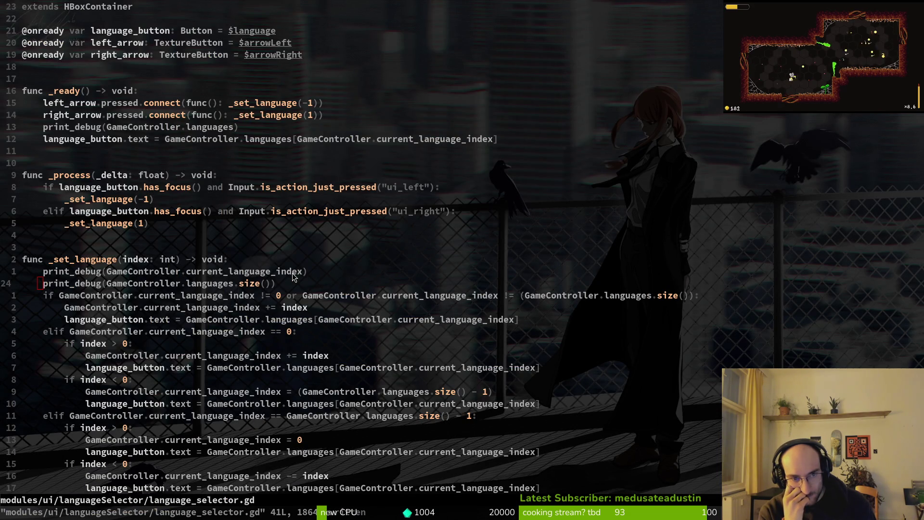
Go back to the running Godot debug game, its language reading es
key(alt+Tab)
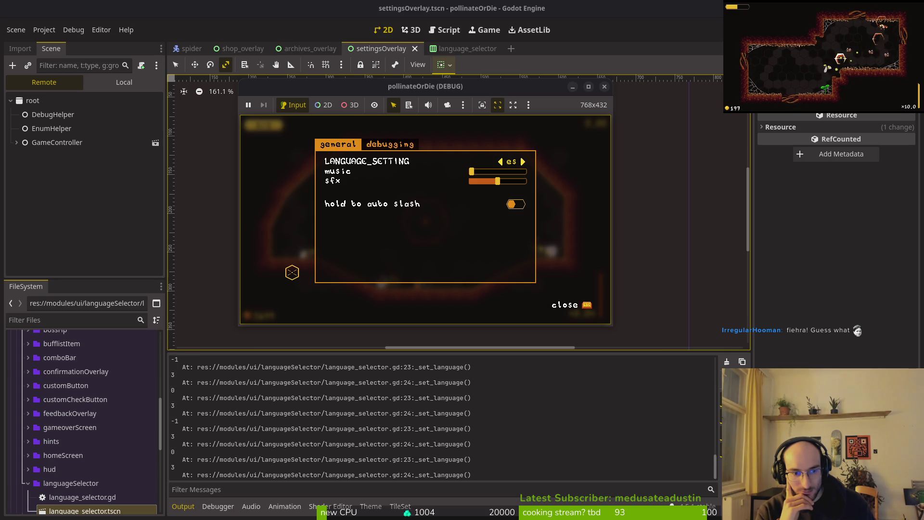
Cycle the language into the index 3 error, stop the run, relaunch and reopen Settings
key(Right)
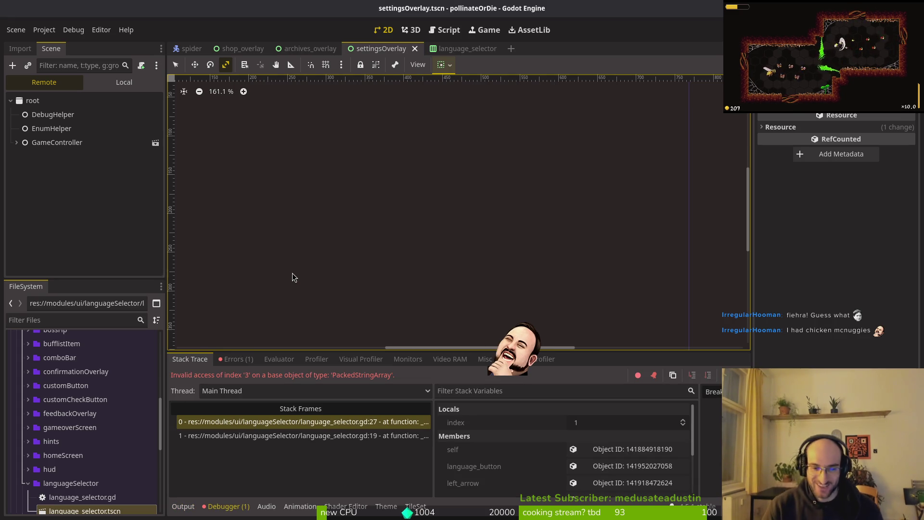
key(F8)
key(F5)
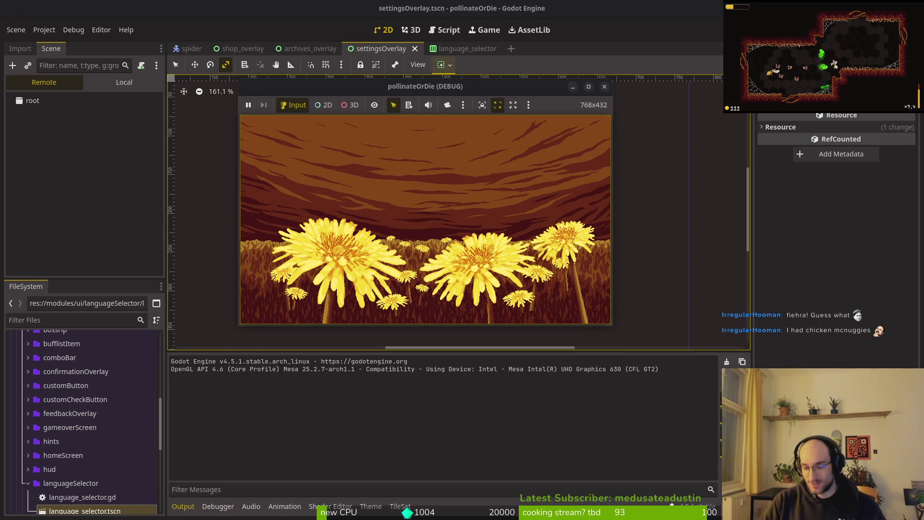
key(Down)
key(Return)
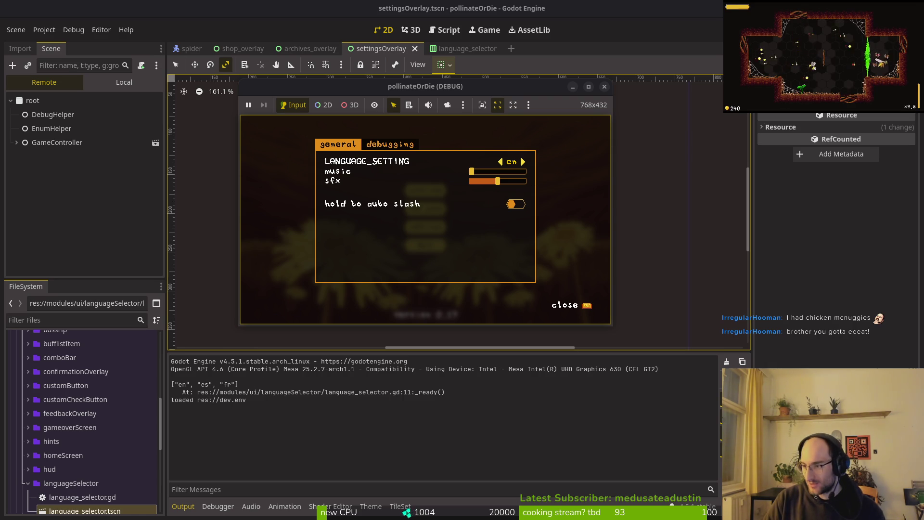
key(super+2)
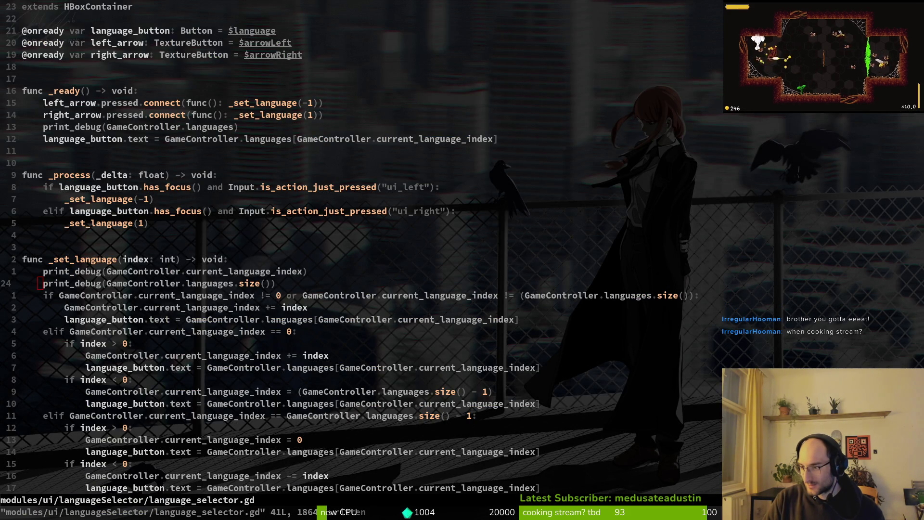
Scroll through the PackedStringArray Methods table and descriptions in the Godot docs
key(super+minus)
scroll(430, 213, down, 5)
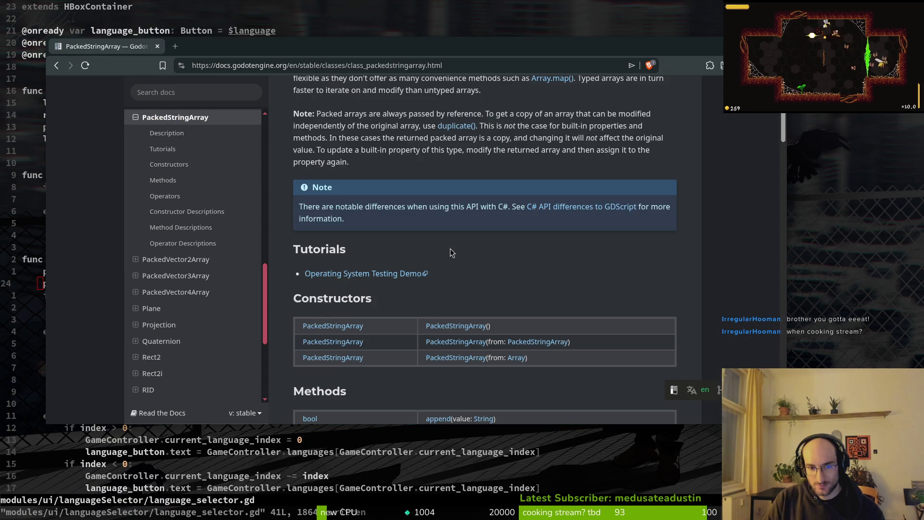
scroll(491, 160, up, 3)
scroll(532, 328, down, 20)
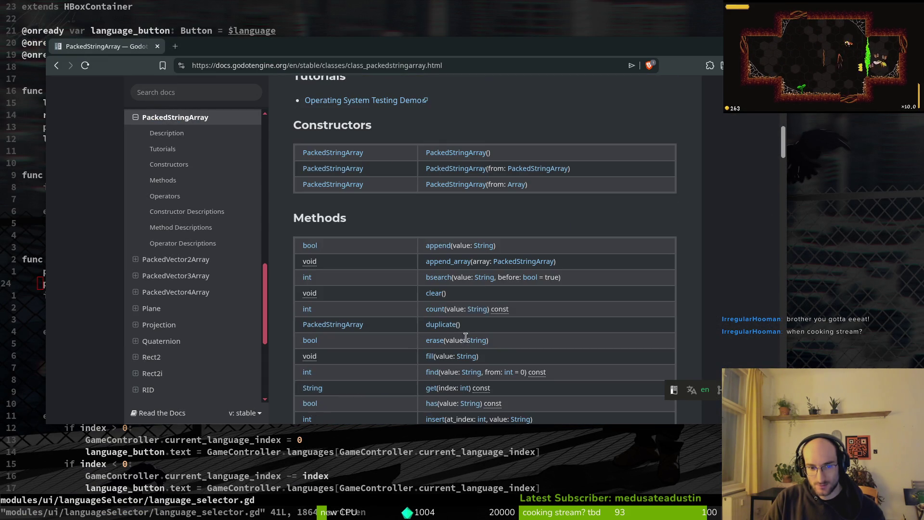
scroll(461, 217, up, 15)
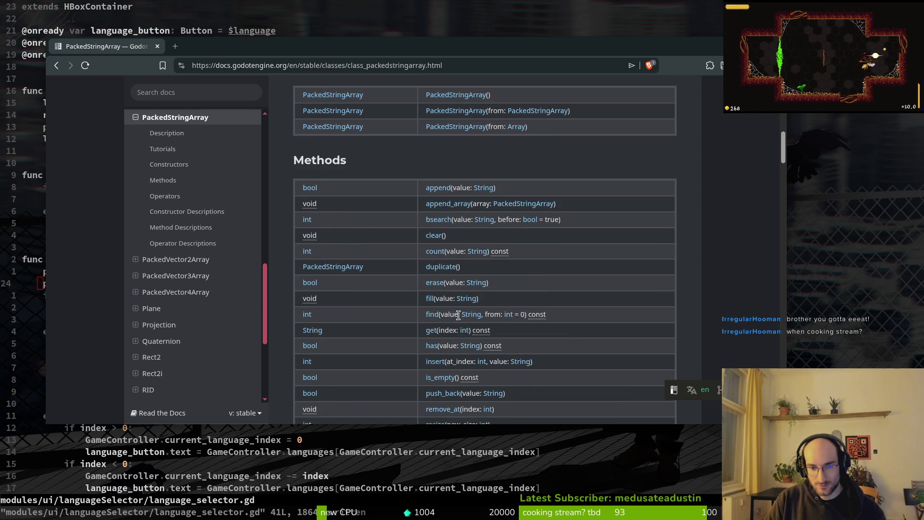
scroll(538, 317, down, 3)
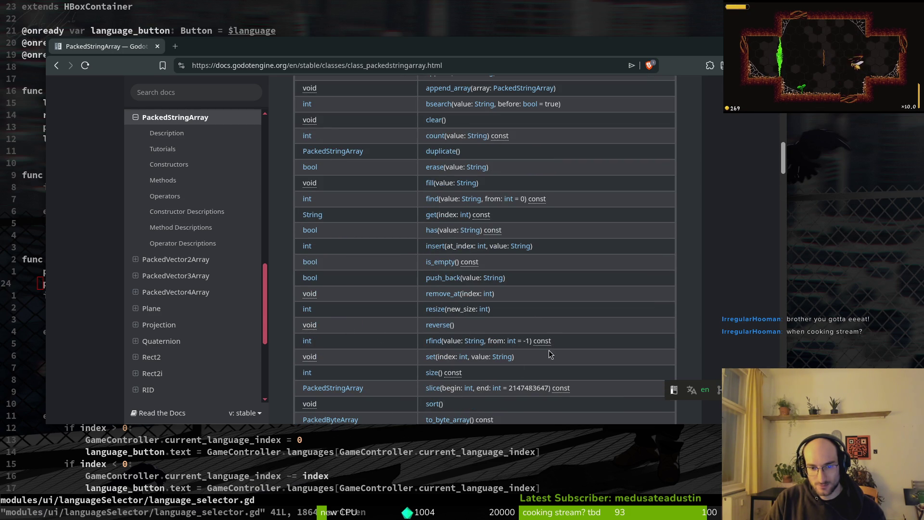
scroll(518, 339, down, 5)
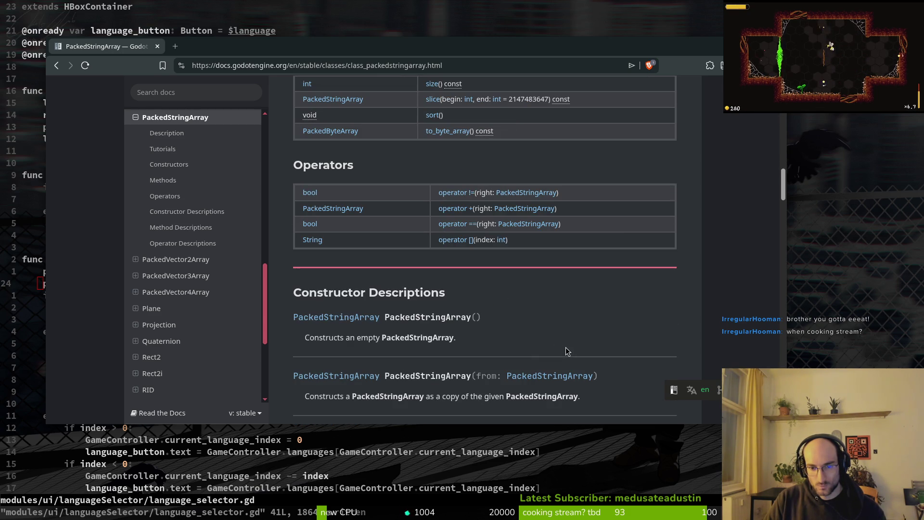
scroll(436, 287, down, 5)
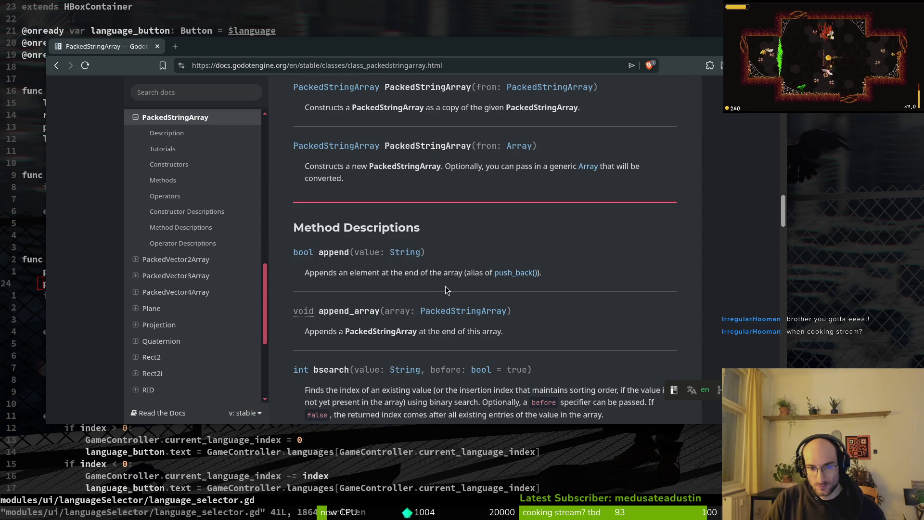
scroll(446, 289, down, 8)
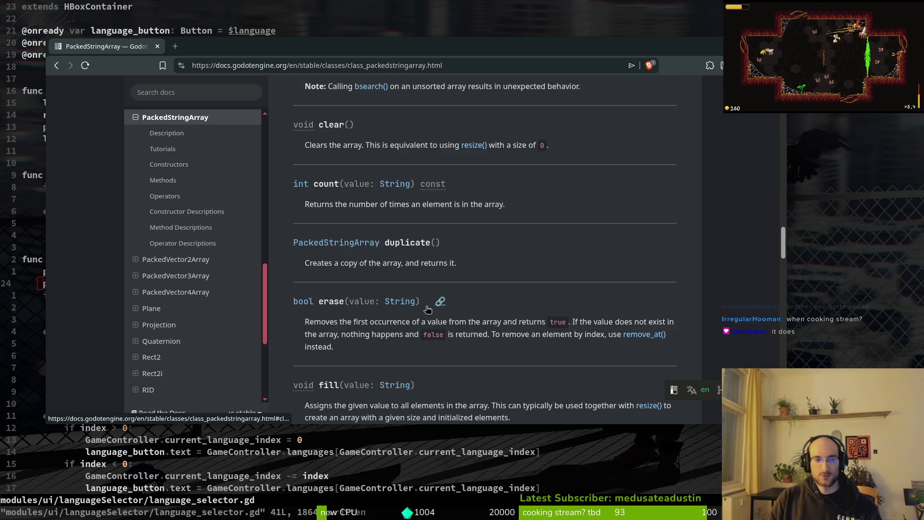
scroll(433, 303, up, 10)
click(281, 23)
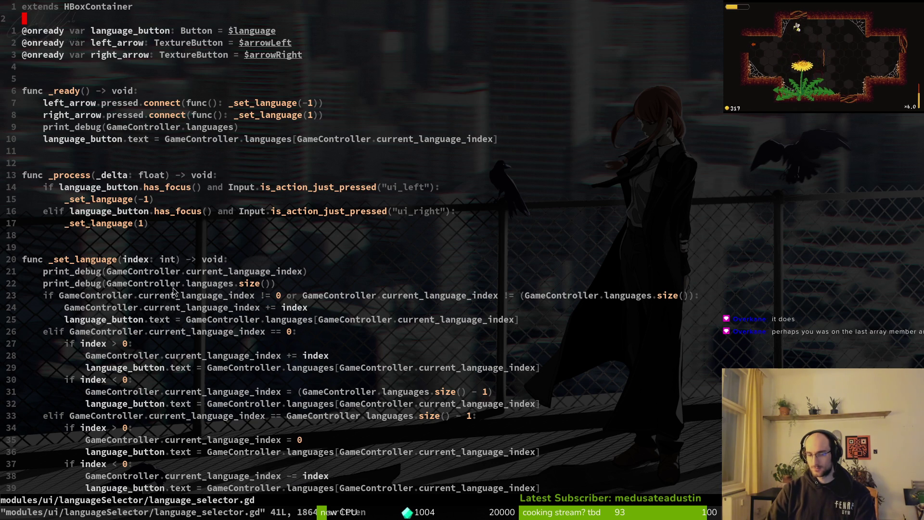
Inspect the elif branch and the first if condition on line 25
scroll(345, 246, down, 1)
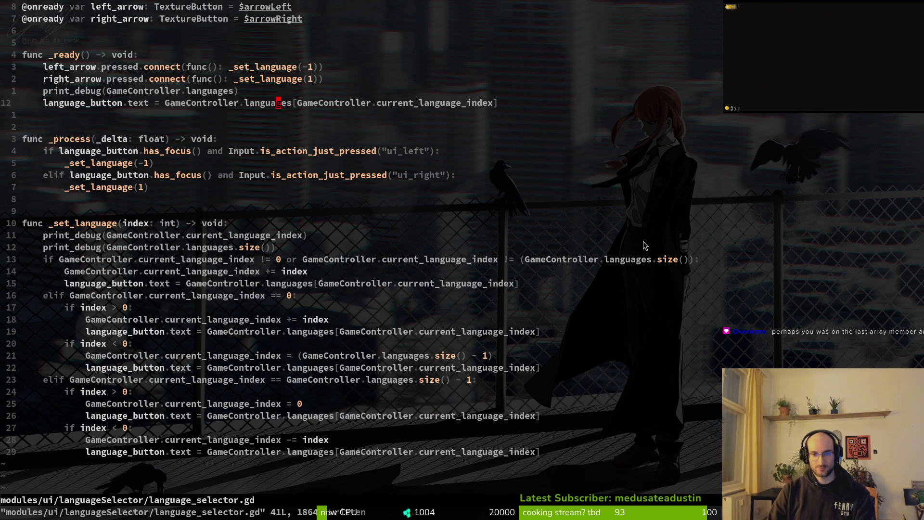
click(168, 271)
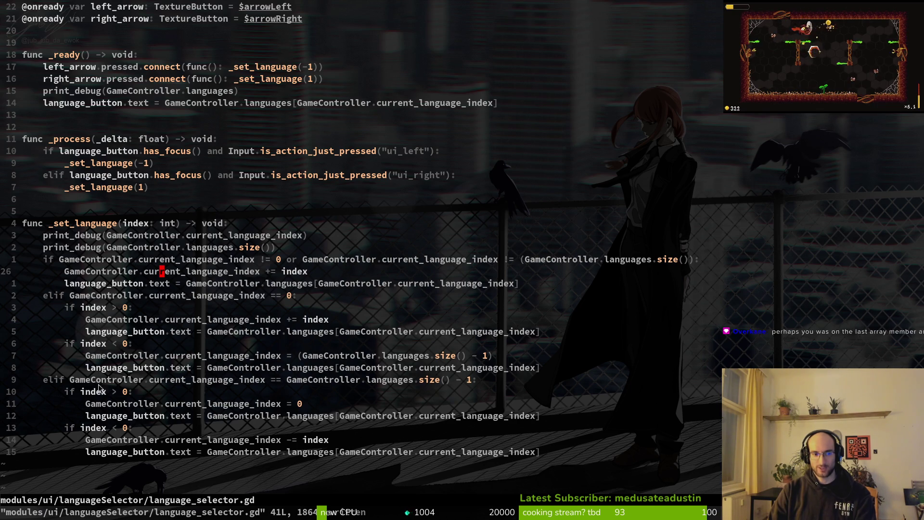
mouse_move(48, 381)
mouse_down()
mouse_move(407, 369)
mouse_move(133, 392)
mouse_up()
click(483, 384)
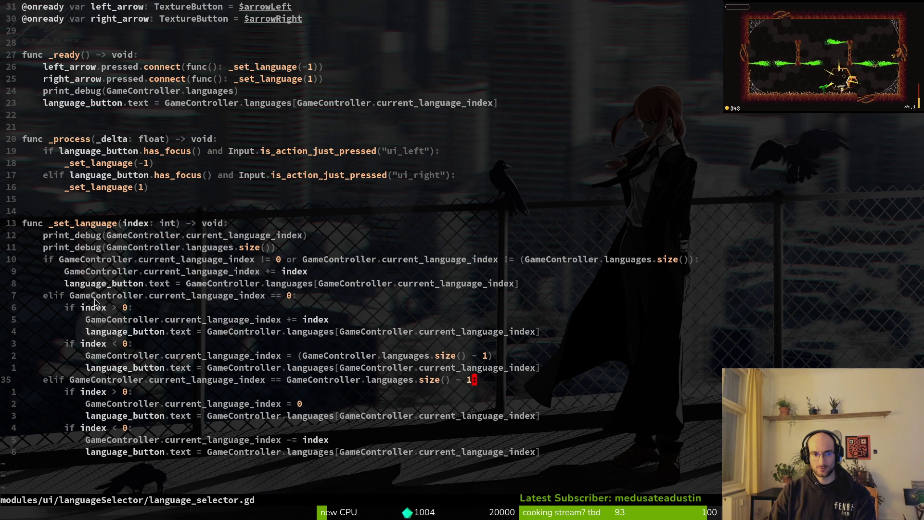
drag(60, 260, 558, 260)
key(Escape)
drag(285, 263, 606, 266)
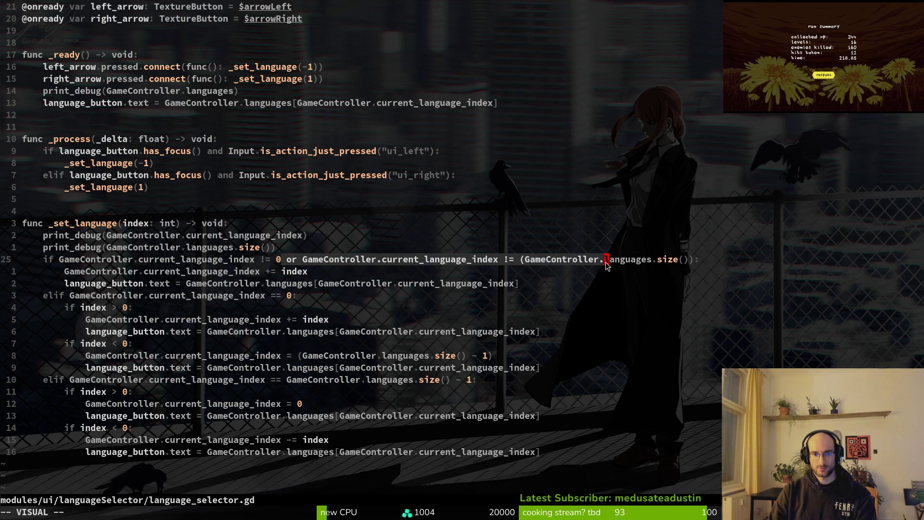
key(Escape)
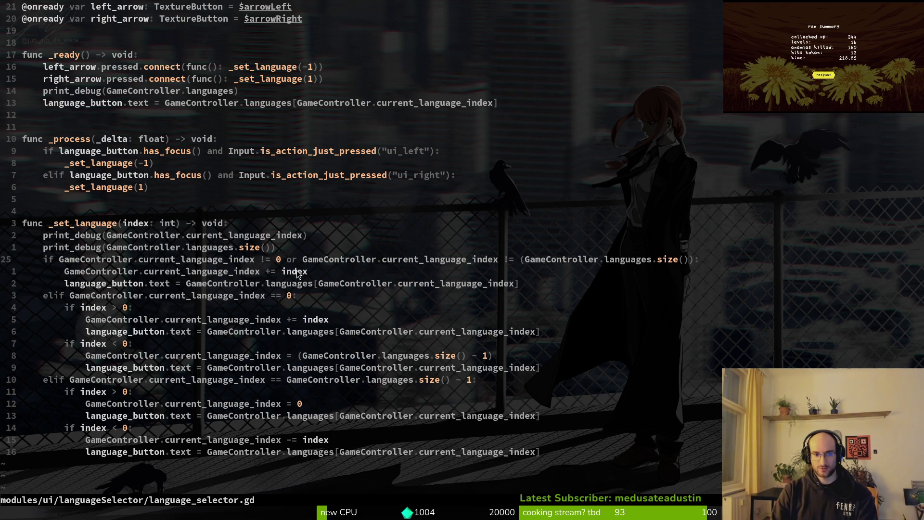
Replace 'or' with 'and' in the line 25 condition and save language_selector.gd
text(cwand)
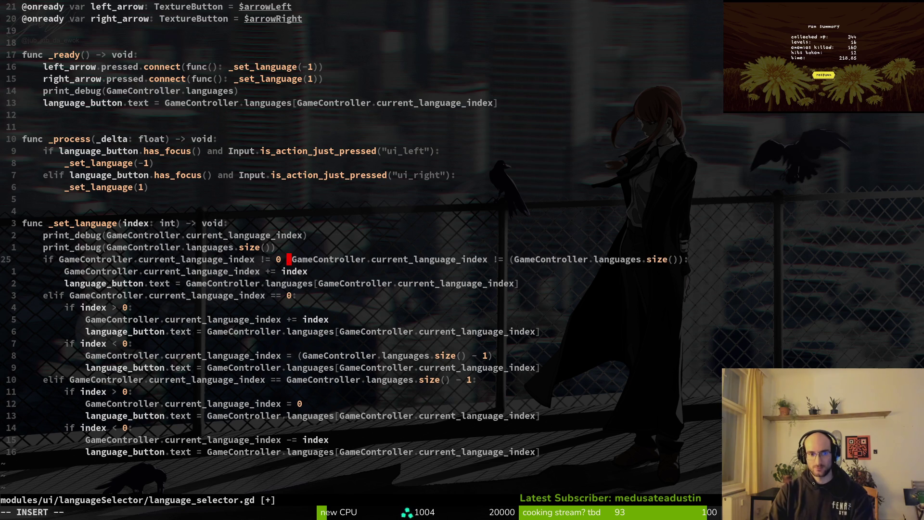
key(Escape)
text(:w)
key(Return)
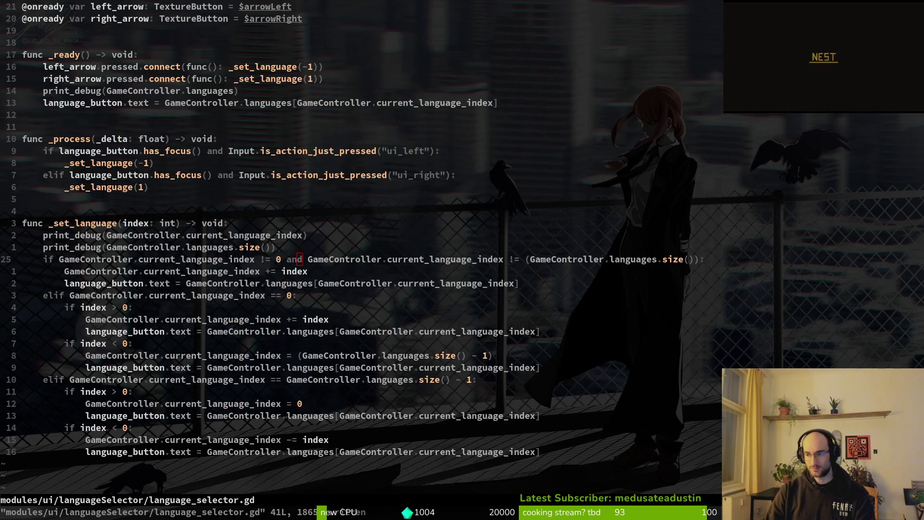
key(super+2)
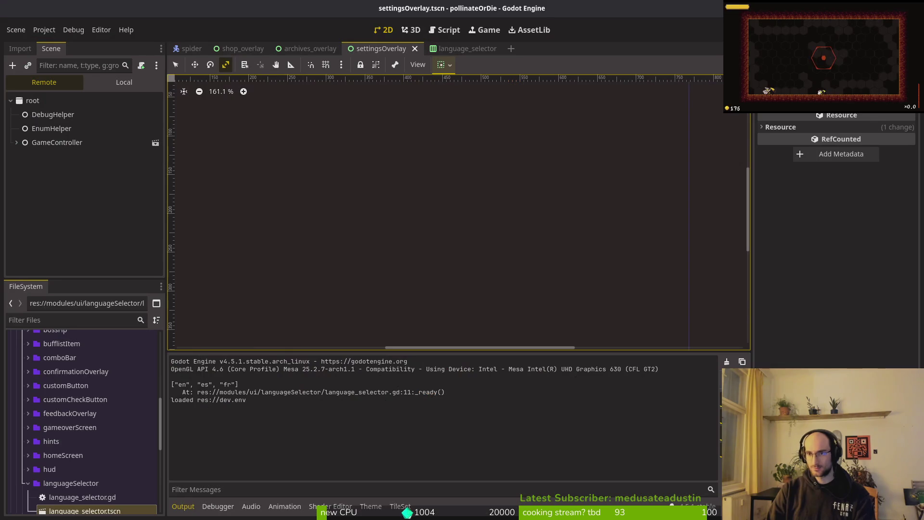
Relaunch the game and change the language from the pause menu's settings
key(F5)
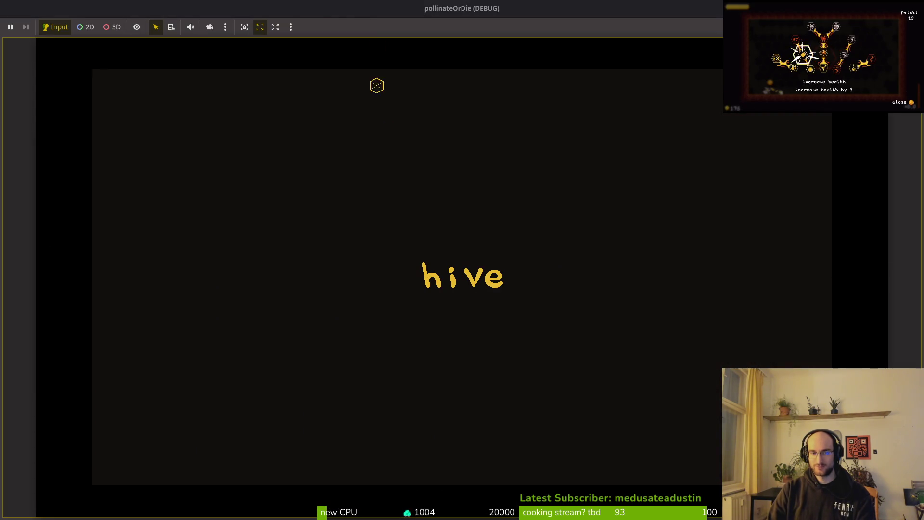
double_click(320, 9)
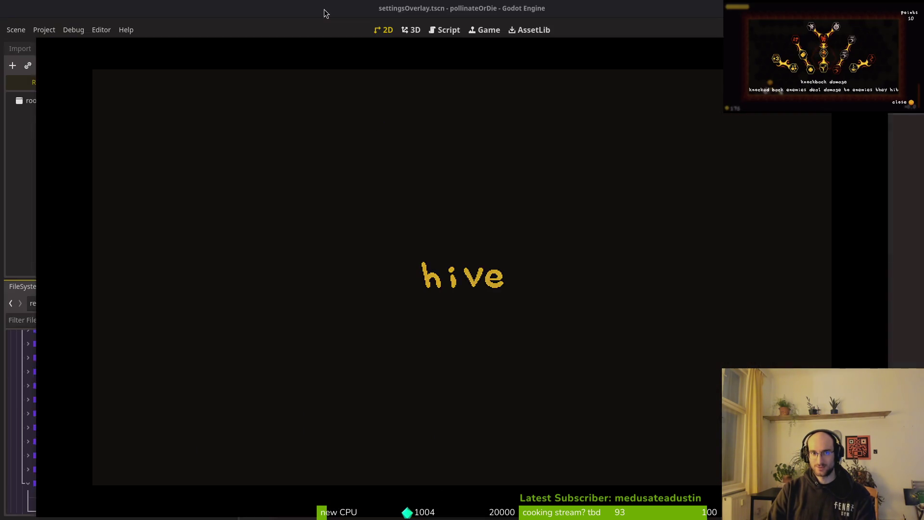
key(Escape)
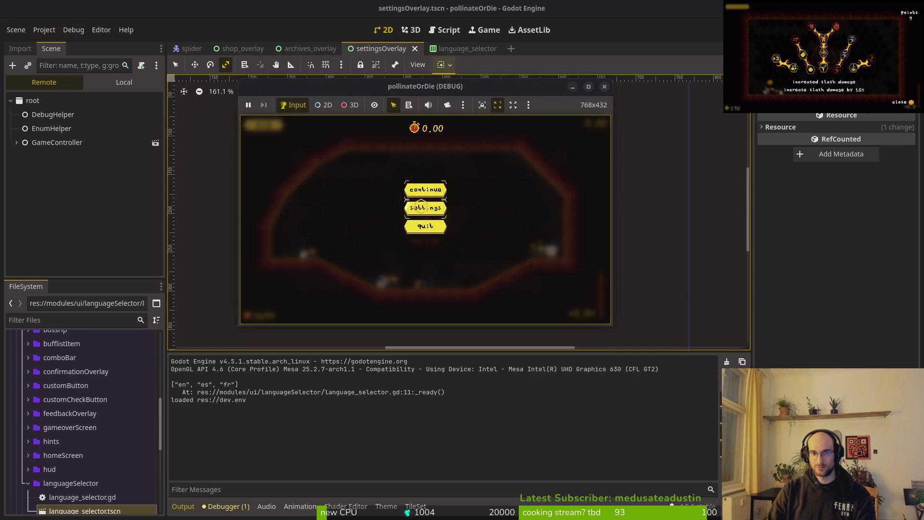
click(433, 211)
key(Right)
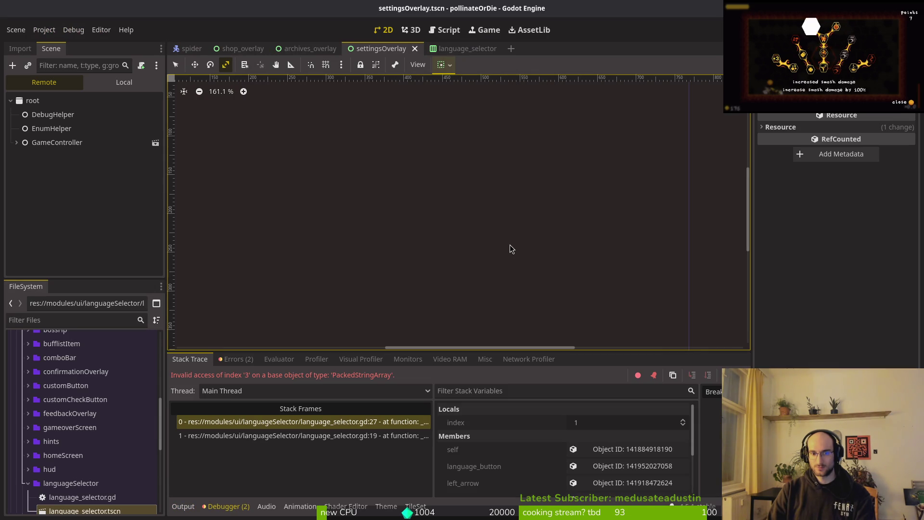
Review the index '3' PackedStringArray error in the Errors list, then relaunch the game
click(235, 359)
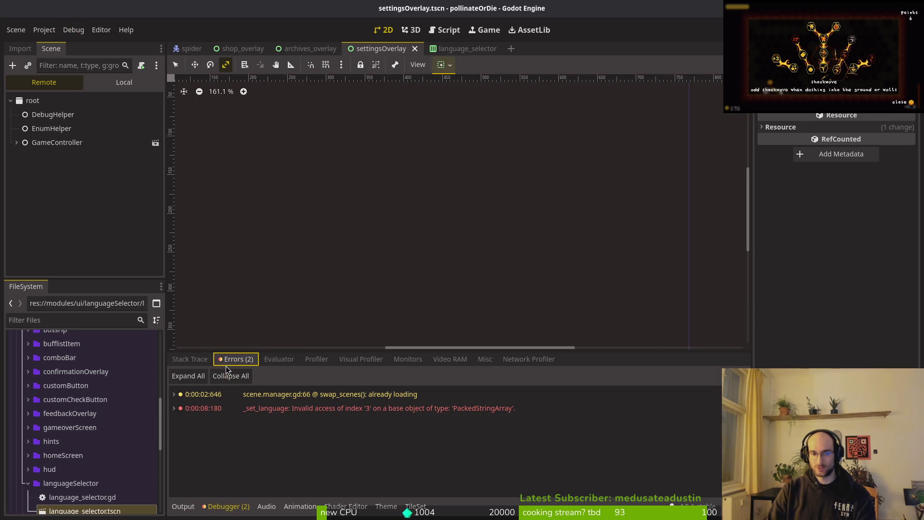
mouse_move(356, 419)
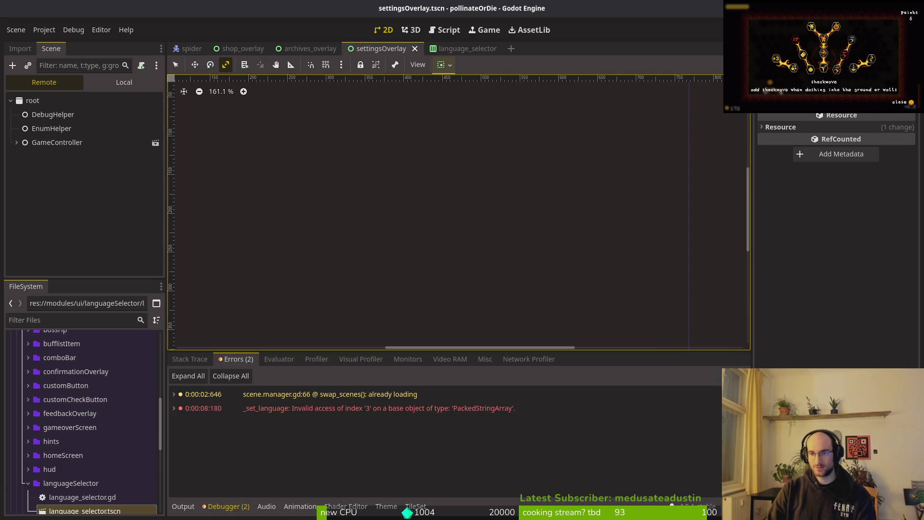
key(F5)
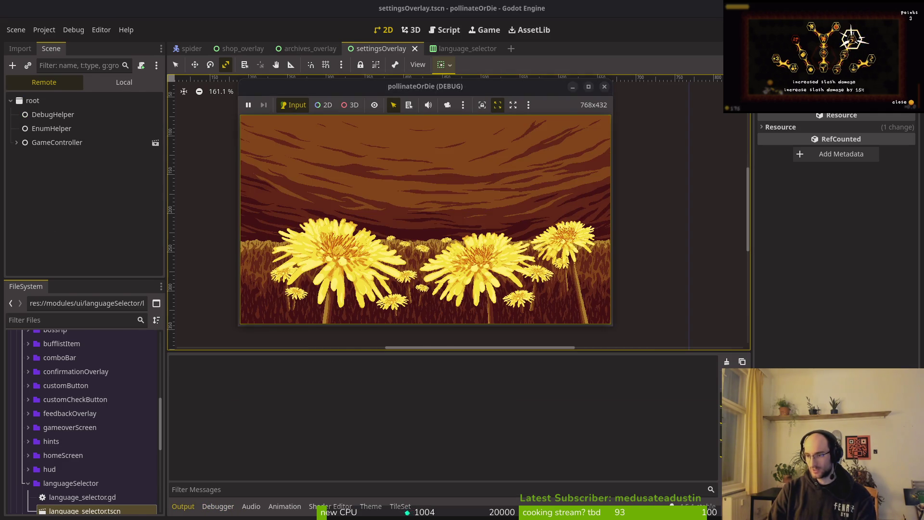
key(alt+Tab)
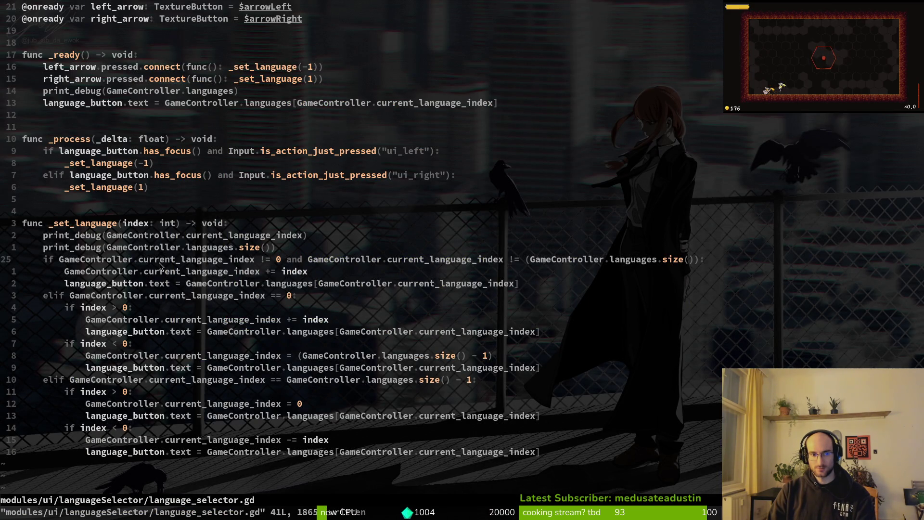
Add a new if line above the old branching and comment out the old branches with #
text(O)
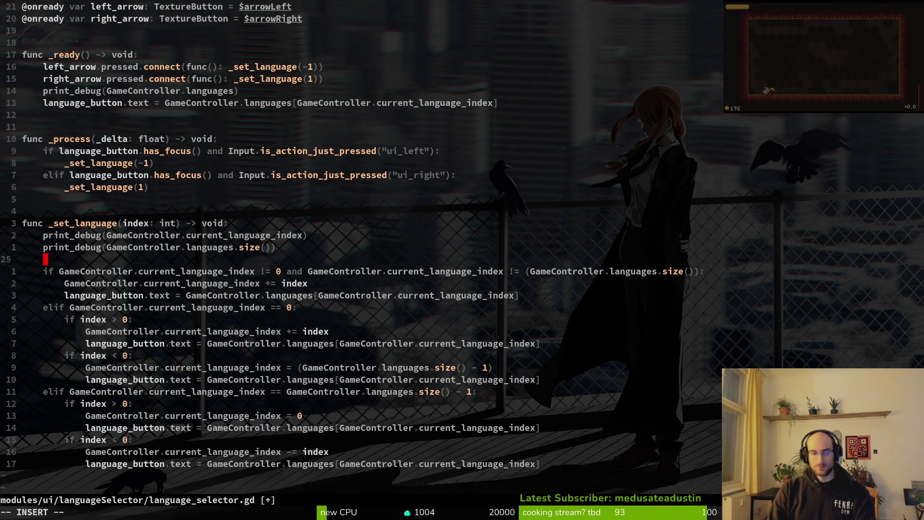
text(if)
key(Escape)
key(j)
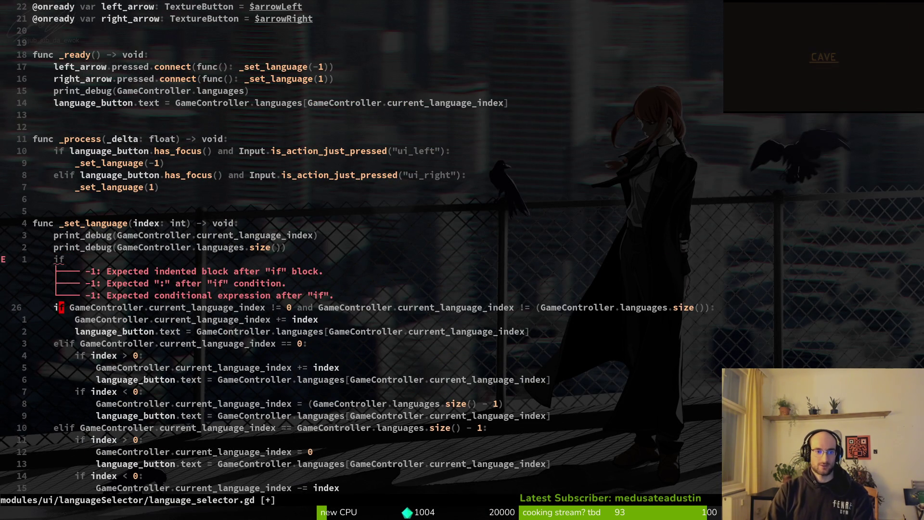
key(h)
key(ctrl+v)
key(l)
key(l)
key(l)
key(j)
key(j)
key(j)
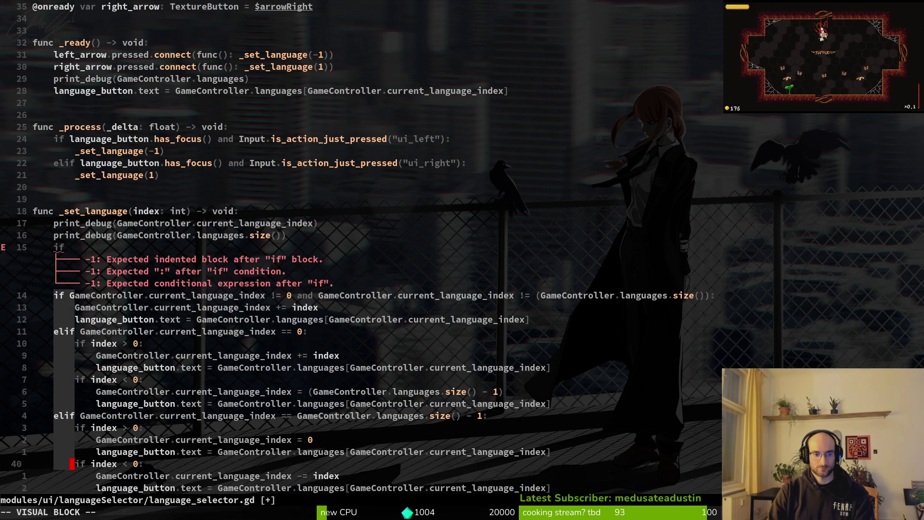
key(shift+i)
text(#)
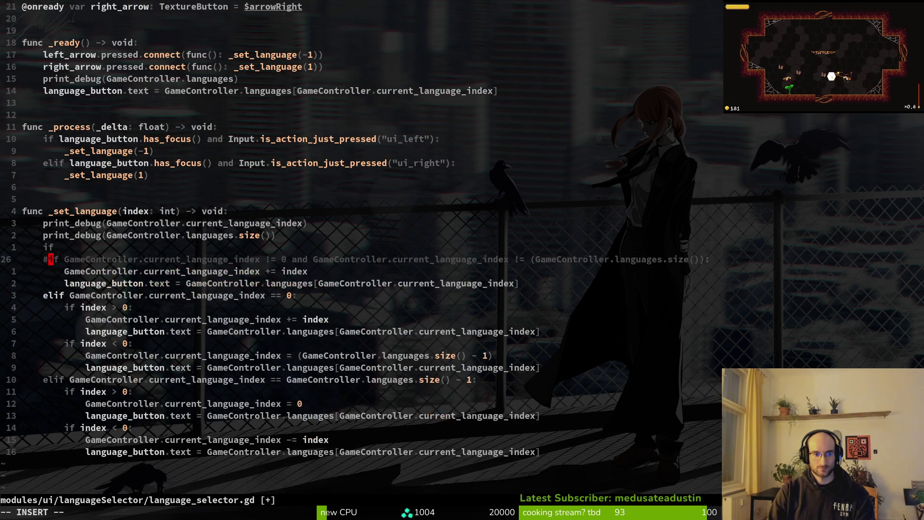
key(Escape)
Write the condition 'if GameController.current_language_index == 0:' and restore the comment line below it
key(k)
key(A)
key(Escape)
text(i )
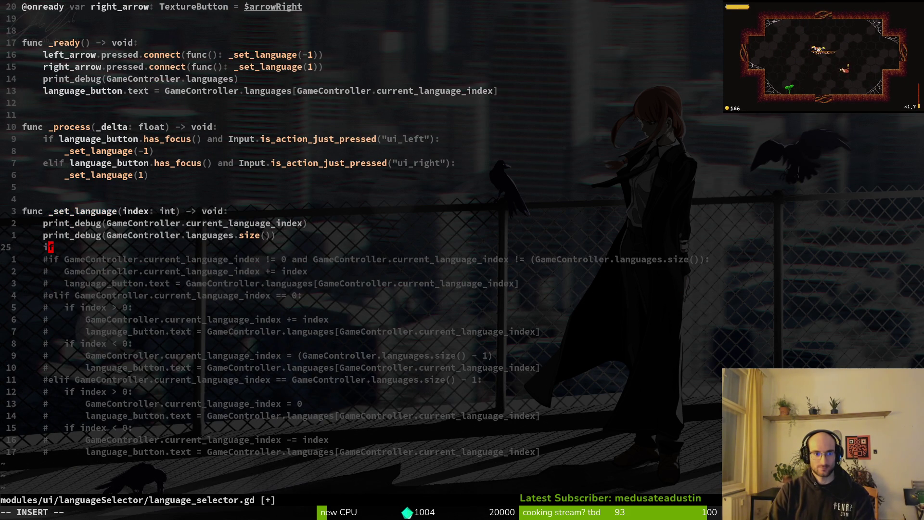
text( Ga)
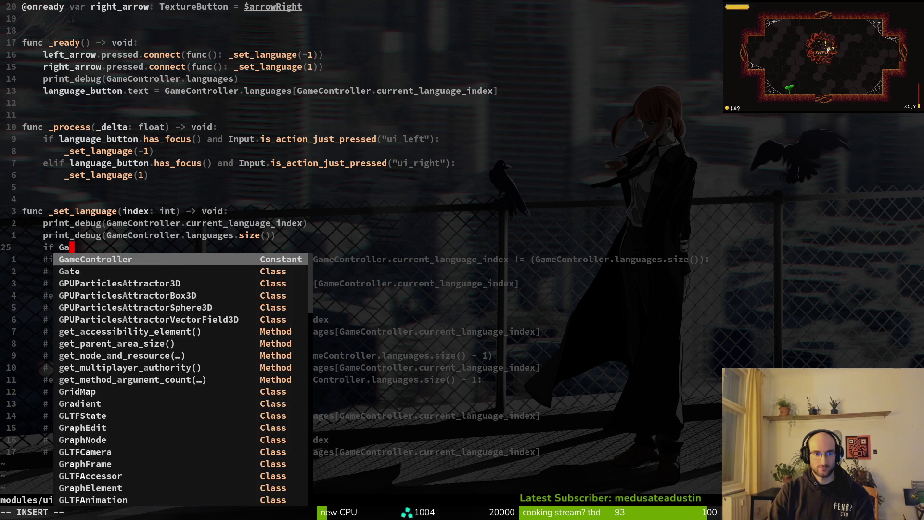
key(Return)
text(.cu)
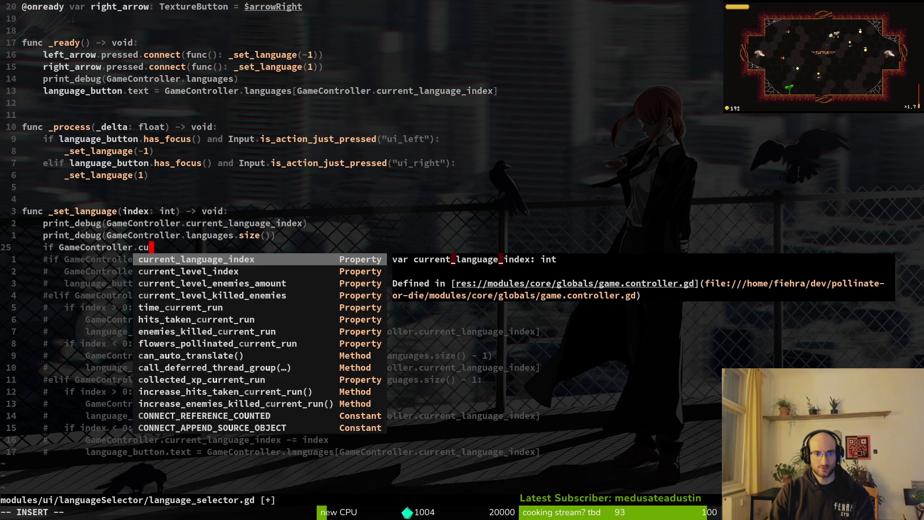
key(Return)
text(--)
key(BackSpace)
key(BackSpace)
key(Delete)
text(== 0:)
key(Return)
key(Tab)
key(BackSpace)
key(Escape)
key(k)
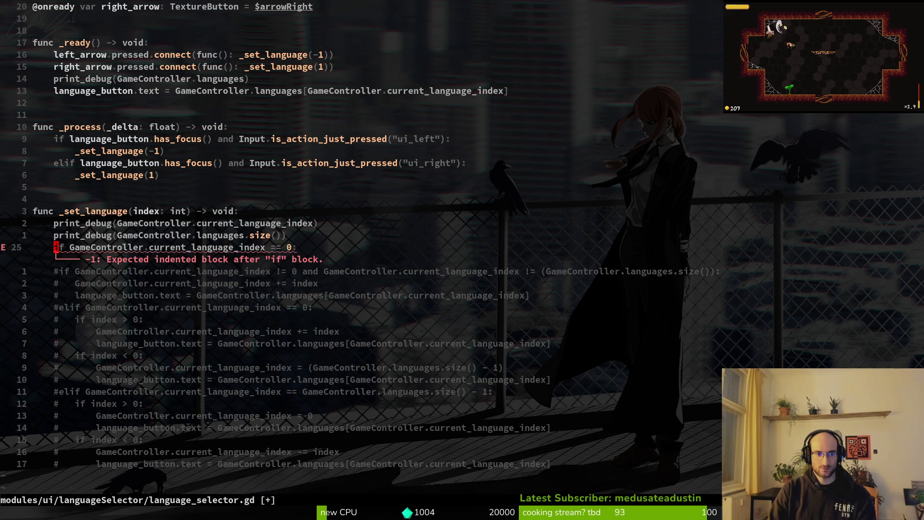
Copy the six commented index > 0 / < 0 branch lines under the new if and uncomment them
key(o)
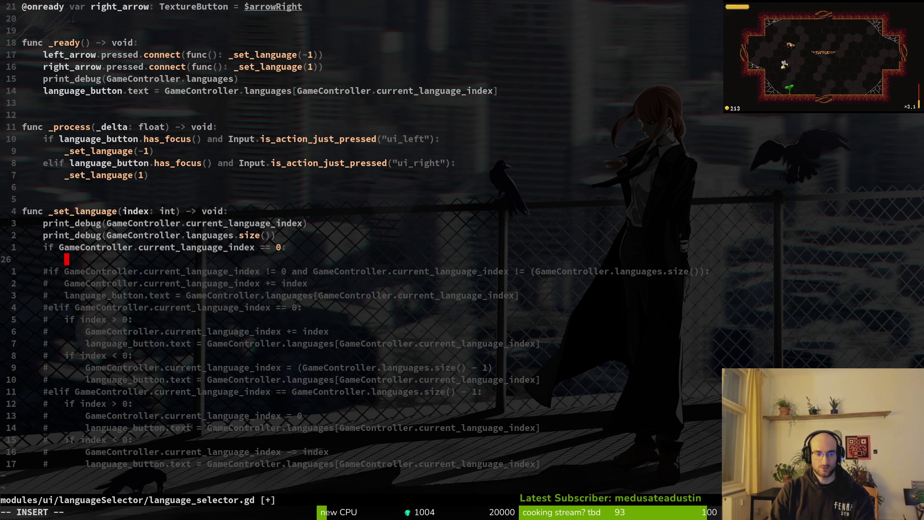
text(if )
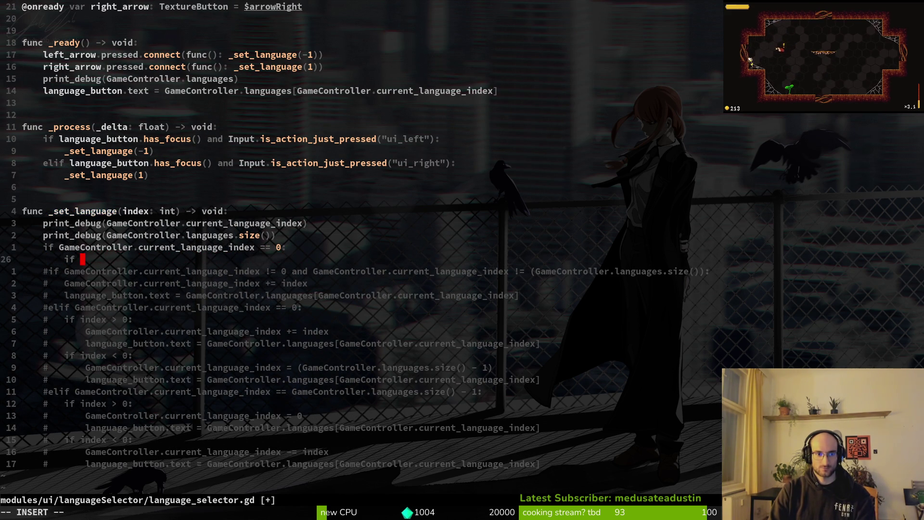
text(index)
key(Escape)
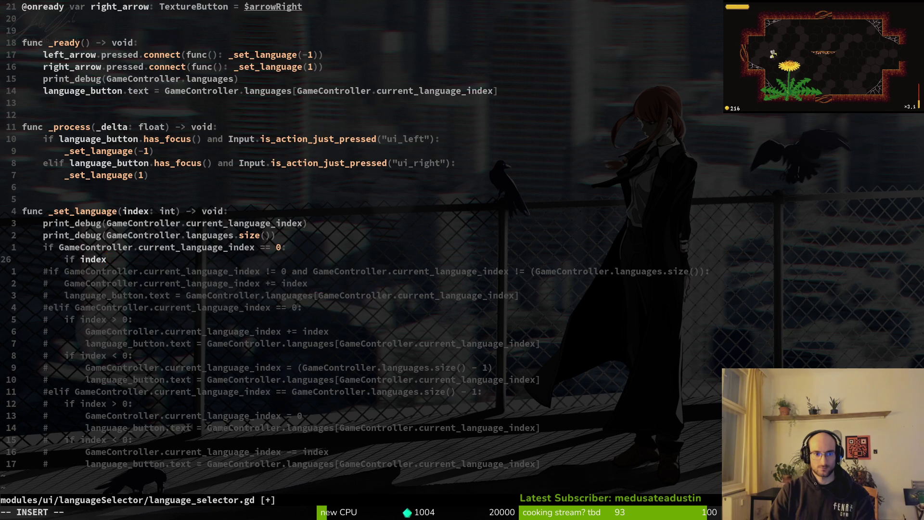
key(j)
key(j)
key(j)
key(j)
key(j)
key(V)
key(j)
key(j)
key(j)
key(y)
key(k)
key(k)
key(k)
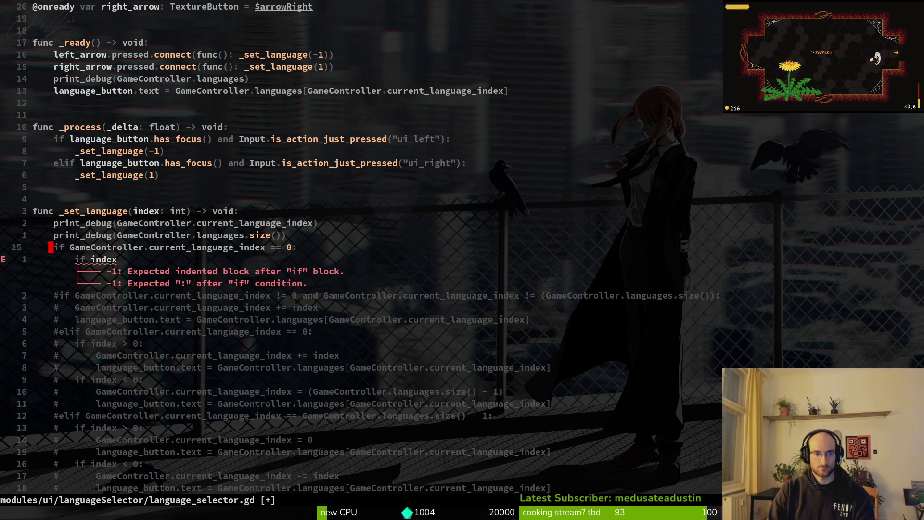
key(V)
key(p)
key(ctrl+v)
key(j)
key(j)
key(j)
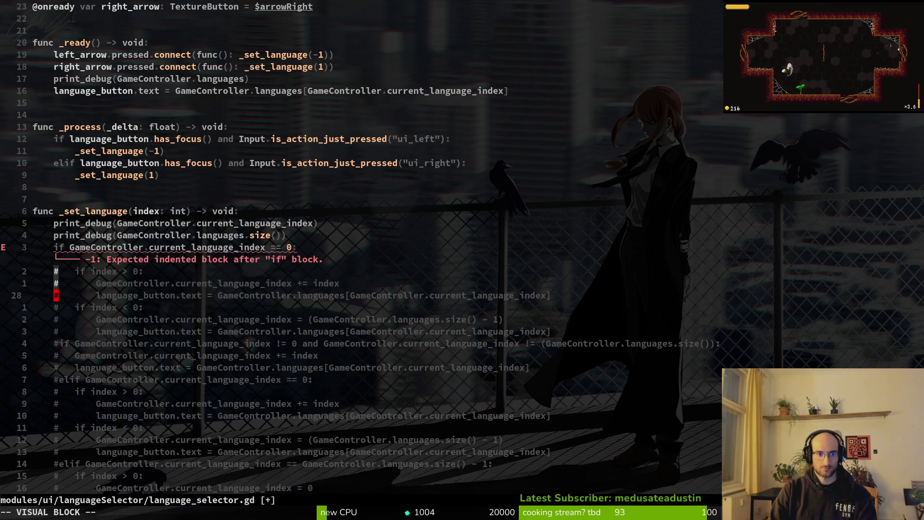
key(j)
key(Escape)
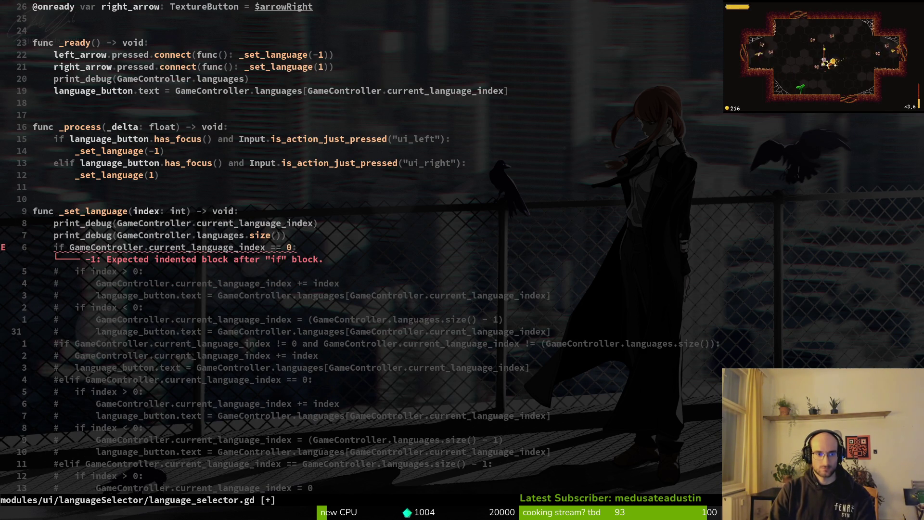
key(ctrl+v)
key(k)
key(d)
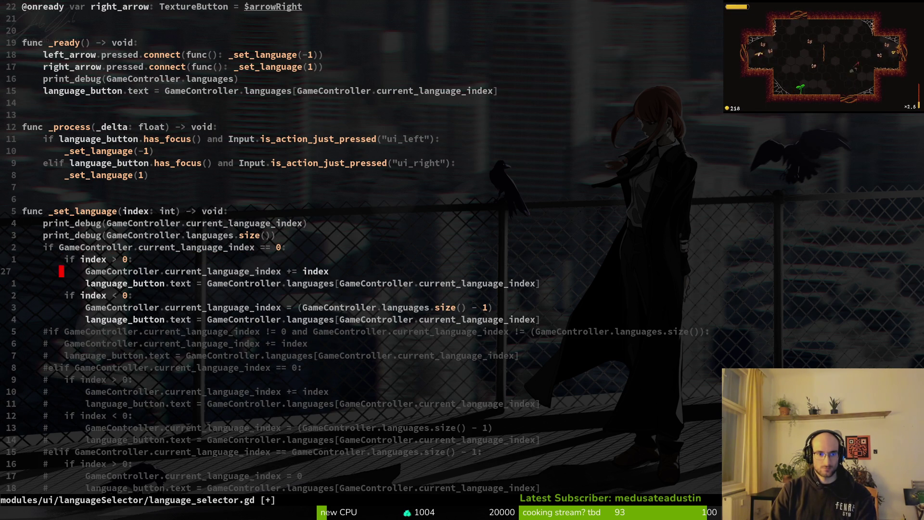
Review the new block's lines down to the size() - 1 line
key(j)
key(j)
key(shift+v)
key(Escape)
key(j)
key(shift+v)
key(Escape)
key(j)
key(shift+v)
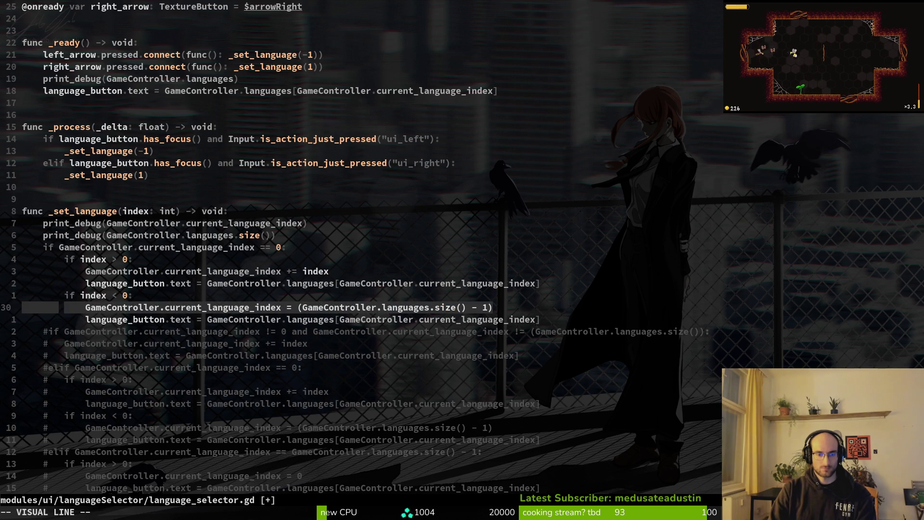
key(Escape)
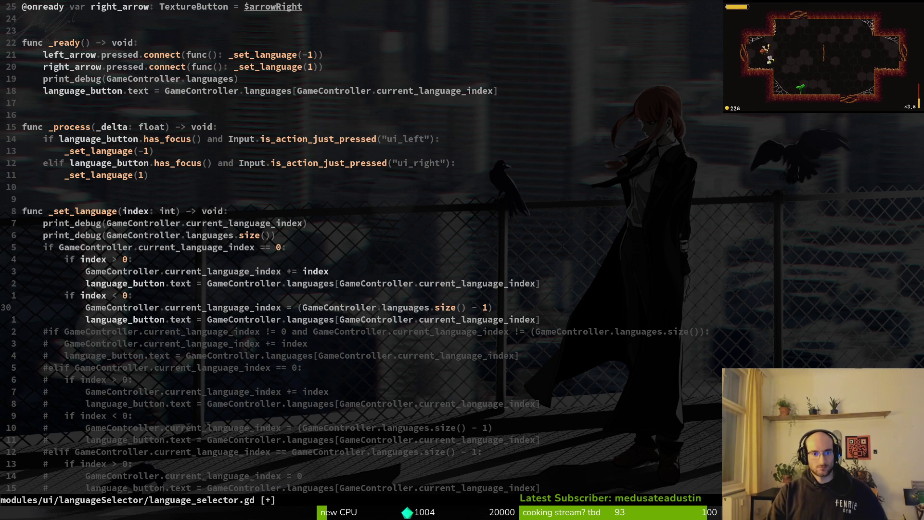
key(k)
key(k)
key(k)
key(j)
key(j)
key(j)
key(j)
key(j)
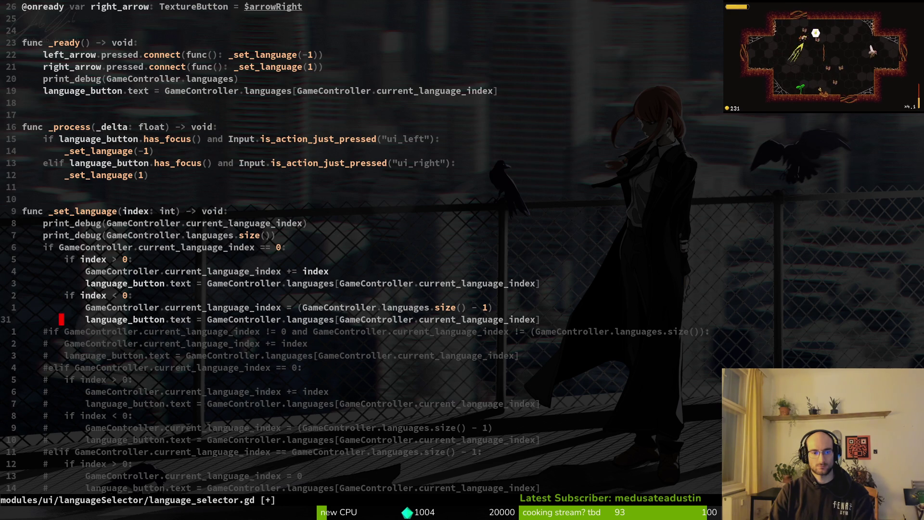
Begin the middle-index condition with GameController.current_language_index > 0 and current_language_index
text(of ga)
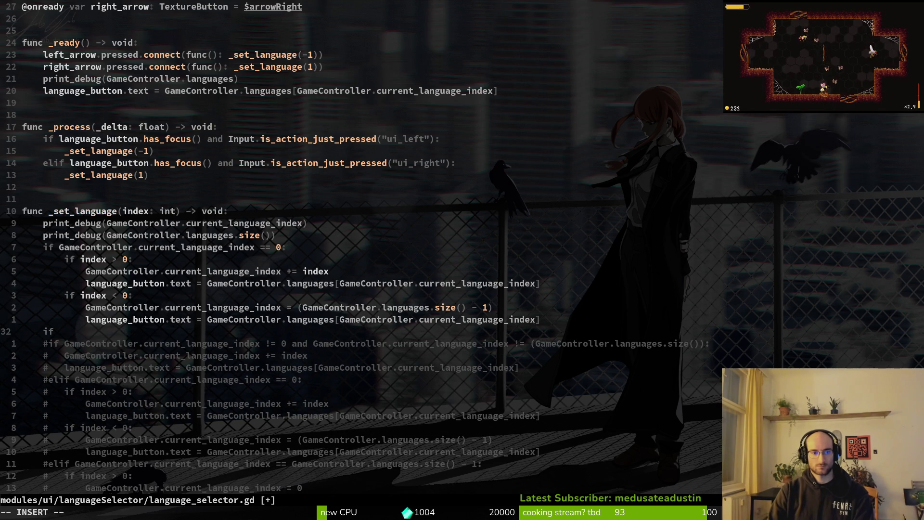
key(BackSpace)
key(BackSpace)
text(gam)
key(Tab)
text(.)
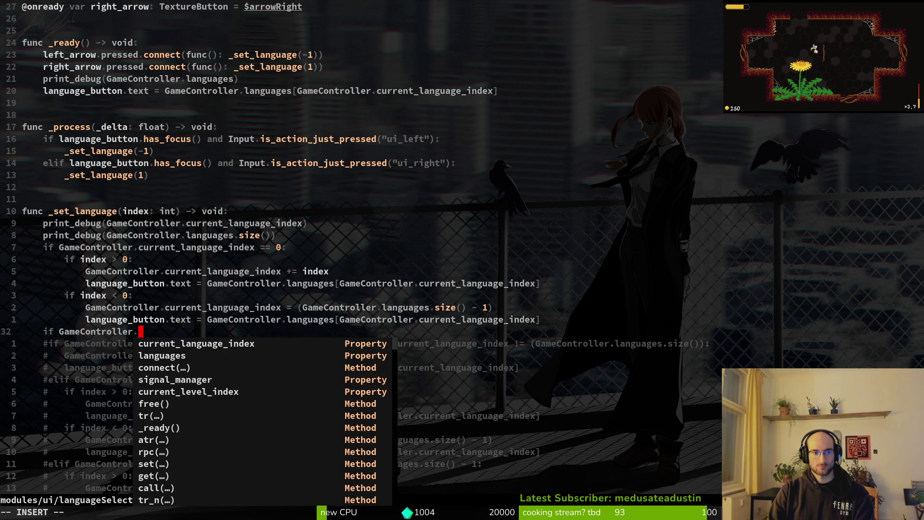
text(cu)
key(Tab)
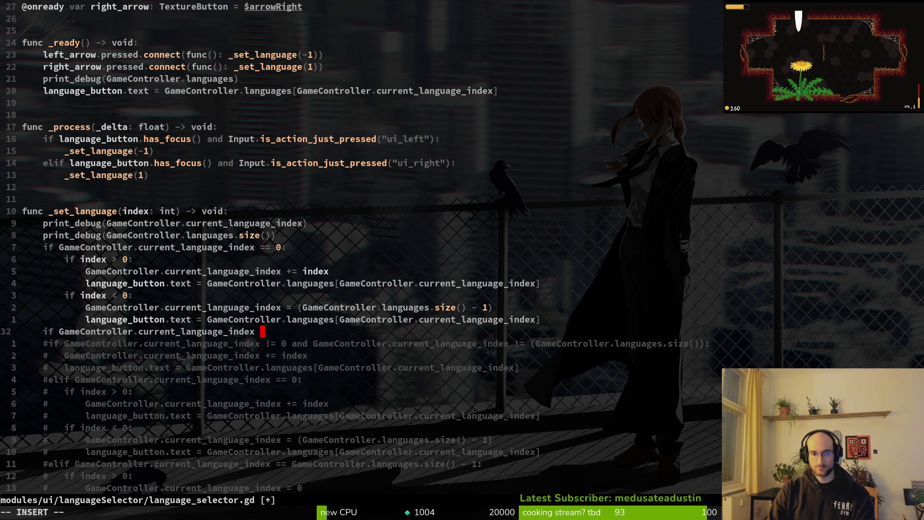
text(> 0 and G)
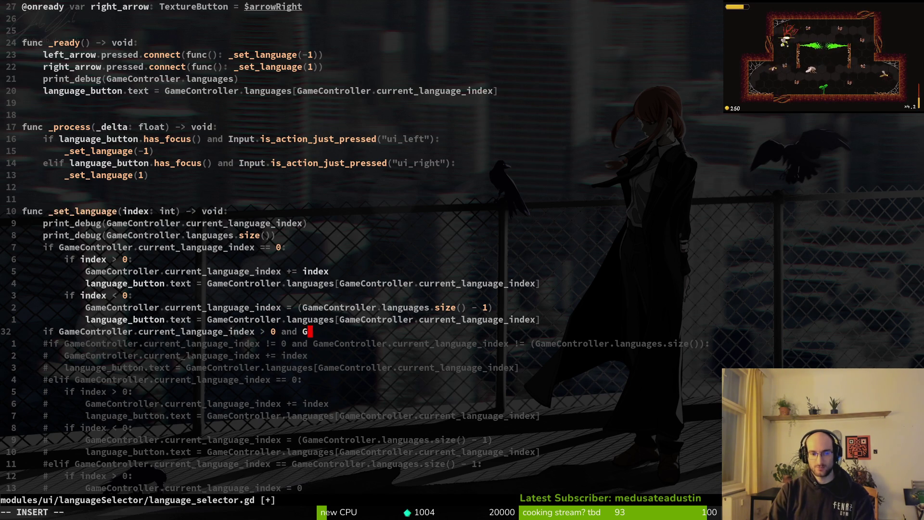
key(Tab)
text(.)
key(Tab)
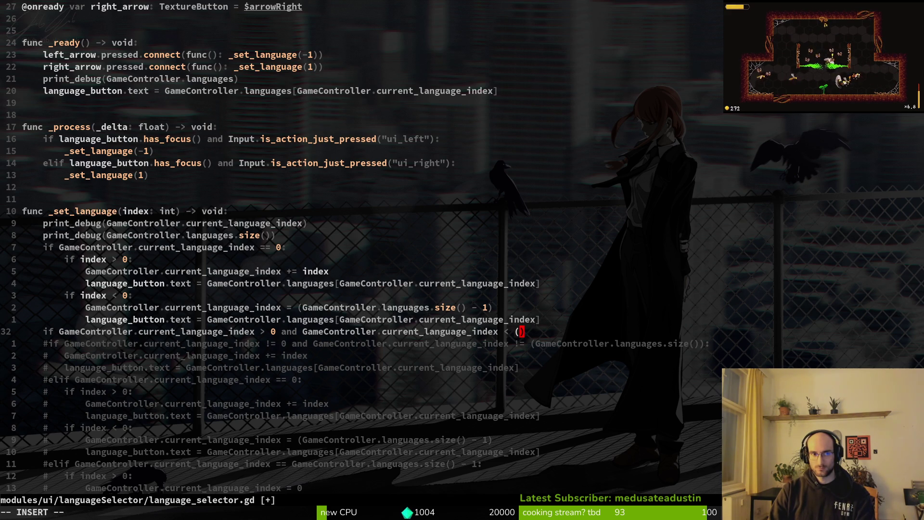
Finish the condition against GameController.languages.size() - 1 and close it with a colon
text(GameController.languages.)
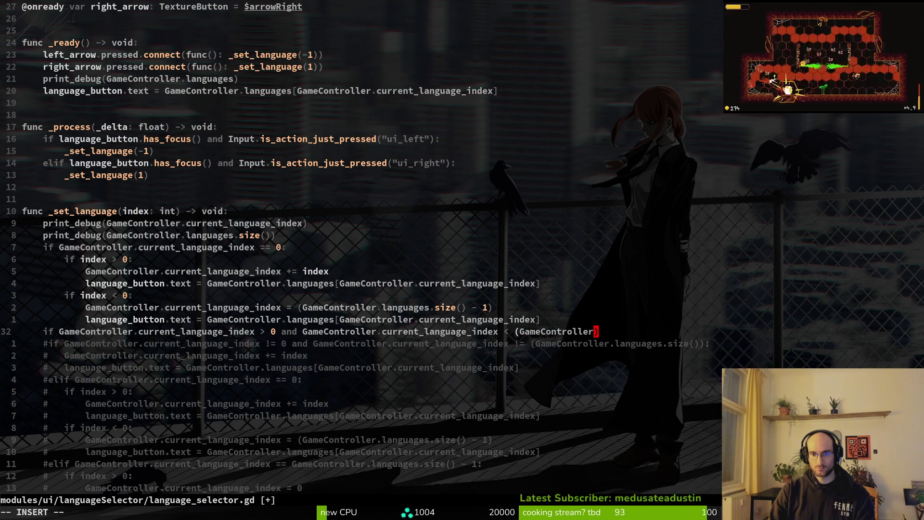
text(size())
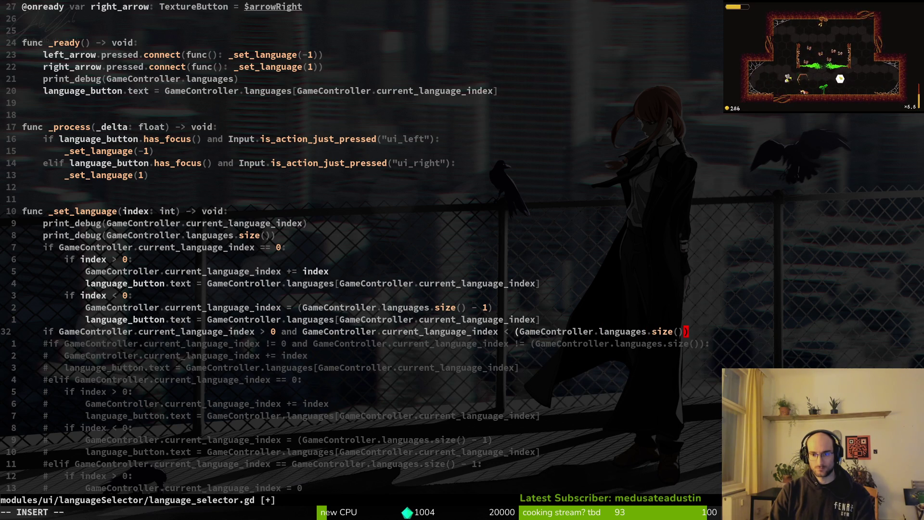
text(-)
key(BackSpace)
key(BackSpace)
text(-)
key(F2)
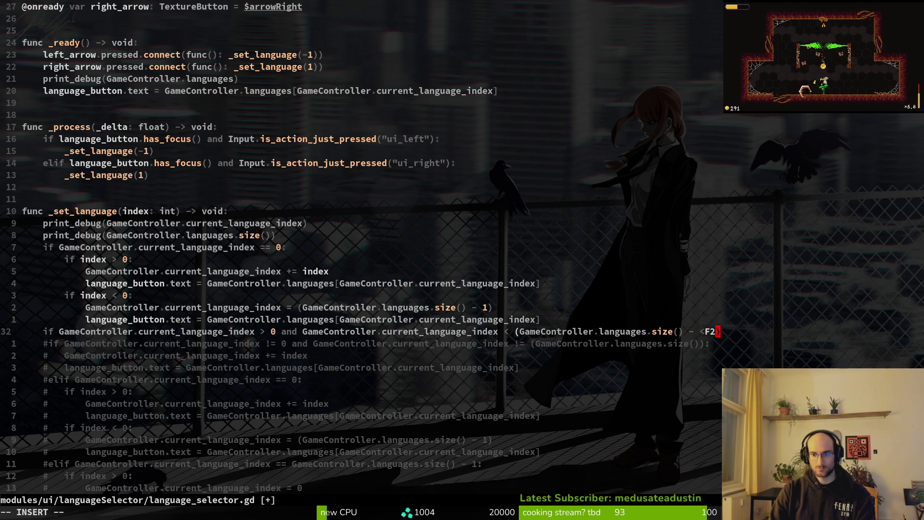
text(1)
key(Escape)
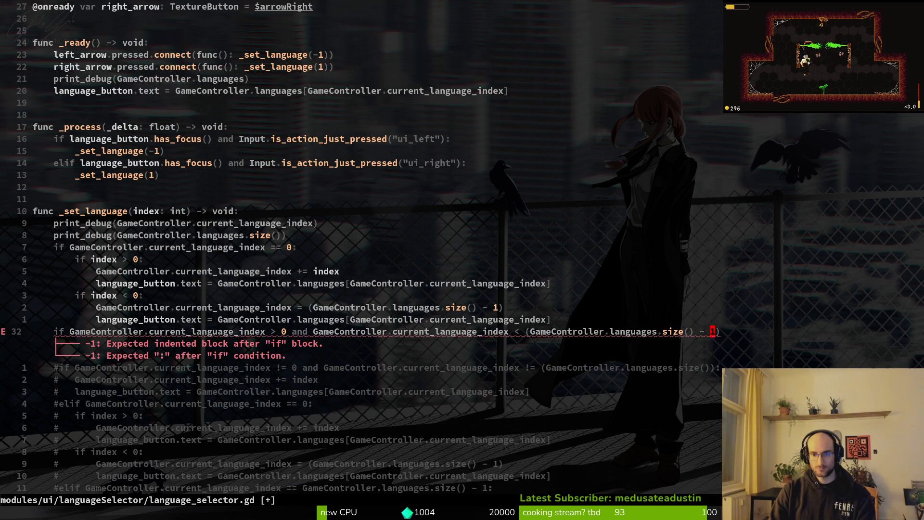
key(i)
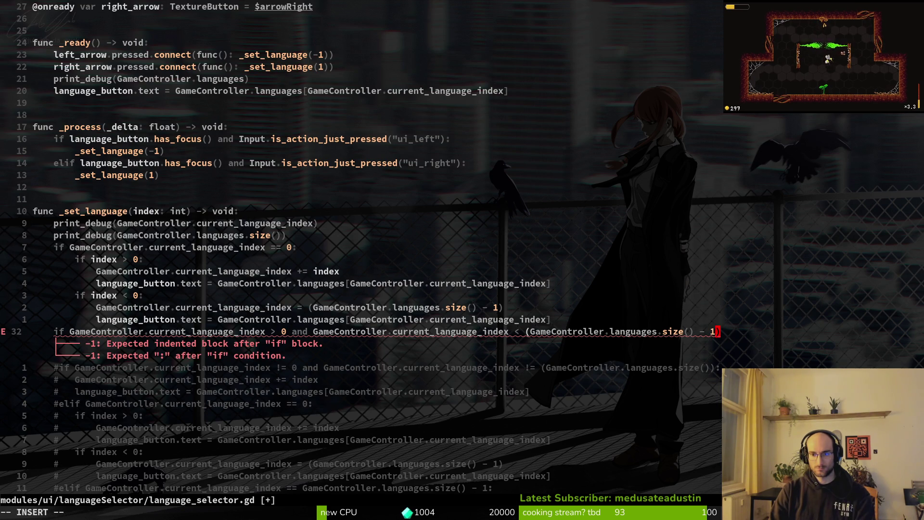
key(Escape)
text(A:)
key(Escape)
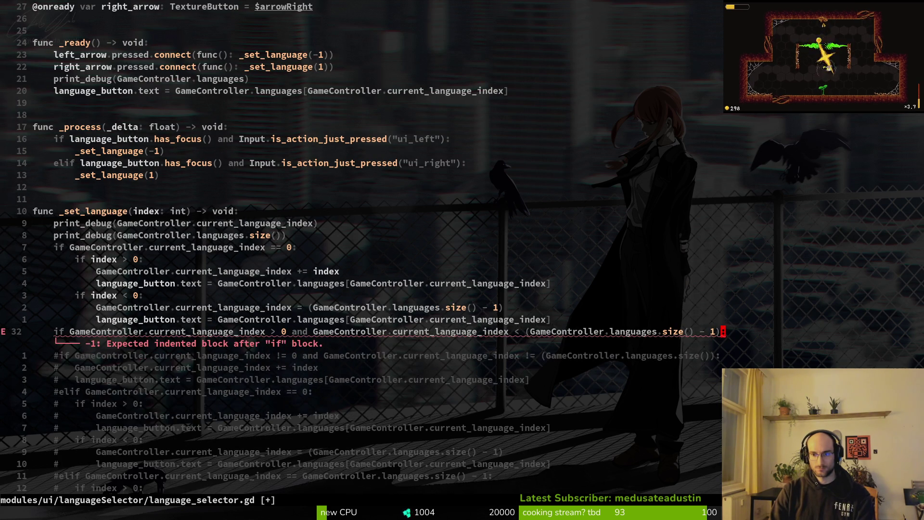
Add a print_debug("so") line under the condition and save the script
text(o)
text(rint_debug(")
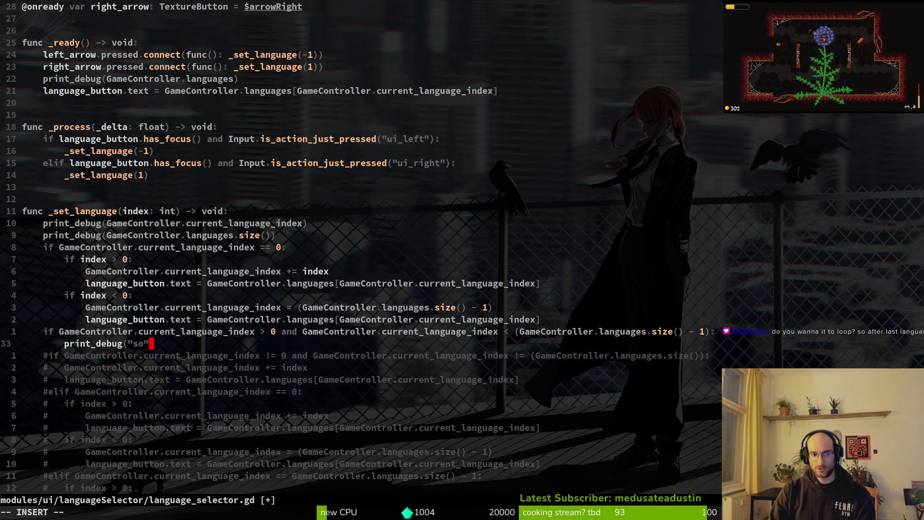
text())
key(Escape)
text(:w)
key(Return)
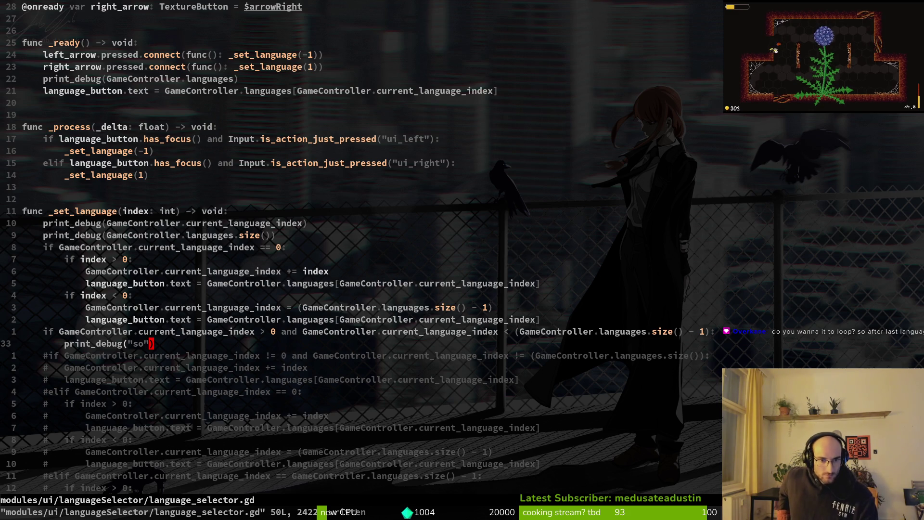
Copy the index increment and button-text lines under the new condition, dedent them, and save
key(k)
key(k)
key(k)
key(k)
key(k)
key(0)
key(y)
key(y)
key(j)
key(j)
key(j)
key(p)
key(V)
key(j)
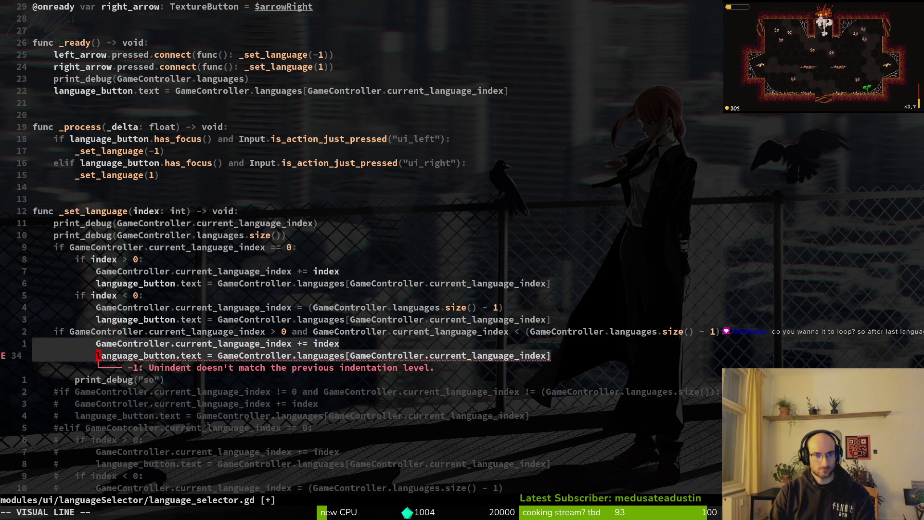
key(less)
text(:w)
key(Return)
key(k)
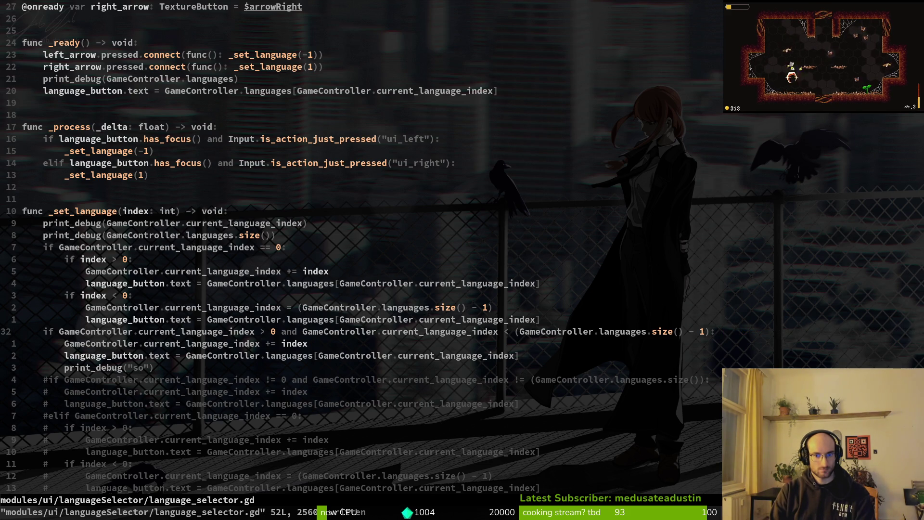
Change the middle branch's upper bound from size() - 1 to size() - 2 and save
key(w)
key(w)
key(w)
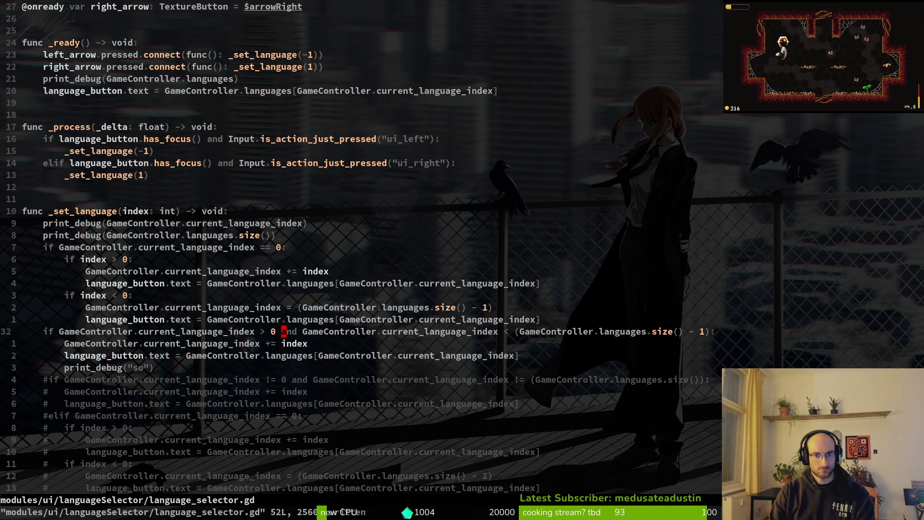
key(w)
key(w)
key(w)
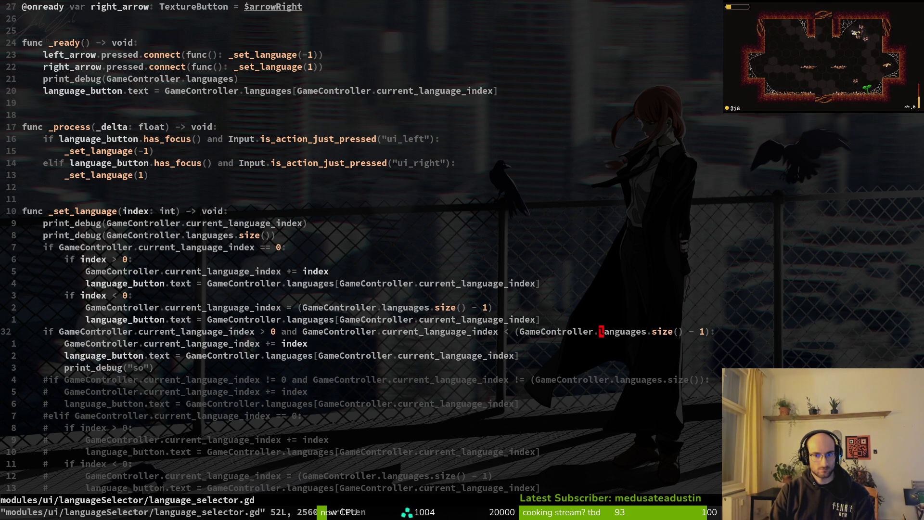
key(ctrl+a)
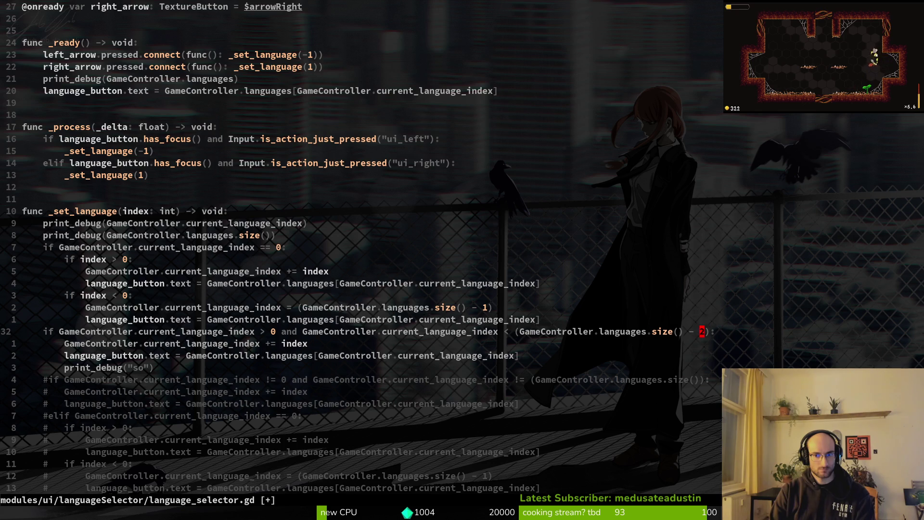
text(:w)
key(Return)
Turn the middle branch's if into an elif and save
key(j)
key(j)
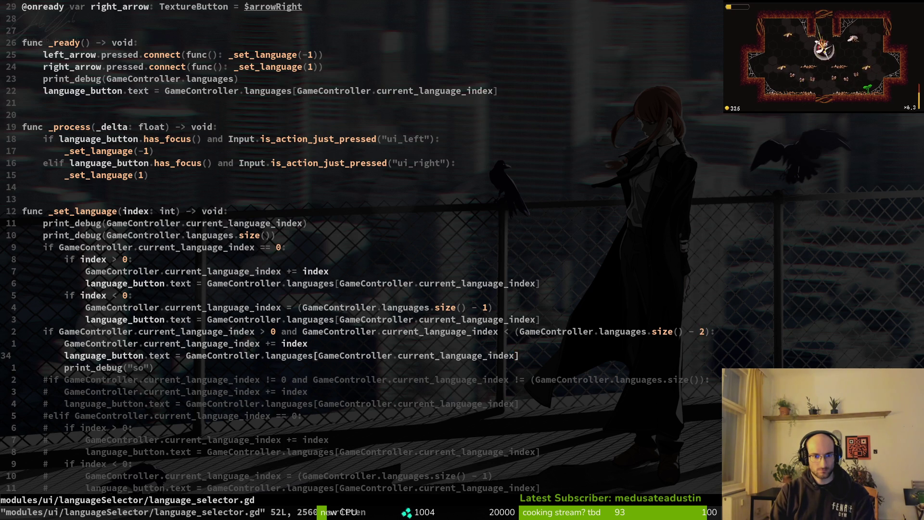
key(k)
key(k)
key(k)
text(j)
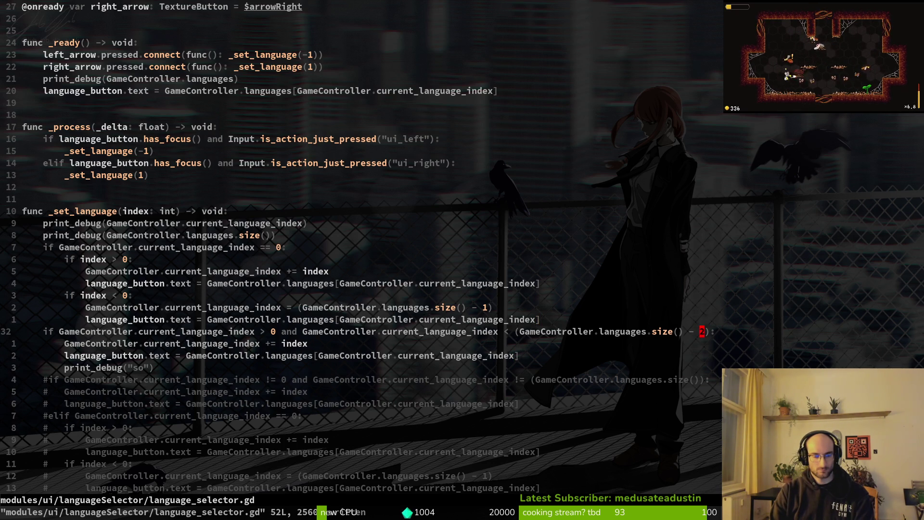
text(Iel)
key(Escape)
text(:w)
key(Return)
Add a new line 'elif GameController.current_language_index == GameController.languages.size() - 1'
key(j)
key(j)
key(j)
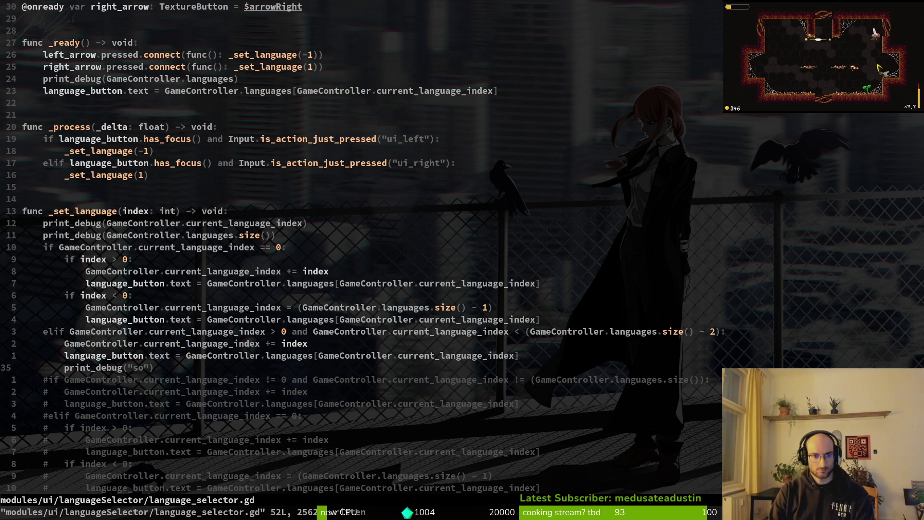
text(oelif)
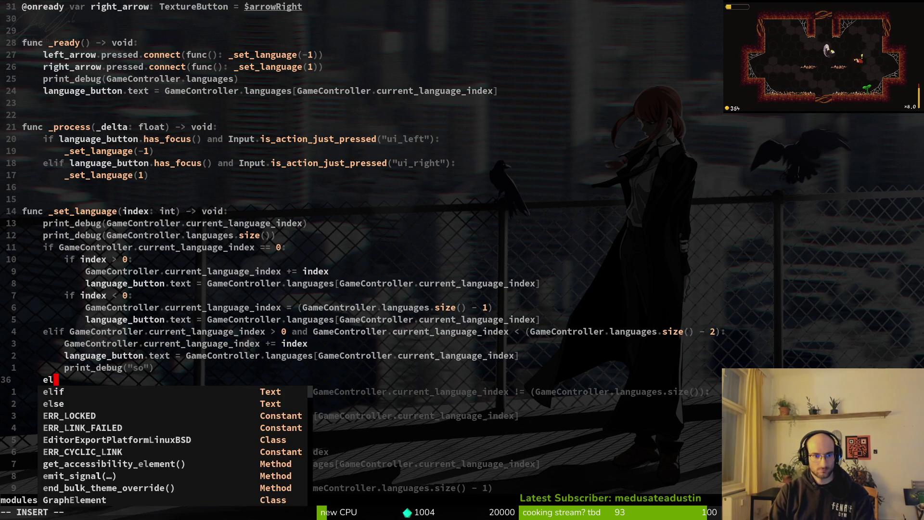
text( GameController.)
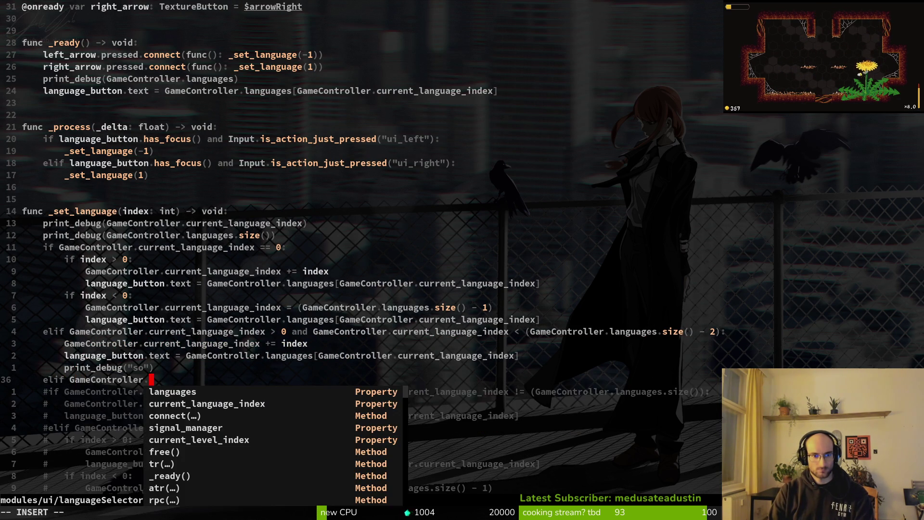
text(cu)
key(Return)
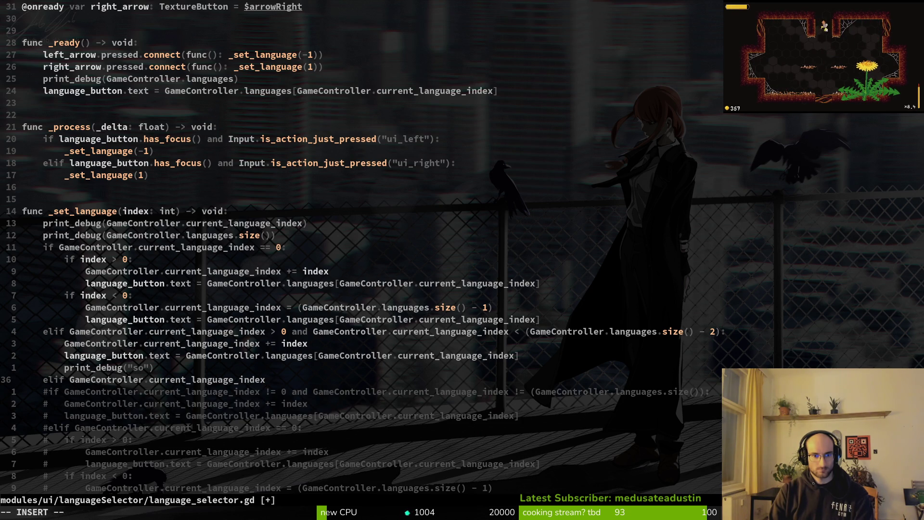
text(== )
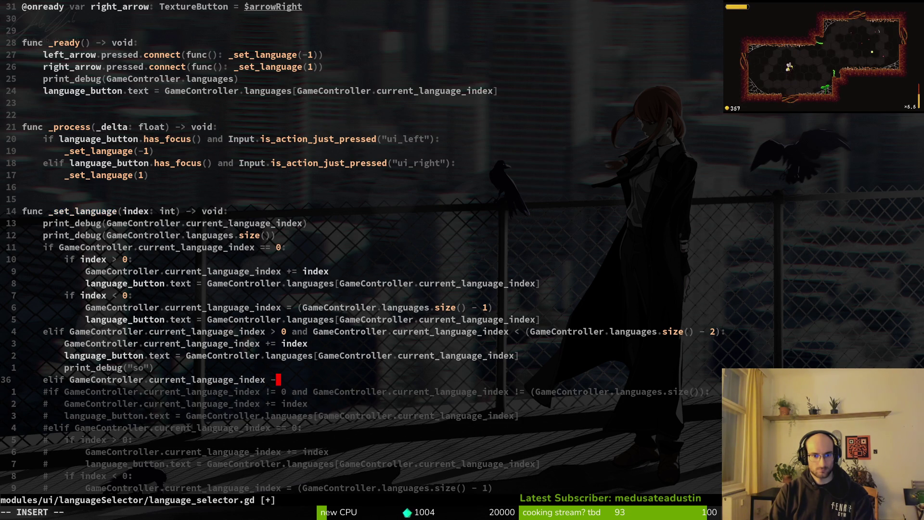
text(Ga)
key(Return)
text(.)
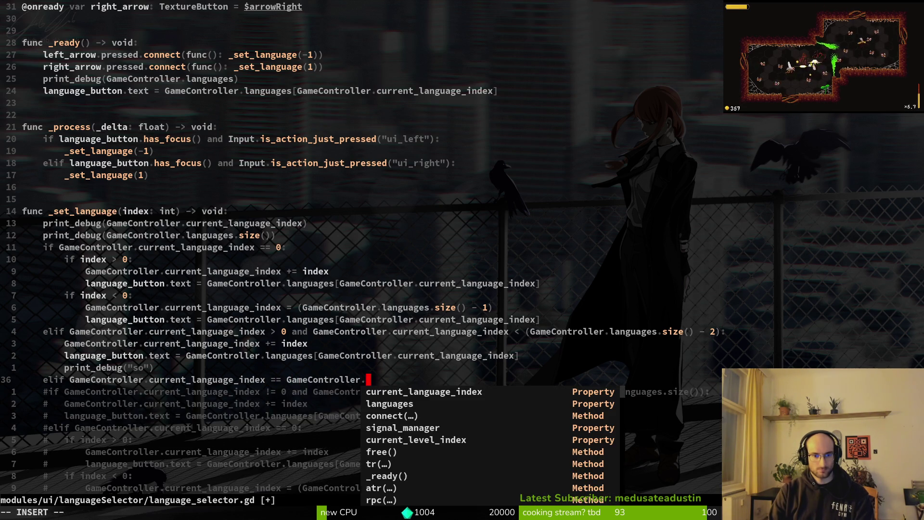
text(current_language_)
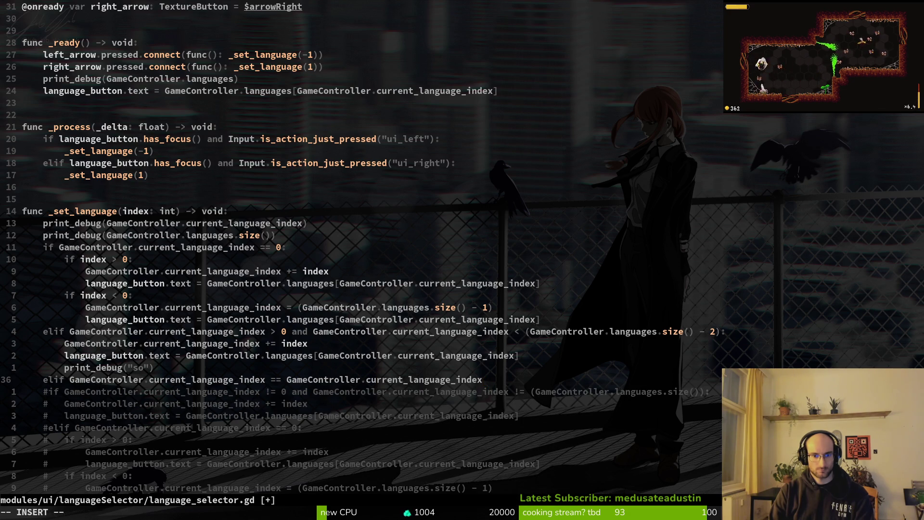
key(ctrl+w)
text(languages.s)
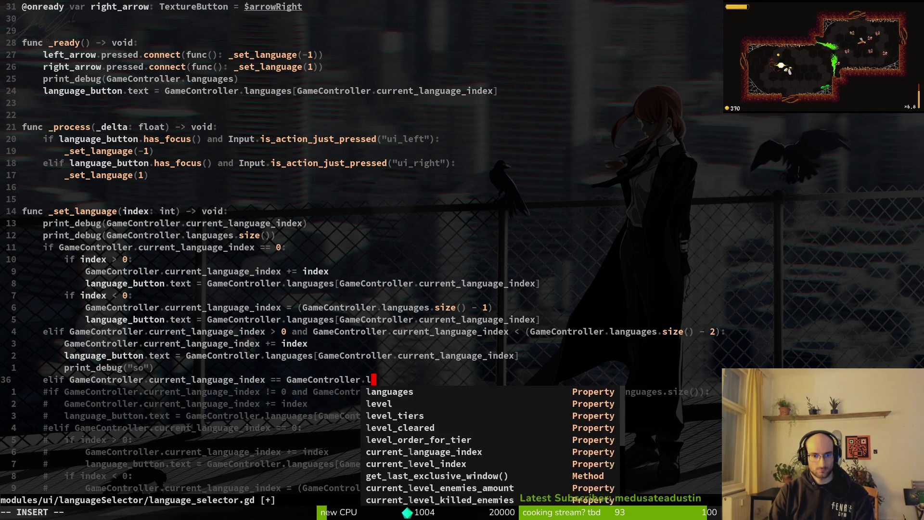
key(Return)
text(-)
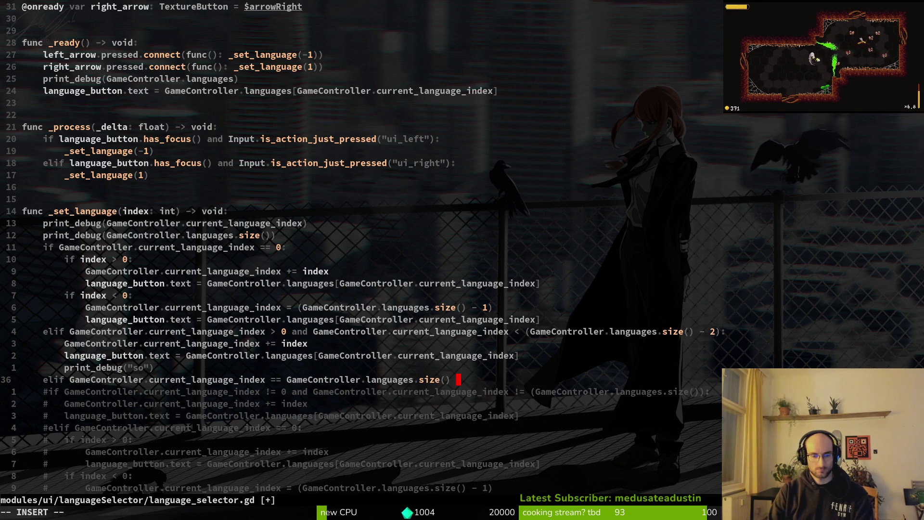
key(F2)
key(BackSpace)
key(BackSpace)
key(BackSpace)
text(1))
key(Escape)
Wrap the size() - 1 expression in parentheses, end the elif with a colon and add an empty line
key(b)
key(b)
key(b)
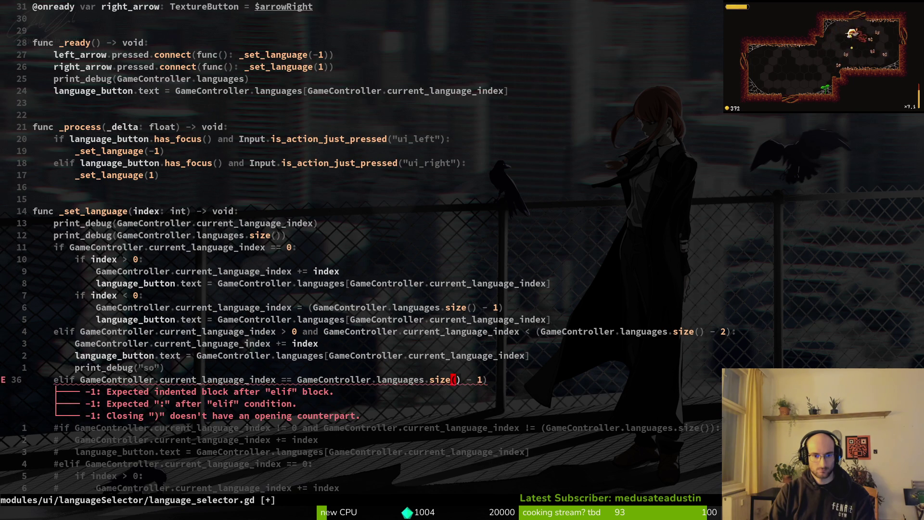
key(b)
key(b)
key(b)
text(ize()
key(Escape)
text(A:)
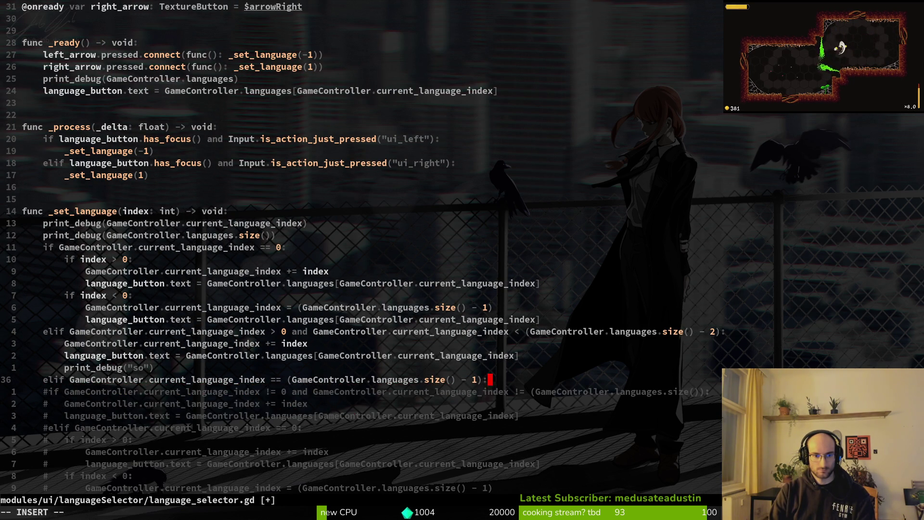
key(Return)
key(Escape)
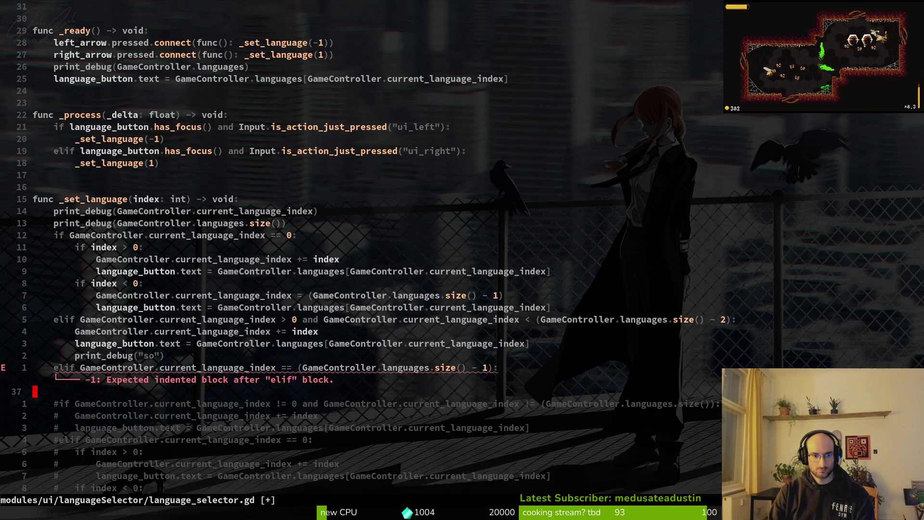
key(k)
key(k)
key(k)
key(shift+v)
Copy the six index-handling lines and paste them under the new elif
key(j)
key(j)
key(j)
key(j)
key(y)
key(shift+v)
key(j)
key(j)
key(j)
key(j)
key(j)
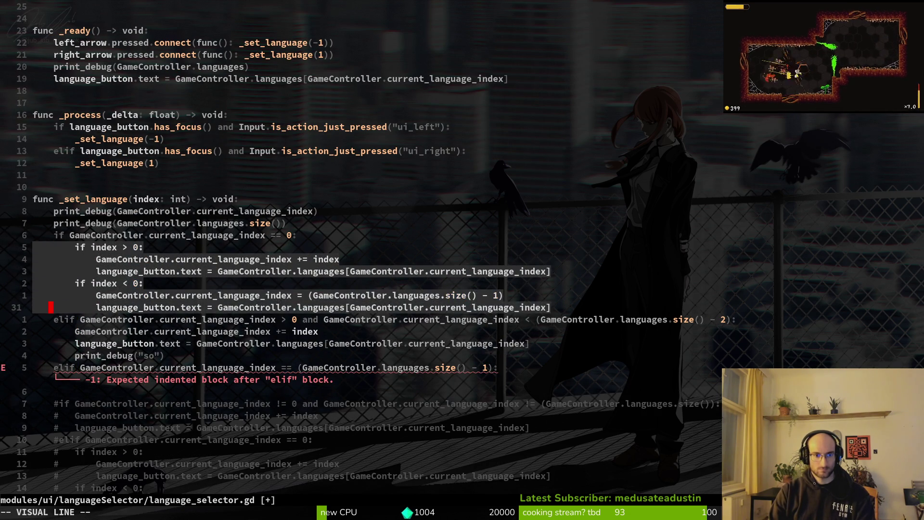
key(y)
key(j)
key(j)
key(j)
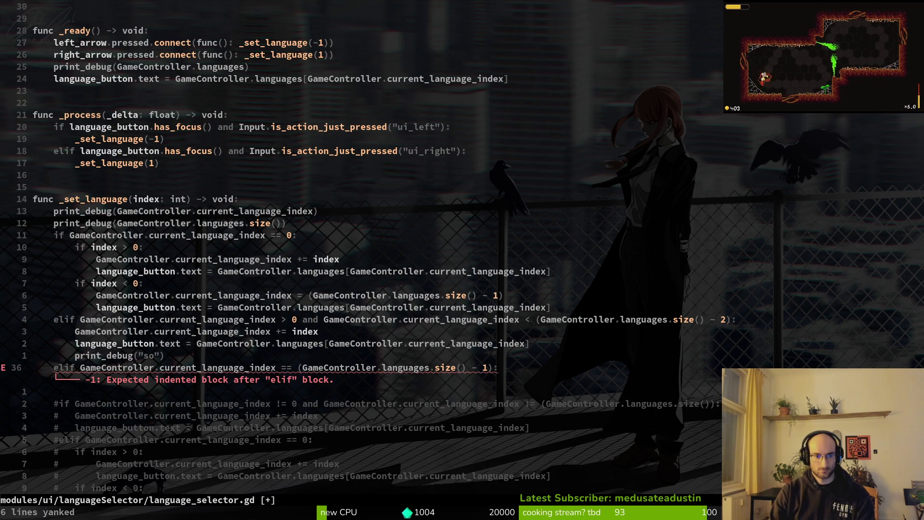
key(p)
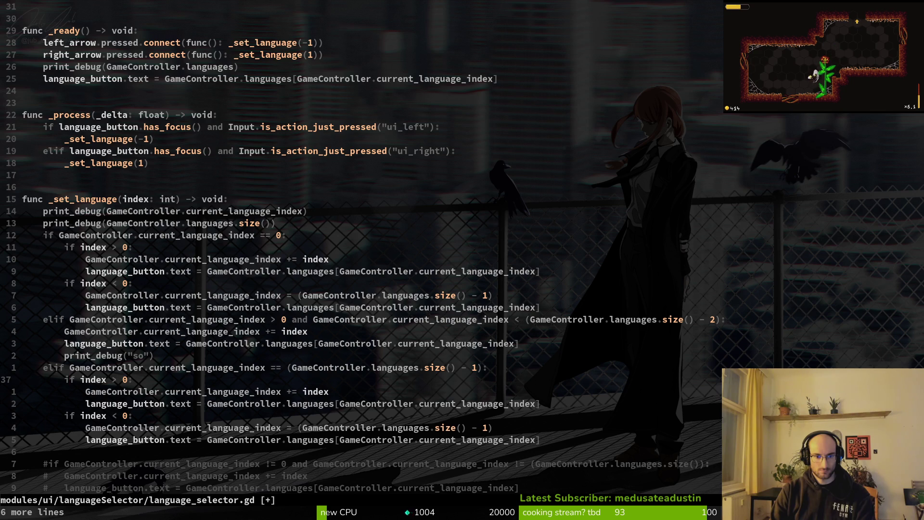
Change the pasted increment so forward steps set current_language_index to 0
key(j)
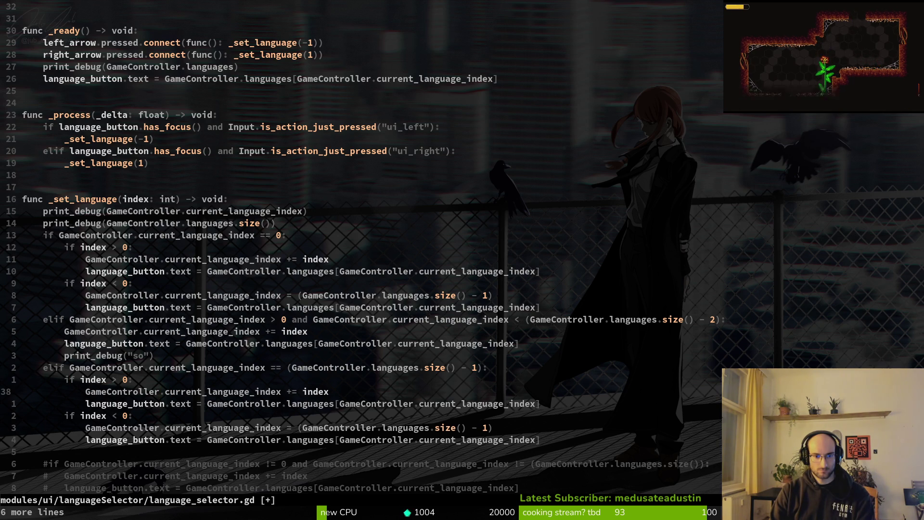
text(cw0)
key(Escape)
key(b)
key(shift+x)
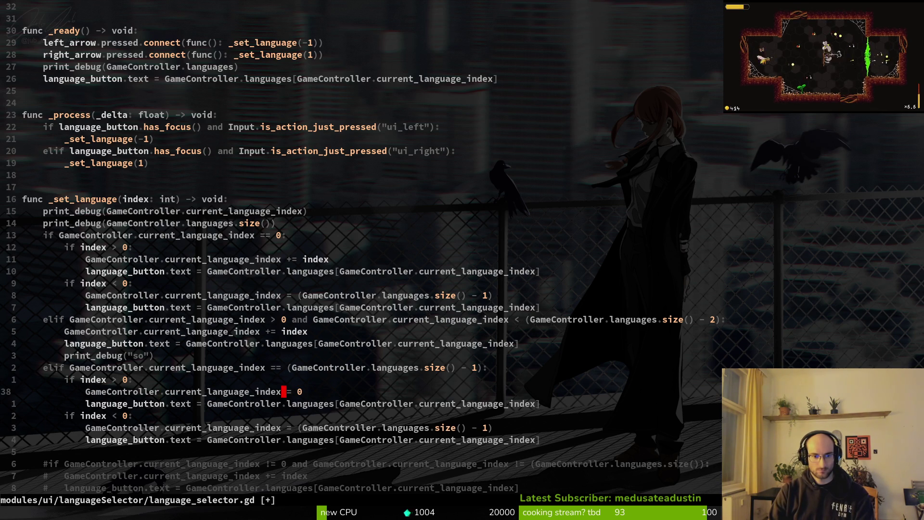
Under 'if index < 0', replace the size() - 1 wrap with an indented '+= index' line
key(j)
key(j)
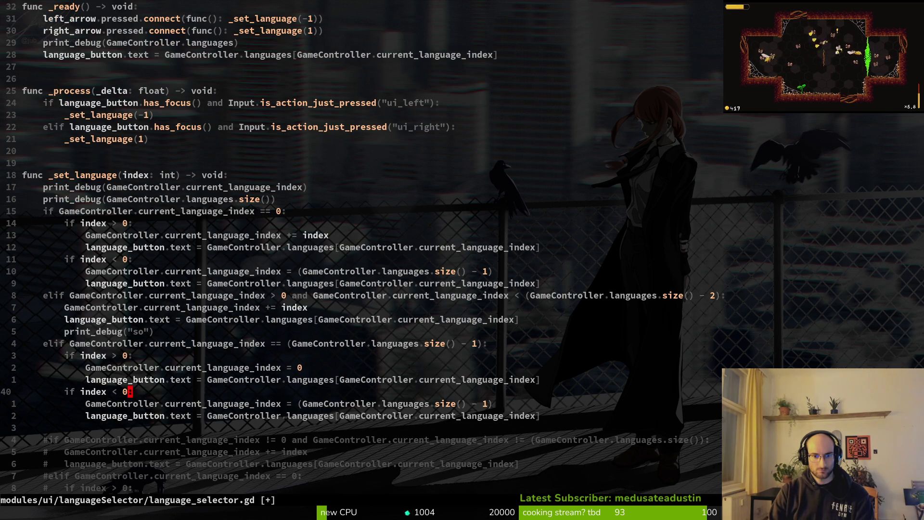
key(j)
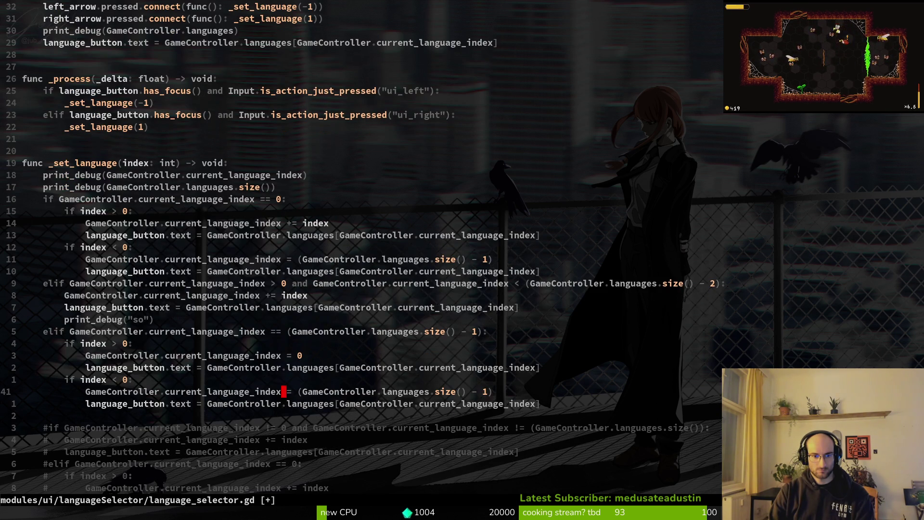
key(k)
key(k)
key(k)
key(V)
key(Escape)
key(++)
key(j)
key(j)
key(j)
key(p)
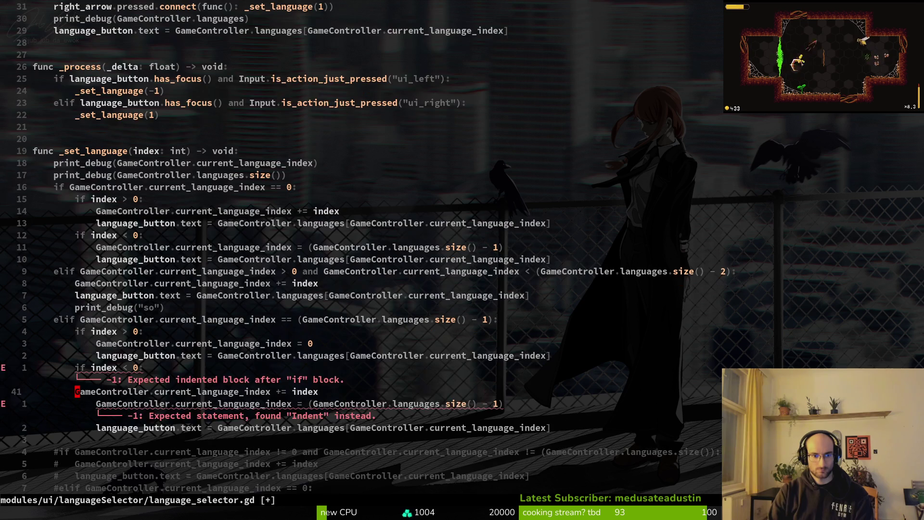
key(greater)
key(greater)
key(j)
key(d)
key(d)
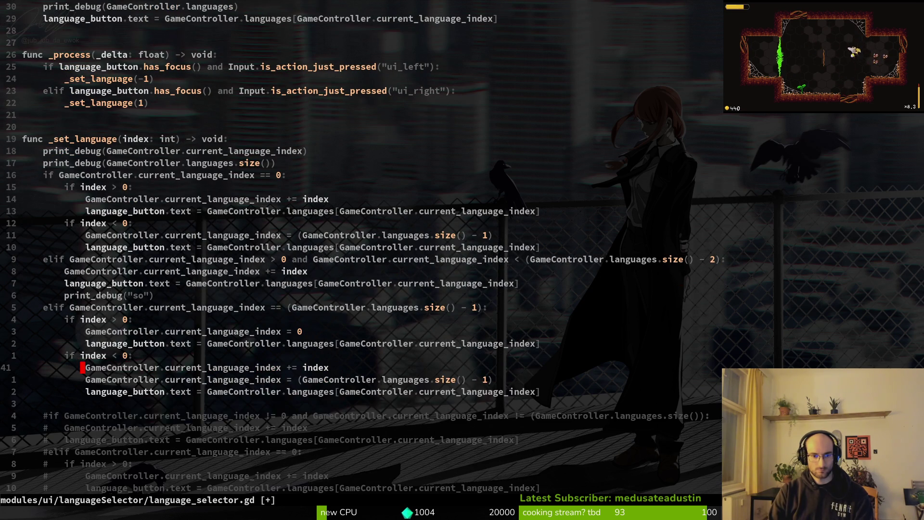
Save the script and launch the game with F5 to test the change
text(:w)
key(Return)
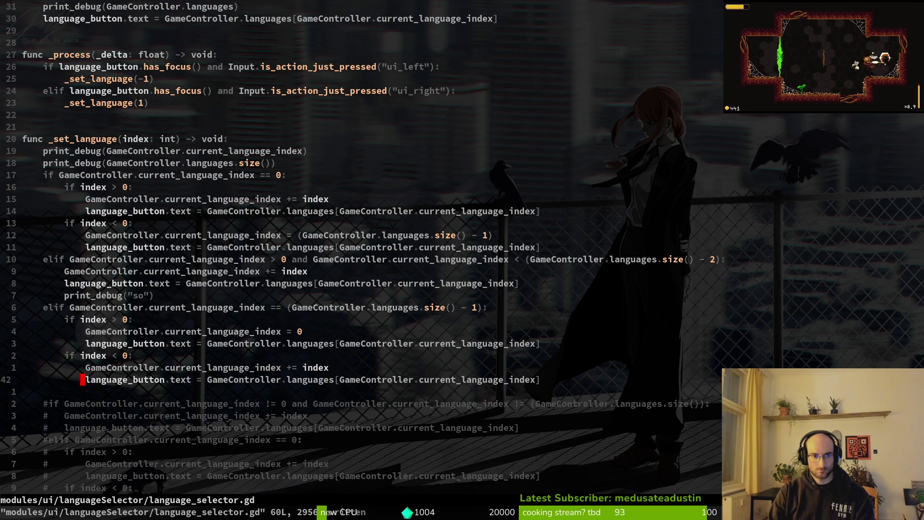
key(F5)
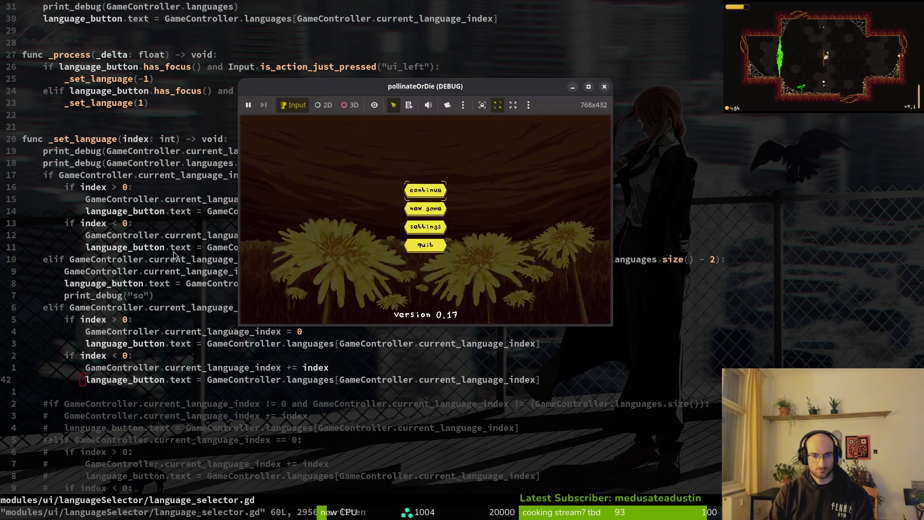
key(F5)
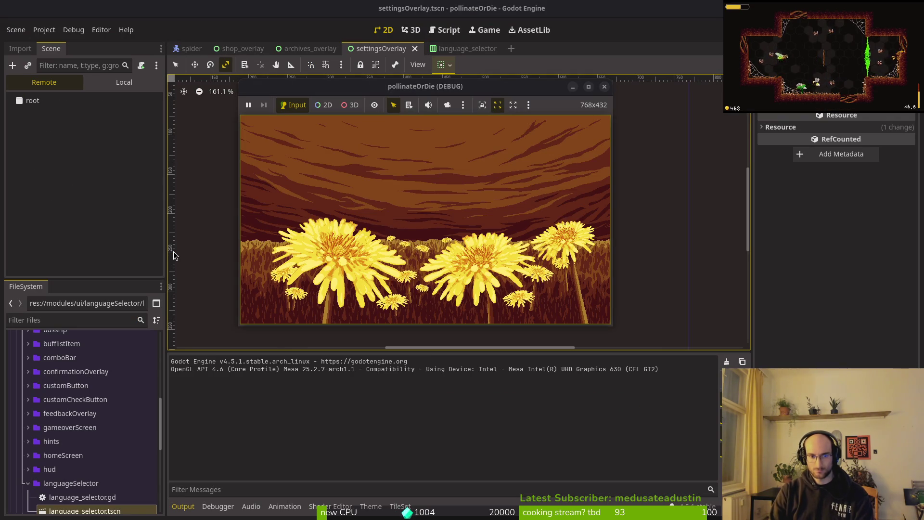
key(Right)
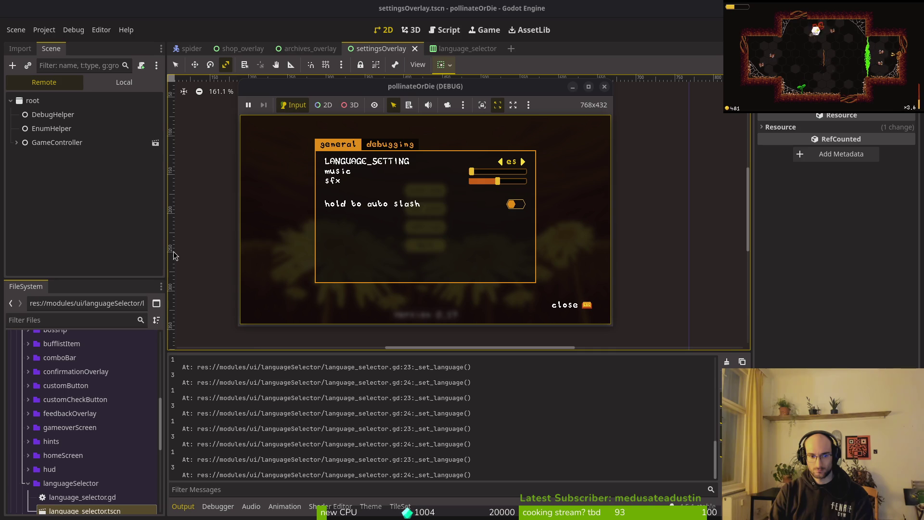
key(F8)
key(alt+Tab)
key(k)
key(j)
key(j)
key(j)
key(k)
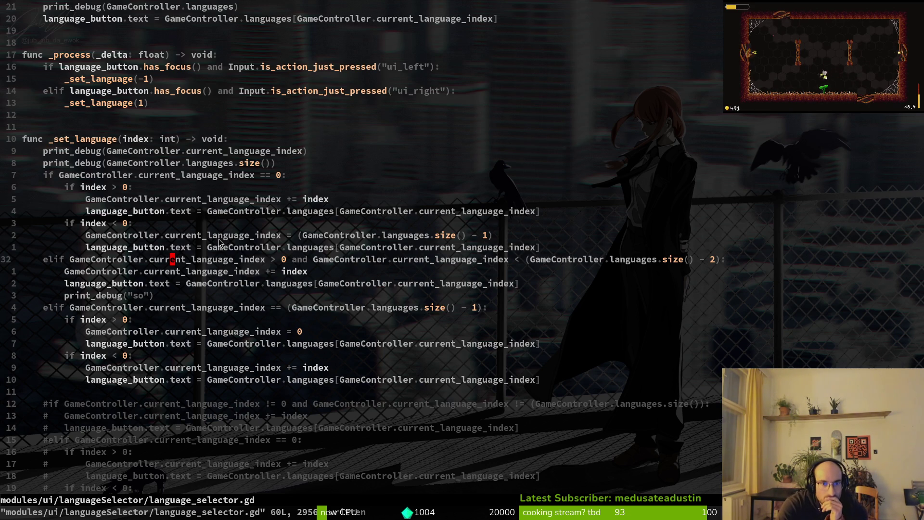
Replace the middle elif's (GameController.languages.size() - 2) bound with 2 and save
key(k)
key(k)
key(k)
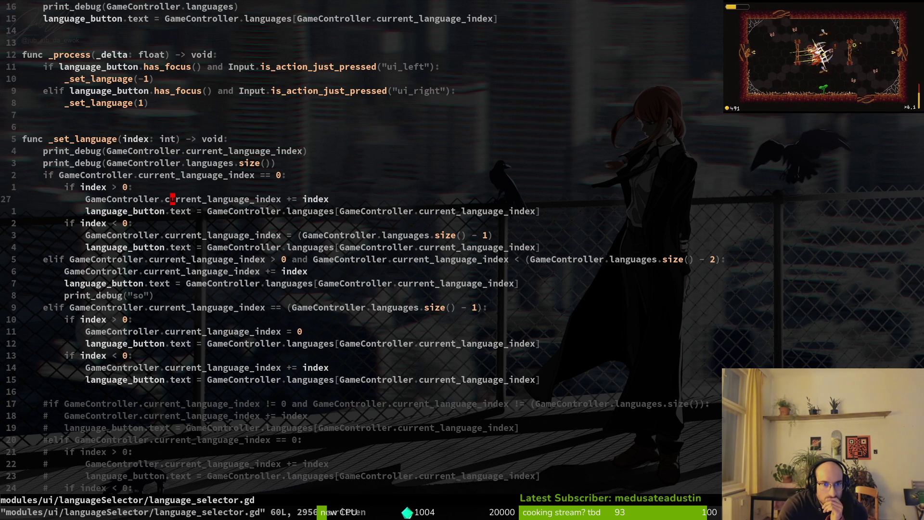
key(j)
key(j)
key(j)
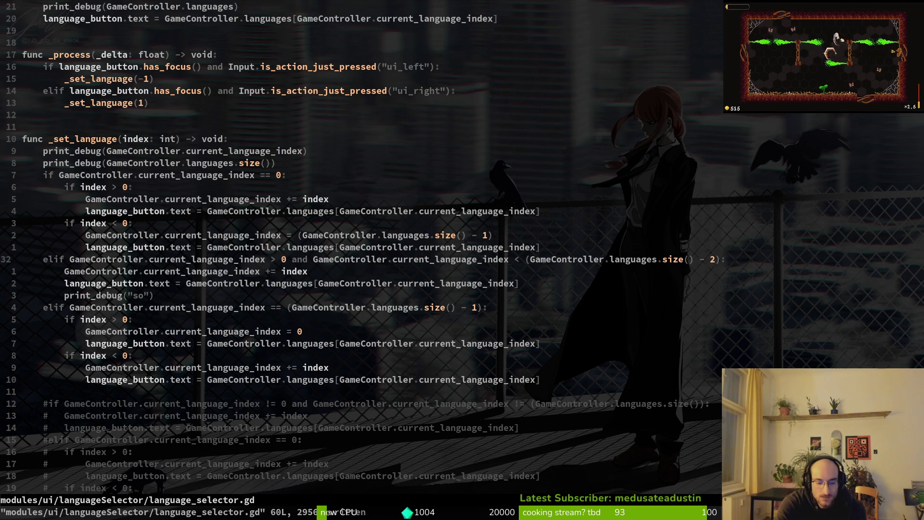
key(w)
key(w)
key(w)
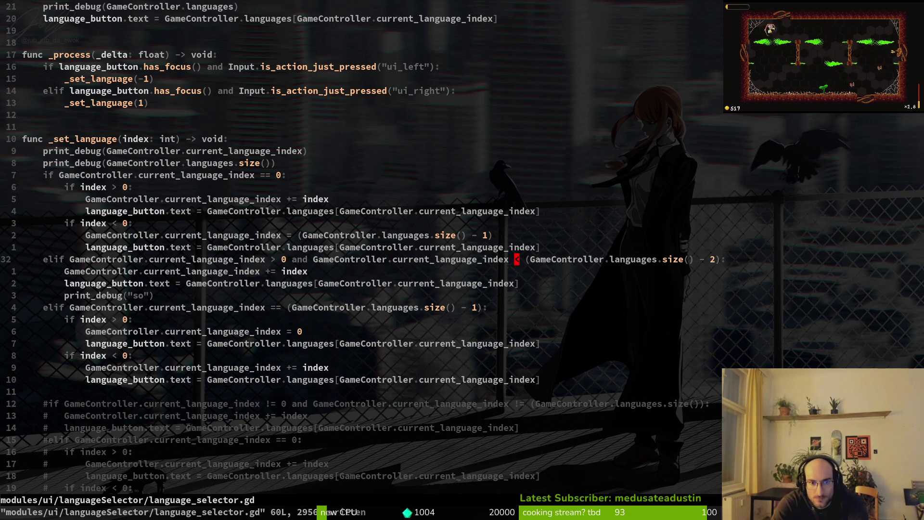
key(v)
key(w)
key(w)
key(w)
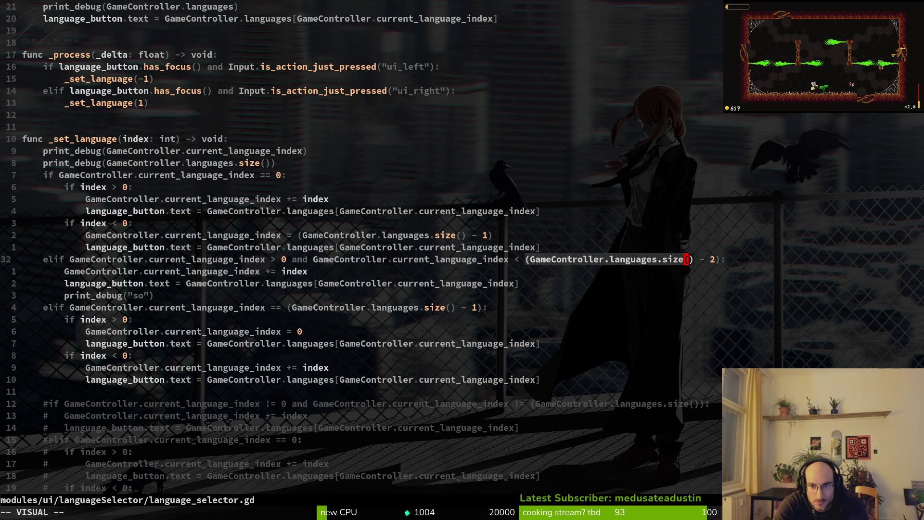
text(wc1)
key(Escape)
key(ctrl+a)
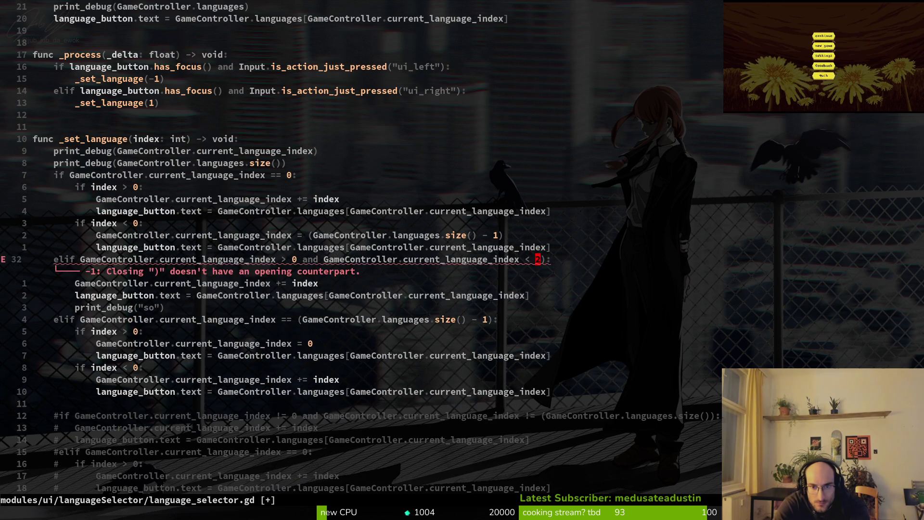
text(:w)
key(Return)
Delete the leftover closing parenthesis and save again
key(l)
key(x)
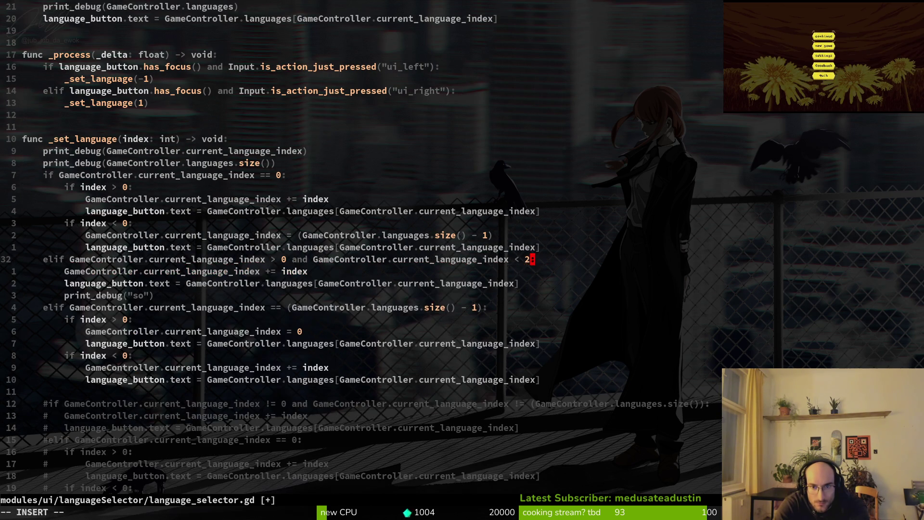
text(:w)
key(Return)
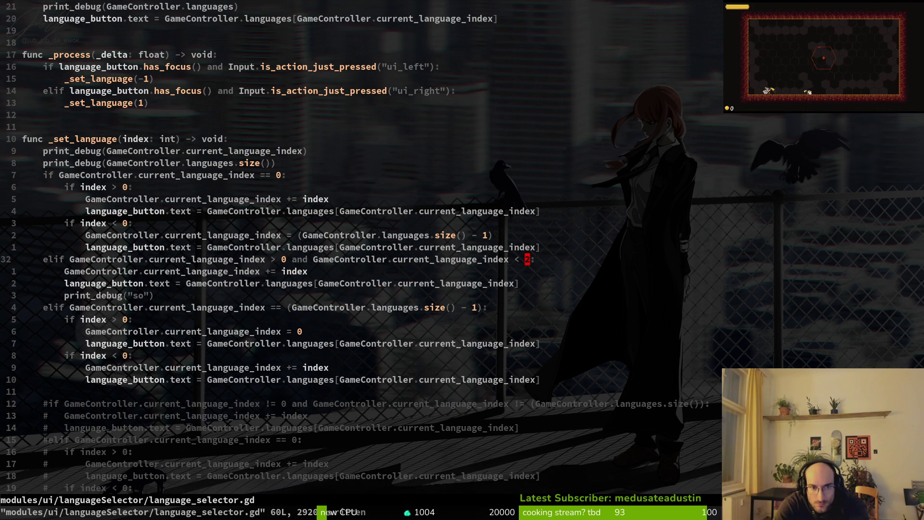
Change the last elif's '== (GameController.languages.size() - 1)' comparison to '<= 2' and save
key(j)
key(j)
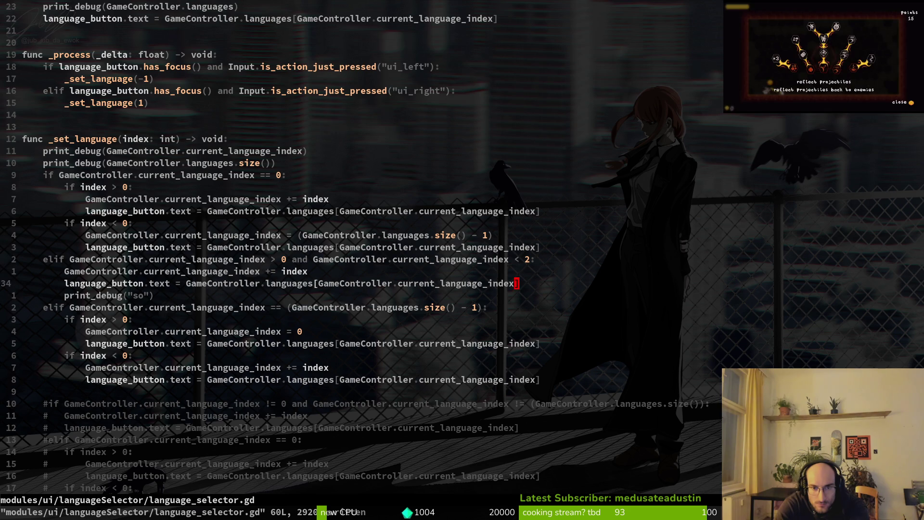
key(alt+Tab)
key(alt+Tab)
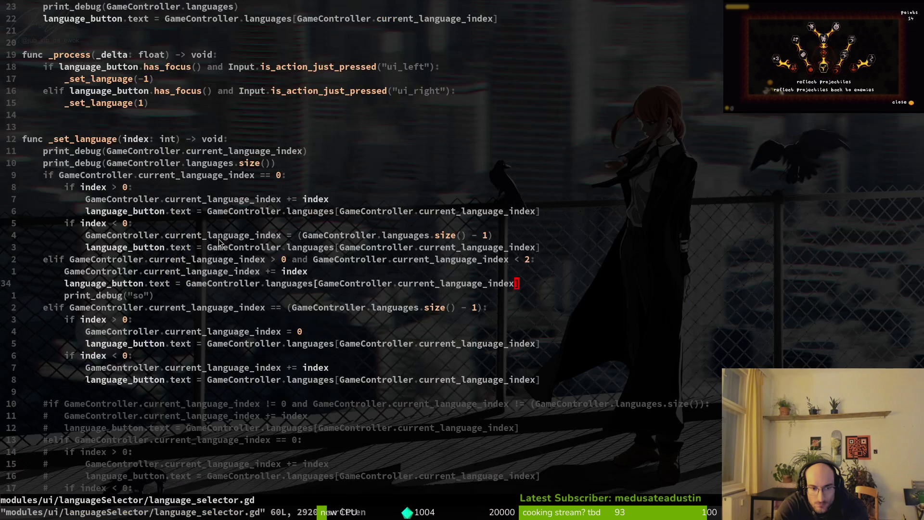
key(j)
key(j)
key(j)
key(j)
key(k)
key(k)
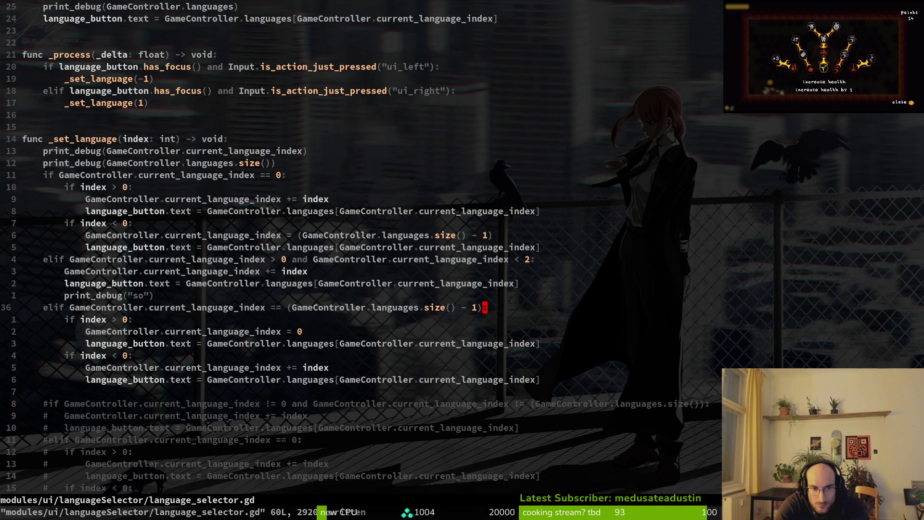
key(i)
key(BackSpace)
key(BackSpace)
key(BackSpace)
key(BackSpace)
key(BackSpace)
key(BackSpace)
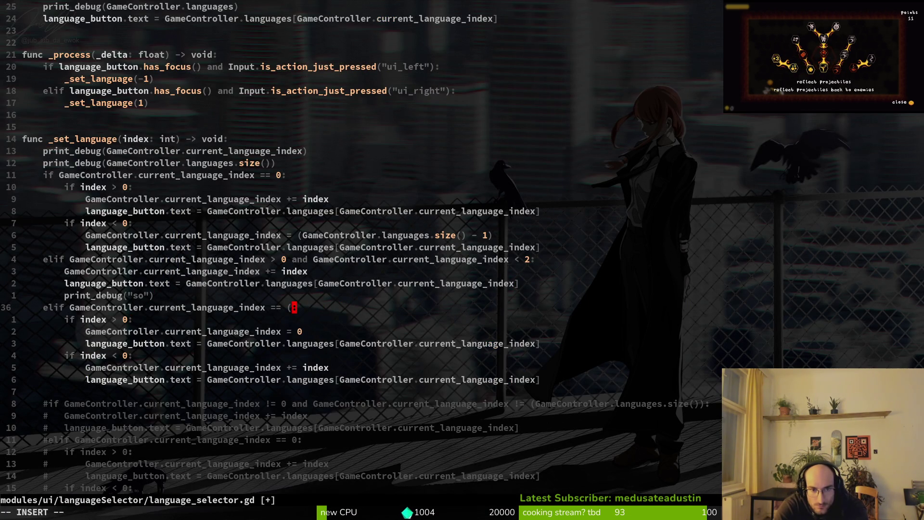
key(BackSpace)
key(BackSpace)
text(<)
key(BackSpace)
text(= = 2)
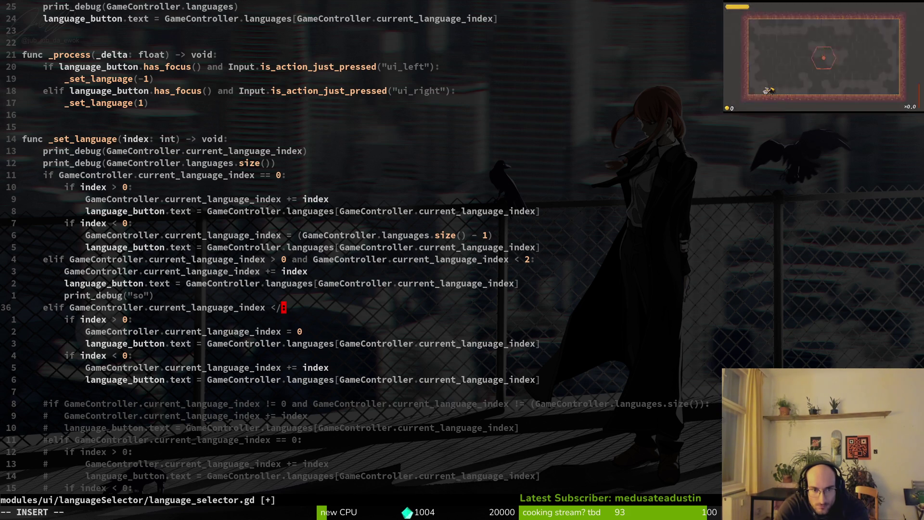
key(Escape)
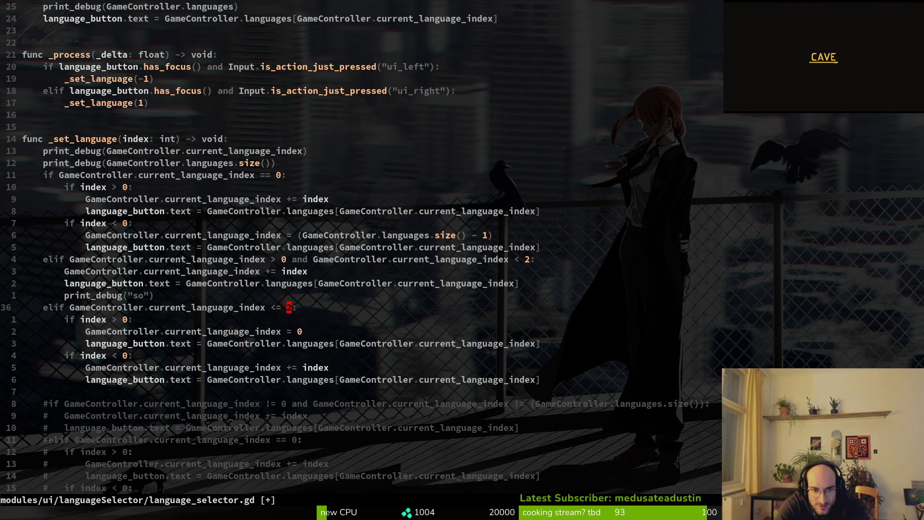
text(:w)
key(Return)
Look over the last elif branch, then switch back to Godot
key(j)
key(j)
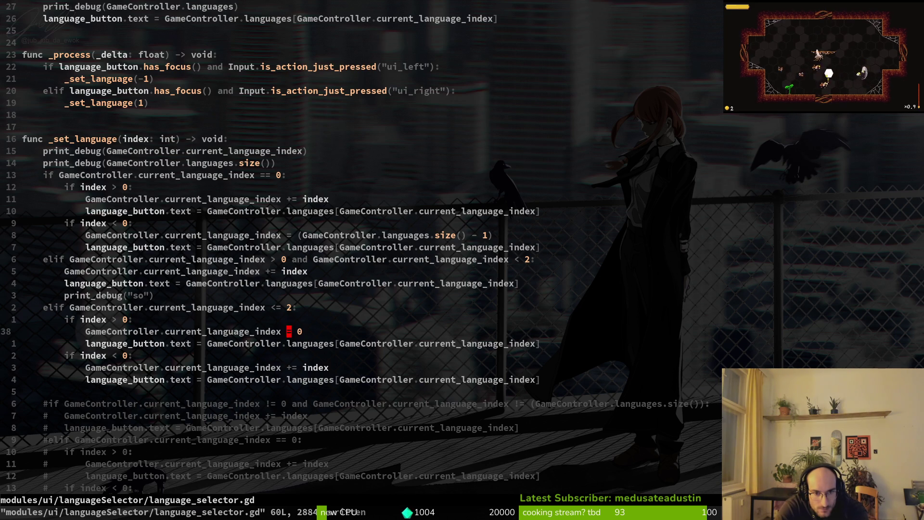
key(j)
key(j)
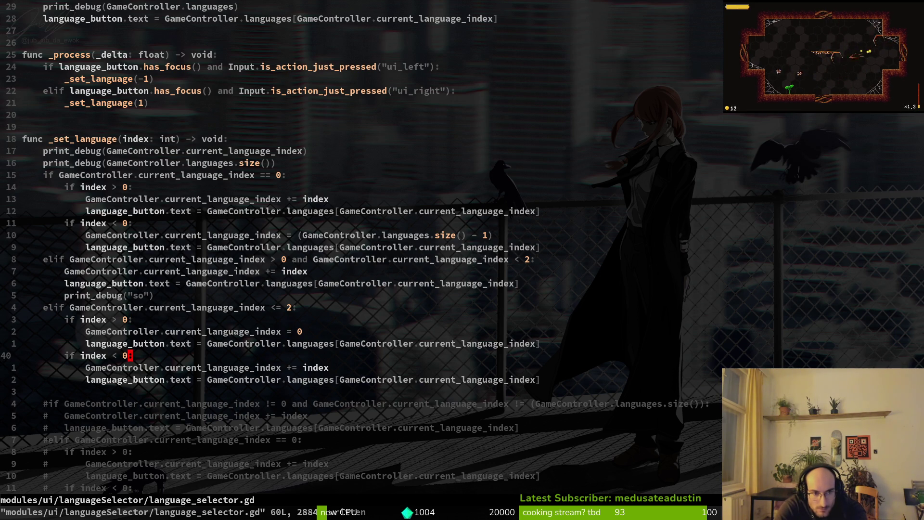
key(j)
key(j)
key(alt+Tab)
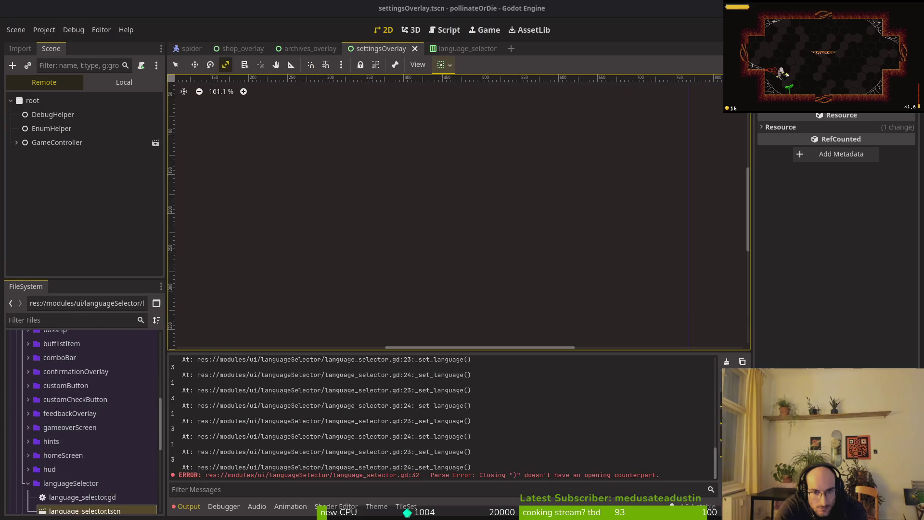
Rerun the game, cycle the language en → es → fr, then stop it and return to Neovim
key(F5)
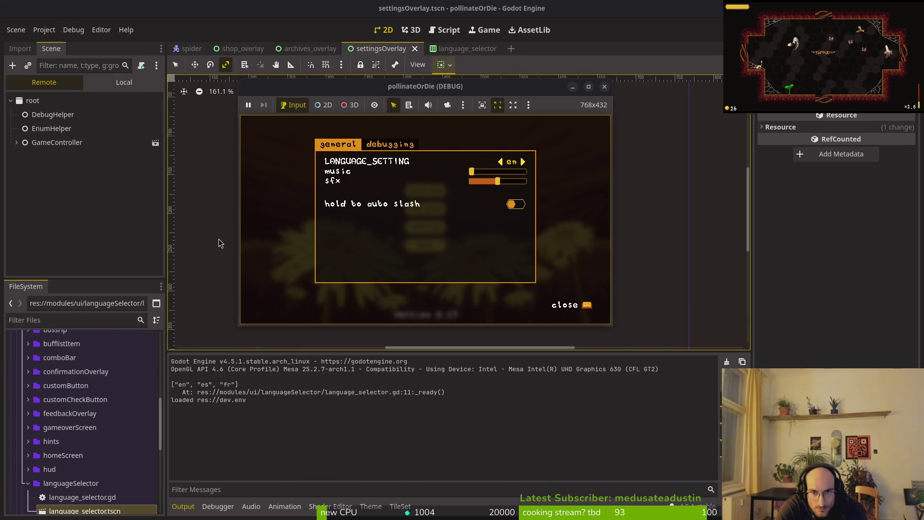
key(Right)
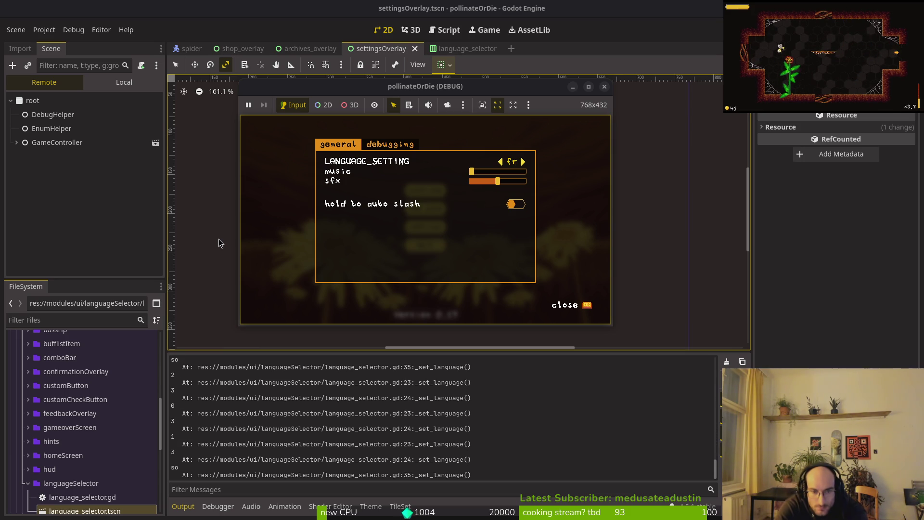
key(F8)
key(alt+Tab)
Delete the print_debug("so") line and save
key(k)
key(k)
key(k)
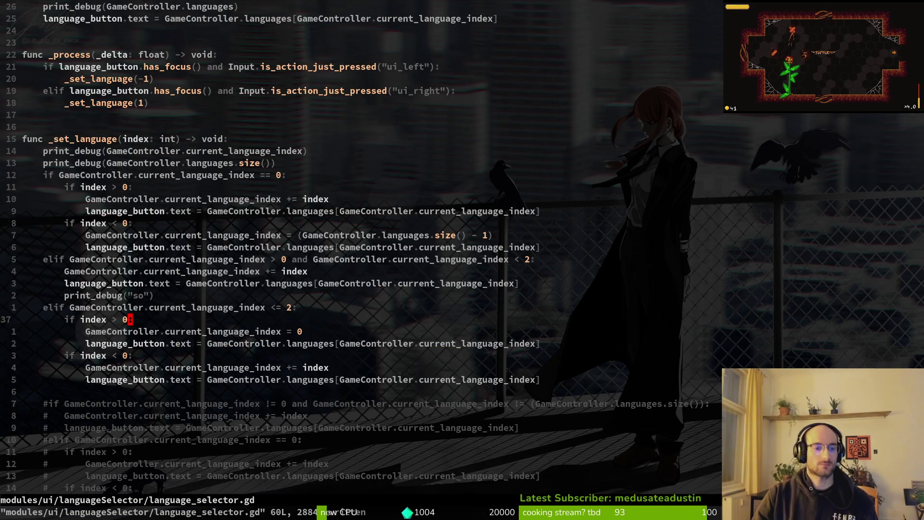
key(d)
key(d)
text(:w)
key(Return)
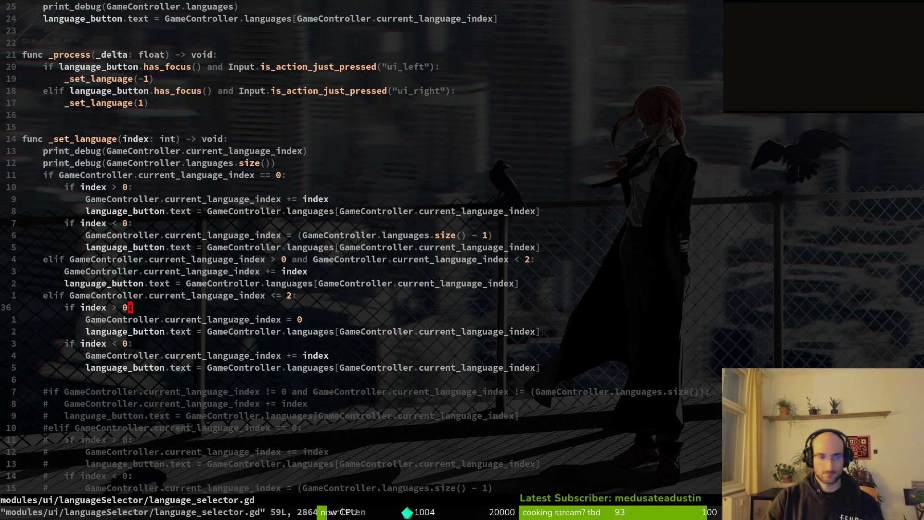
Delete the commented-out old code through the end of the file and save
key(j)
key(j)
key(j)
text(jVGd)
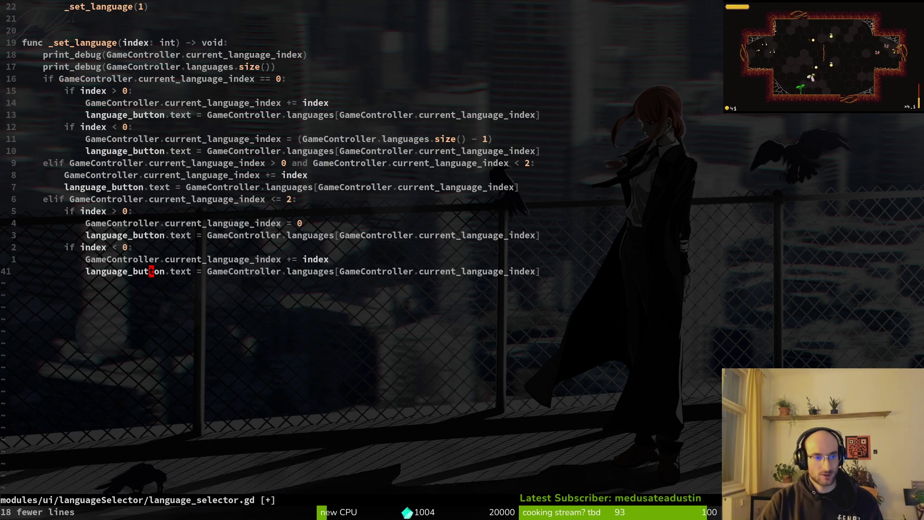
text(:w)
key(Return)
key(alt+Tab)
key(alt+Tab)
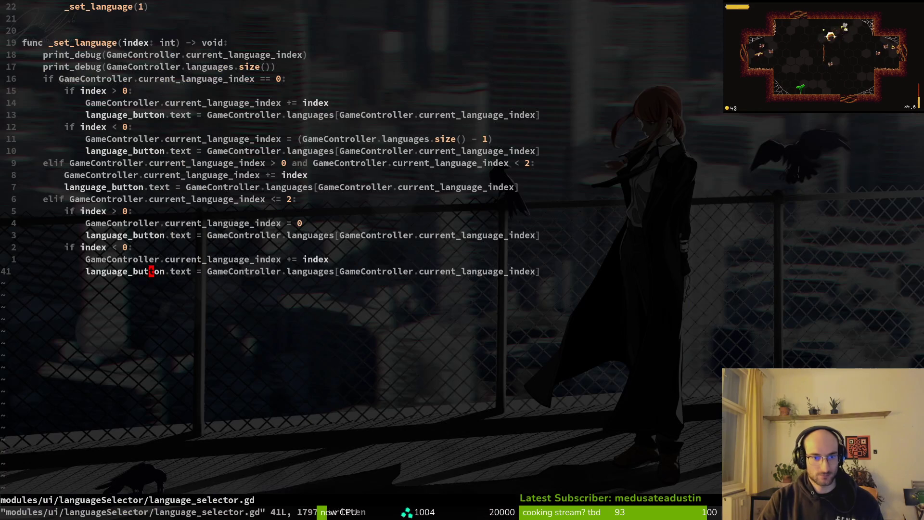
Open a new indented line beneath the index > 0 case's language_button.text update
key(k)
key(k)
key(k)
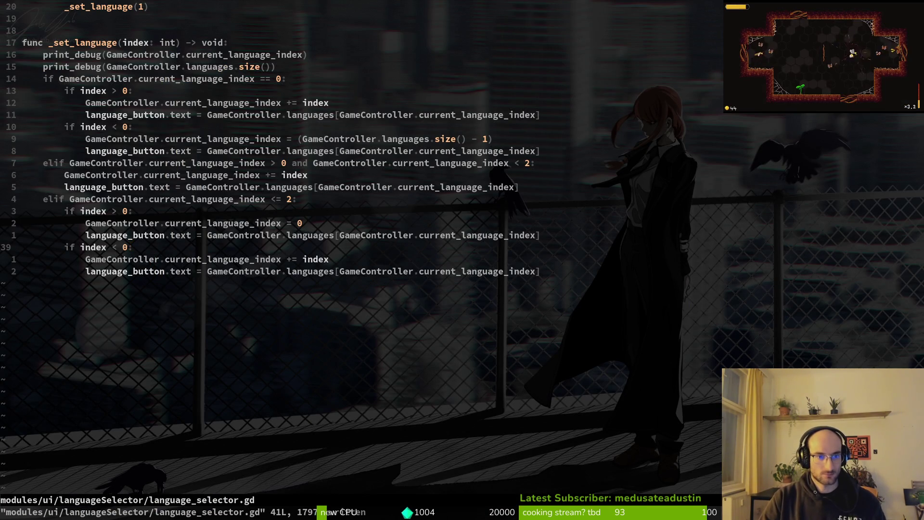
key(k)
key(k)
key(j)
key(j)
key(j)
key(k)
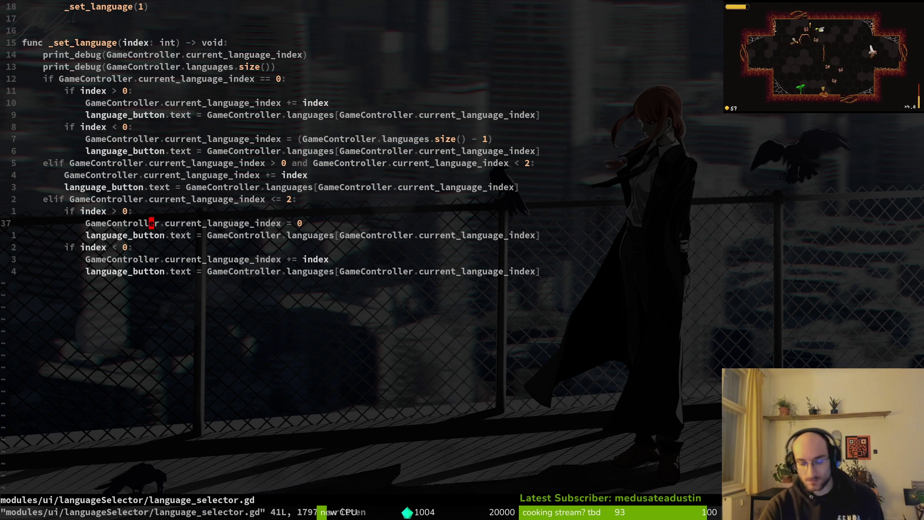
key(j)
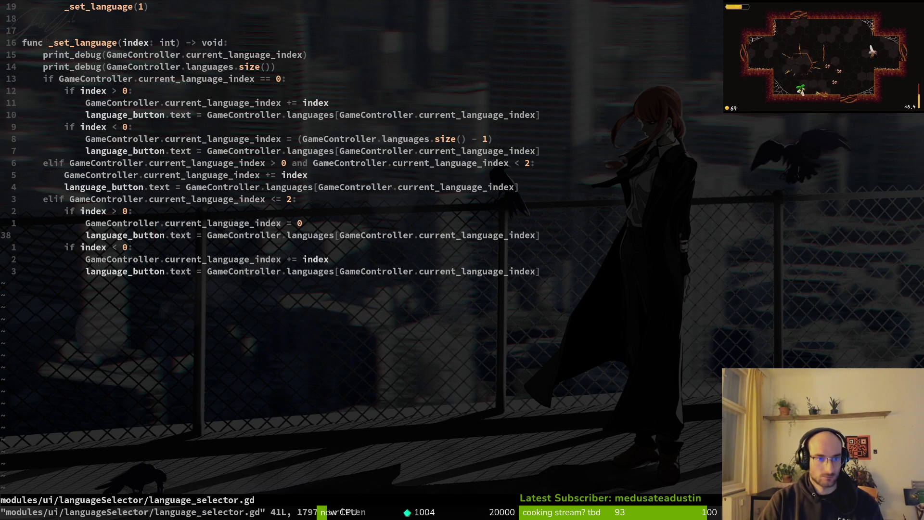
key(o)
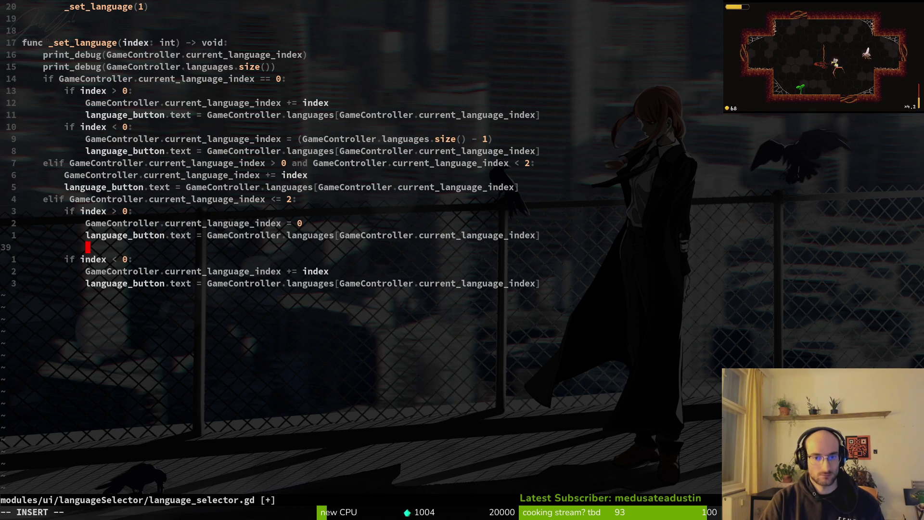
Write 'GameController.switch_language(GameController.current_language_index)' on the new line using autocomplete
text(Ga)
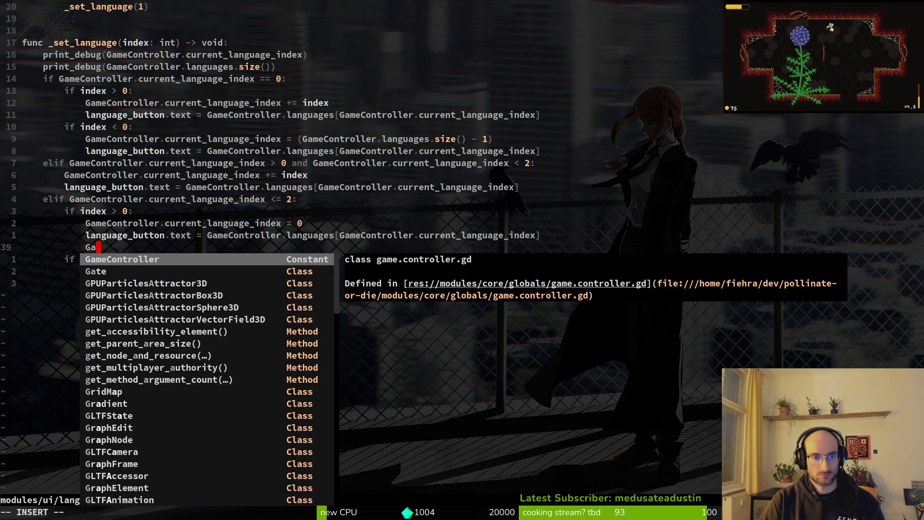
key(Return)
text(.swit)
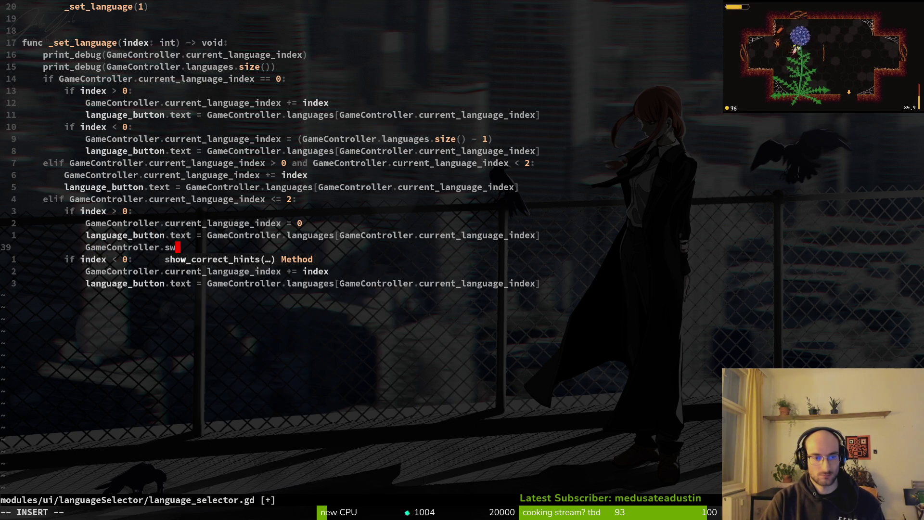
text(ch_language)
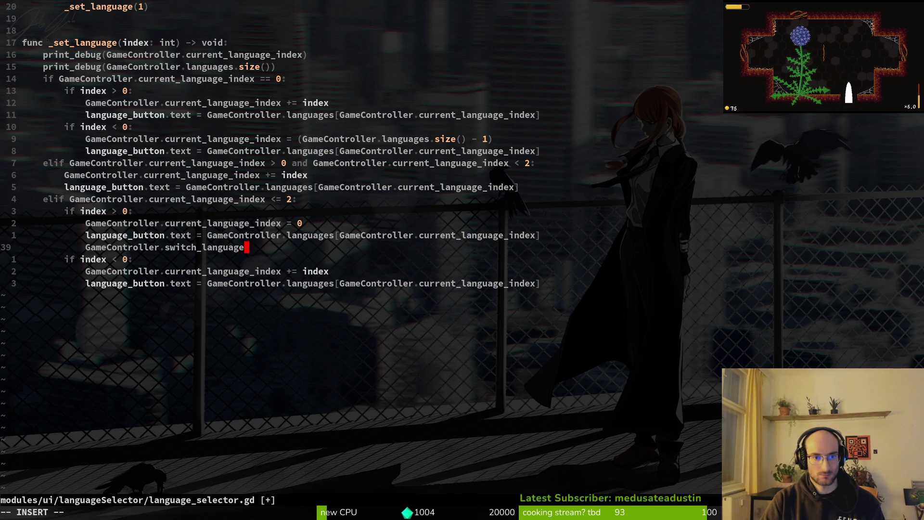
text(()
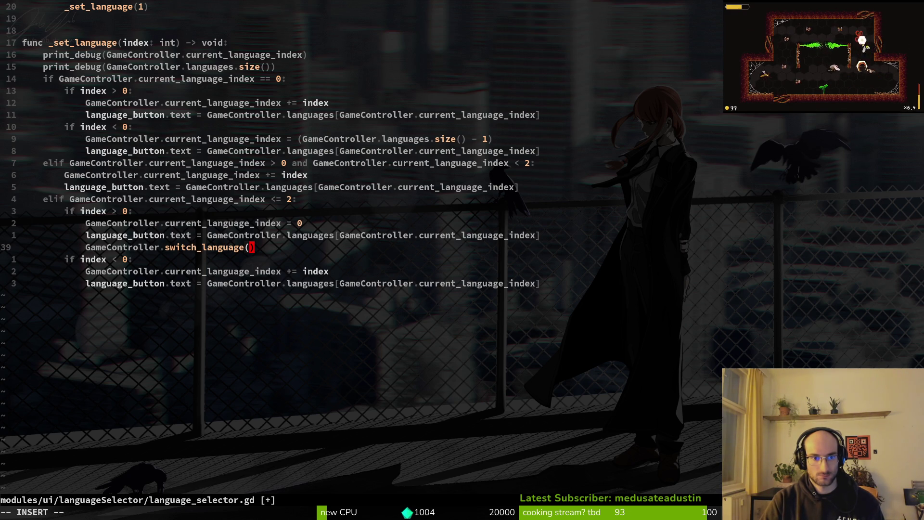
text(Ga)
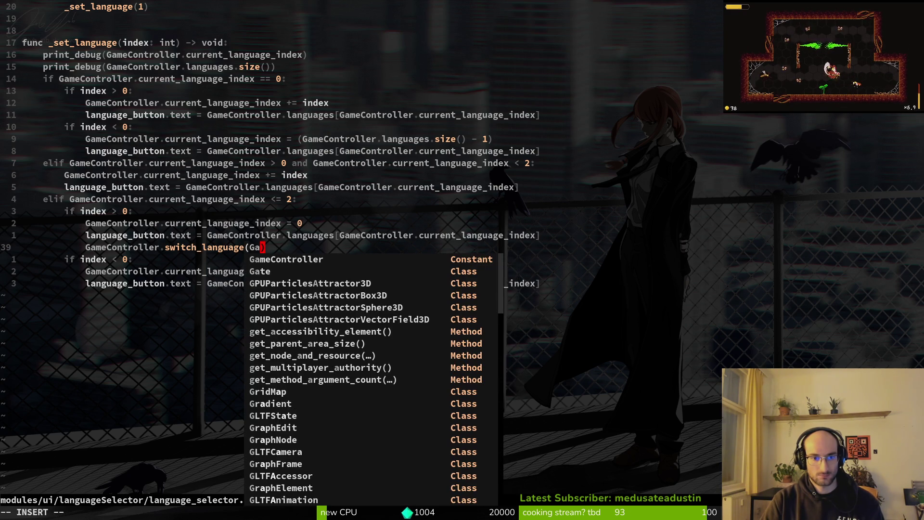
key(Tab)
key(Return)
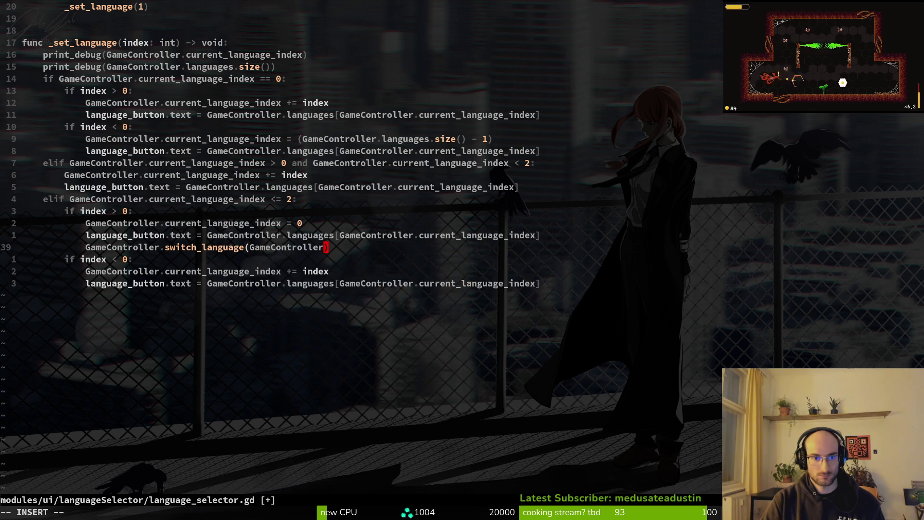
text(.cu)
key(Return)
key(Escape)
Paste the call under every other language_button line, dedent the over-indented copy, and save
key(y)
key(y)
key(j)
key(j)
key(j)
key(p)
key(k)
key(k)
key(k)
key(k)
key(k)
key(k)
key(p)
key(k)
key(k)
key(k)
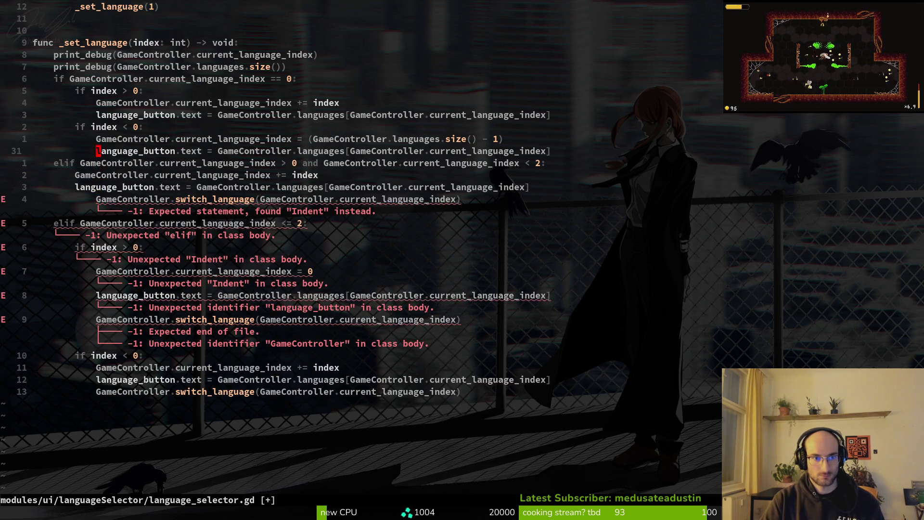
key(p)
key(k)
key(k)
key(k)
key(p)
key(j)
key(j)
key(j)
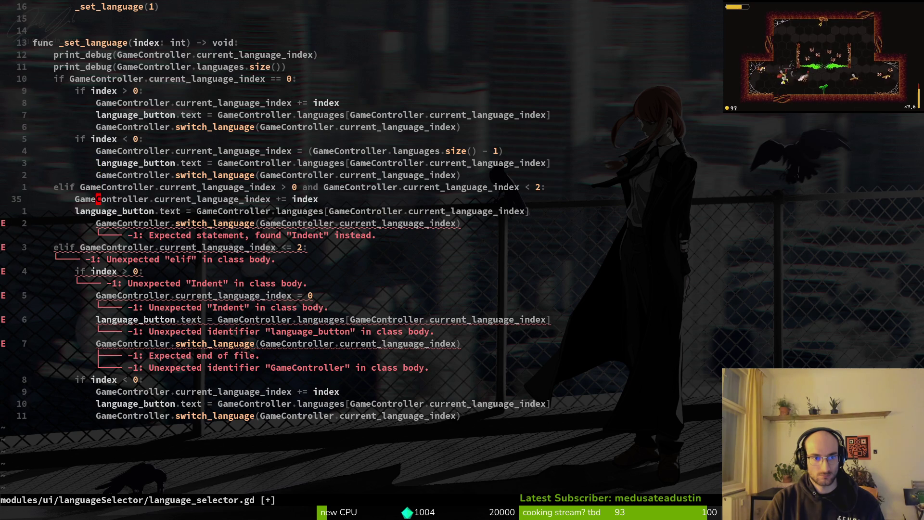
key(j)
key(j)
key(less)
key(less)
text(:w)
key(Return)
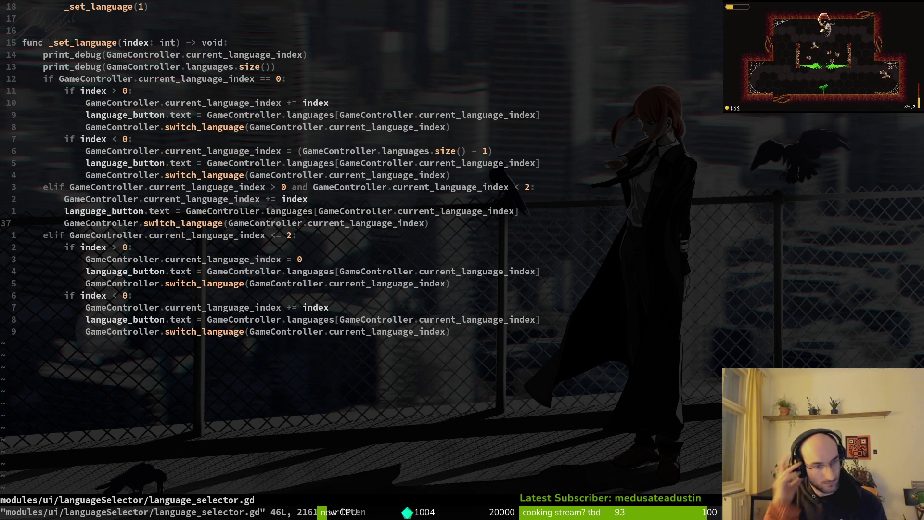
Move the '> 0 and < 2' elif block below the '<= 2' branch, undo the accidental join, and save
key(k)
key(k)
key(k)
key(shift+v)
key(j)
key(j)
key(j)
key(shift+j)
key(shift+j)
key(shift+j)
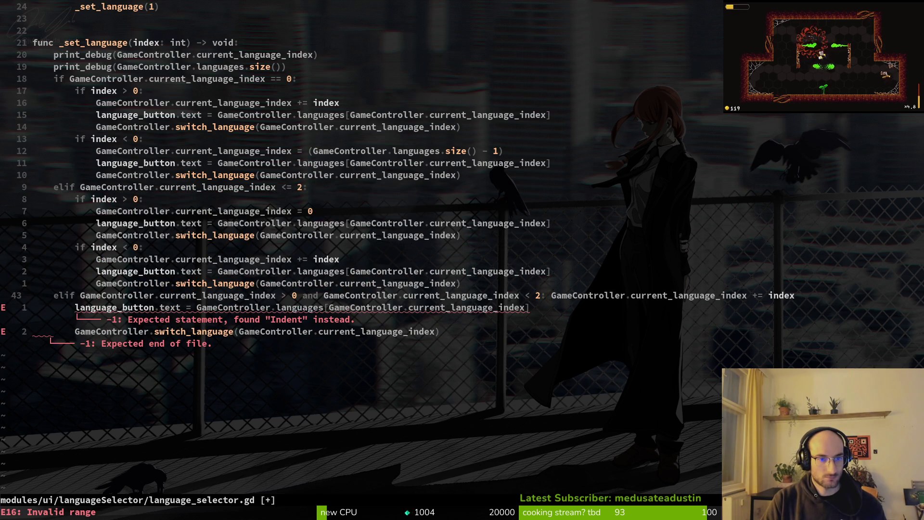
text(u:w)
key(Return)
Check the reordered branches and bring up the project file finder
key(k)
key(k)
key(k)
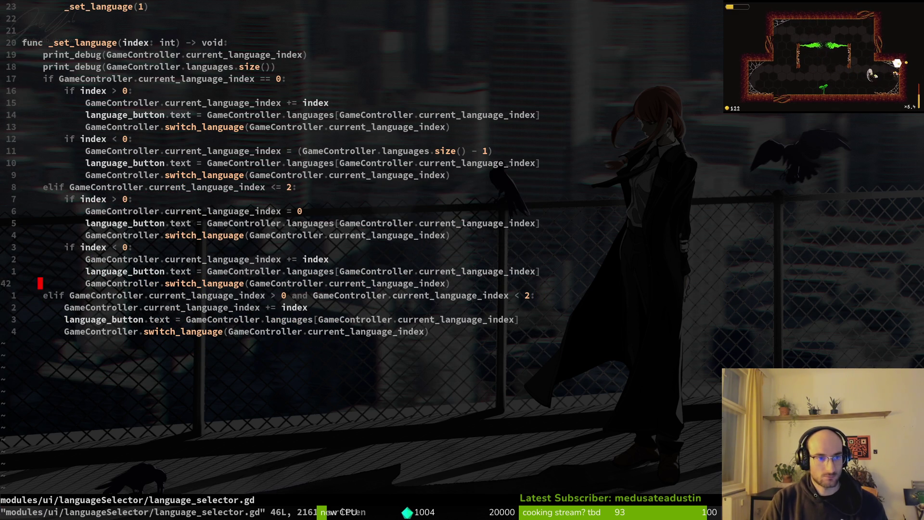
key(k)
key(k)
key(k)
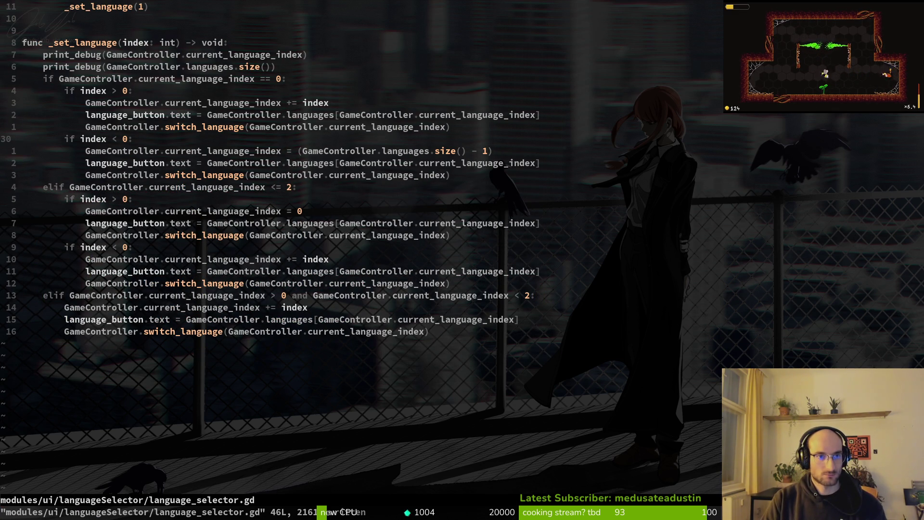
key(j)
key(j)
key(j)
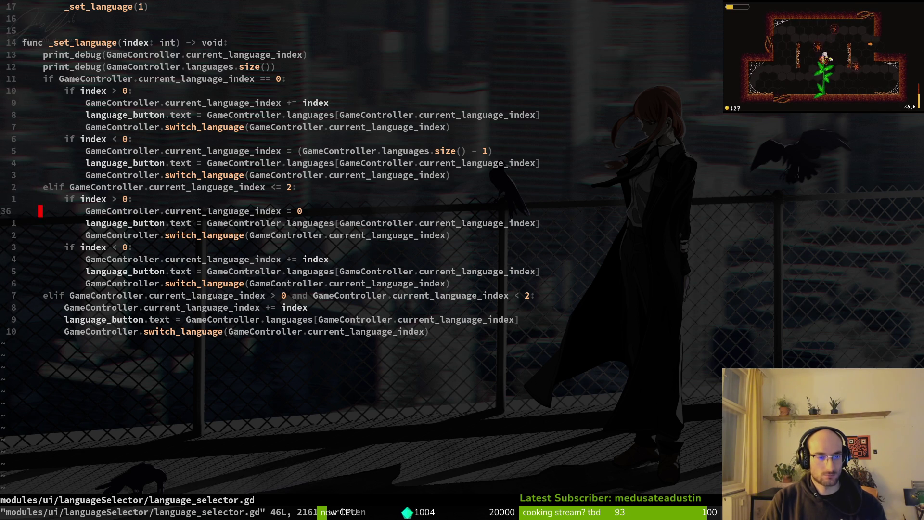
key(k)
key(k)
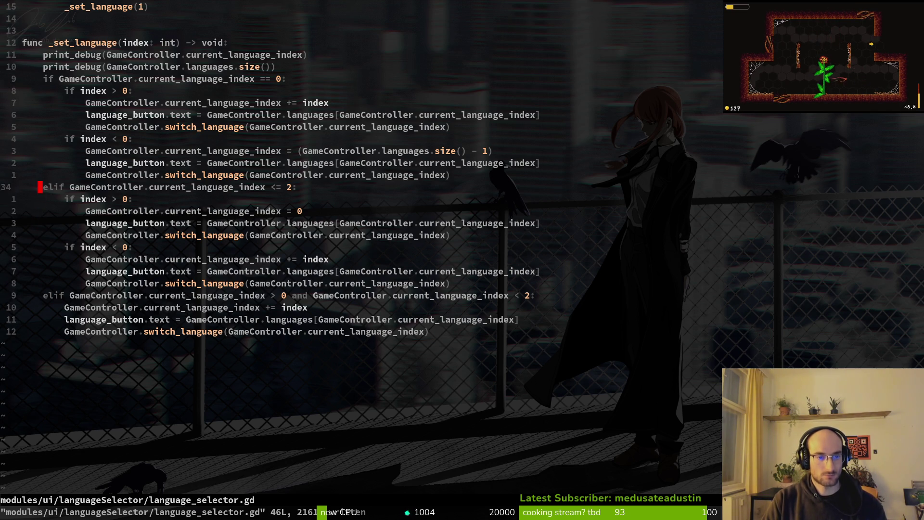
key(j)
key(space)
Open game.controller.gd via 'gamco' and duplicate the _input function
key(f)
key(f)
text(gamco)
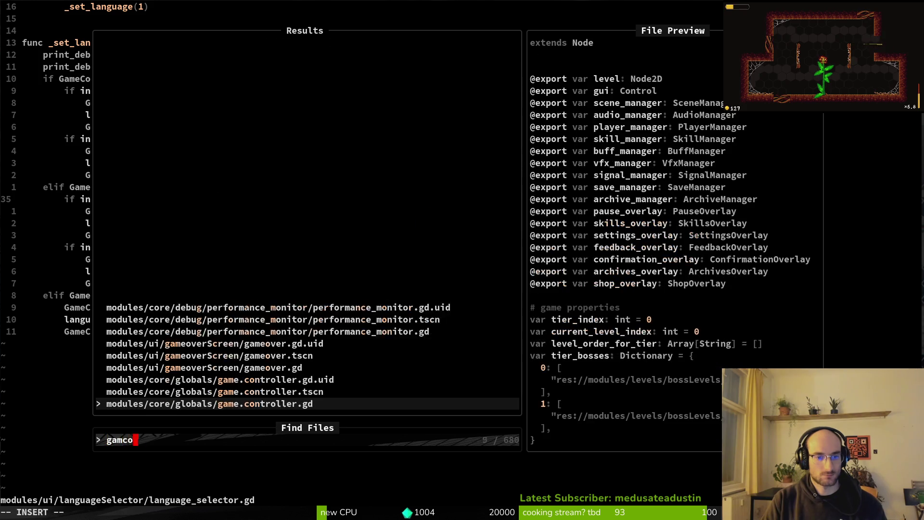
key(Return)
key(j)
key(j)
key(j)
key(j)
key(j)
key(V)
key(j)
key(j)
key(y)
key(p)
Rename the first copy to switch_language with parameter index: int and save
key(o)
key(Escape)
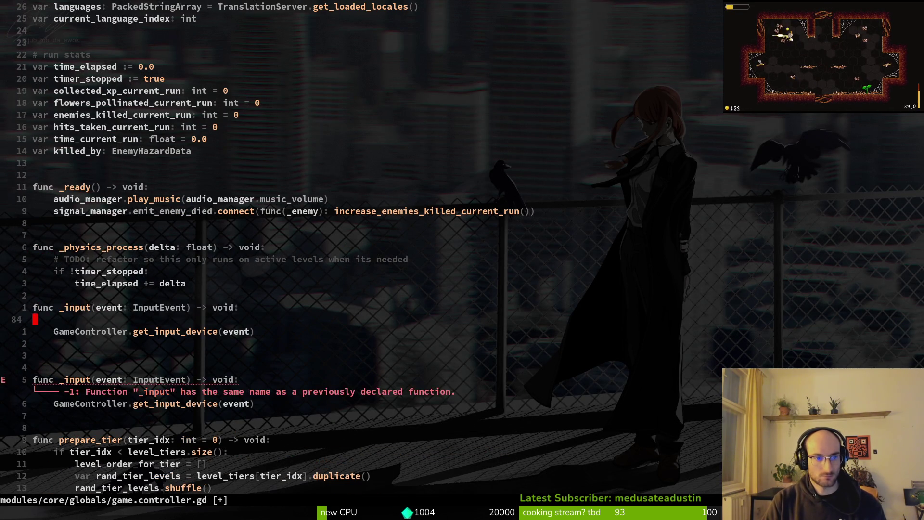
key(k)
key(d)
key(d)
text(pwcwswitch_language)
key(Escape)
text(cwindex: InputEvent) -> void:)
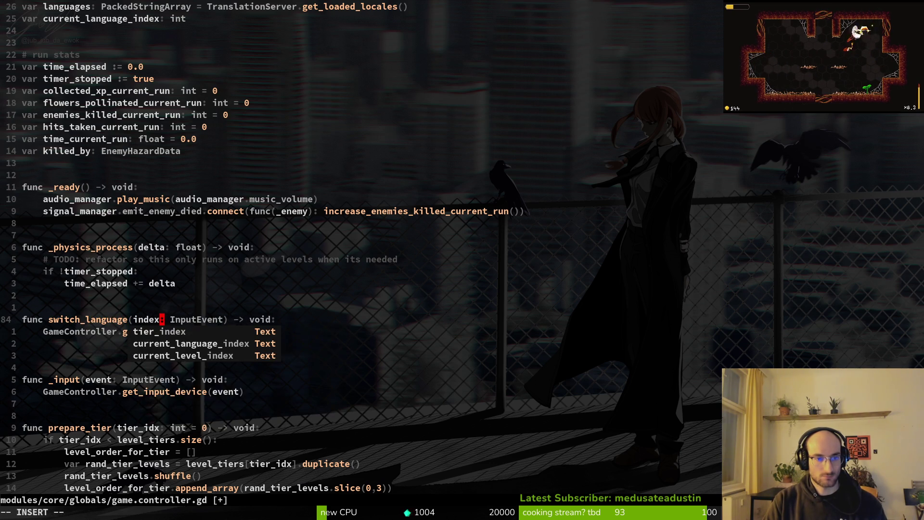
key(Escape)
key(w)
key(w)
text(cwint)
key(Escape)
text(:w)
key(Return)
Delete the empty line 85, save the controller script again, and return to Godot
key(o)
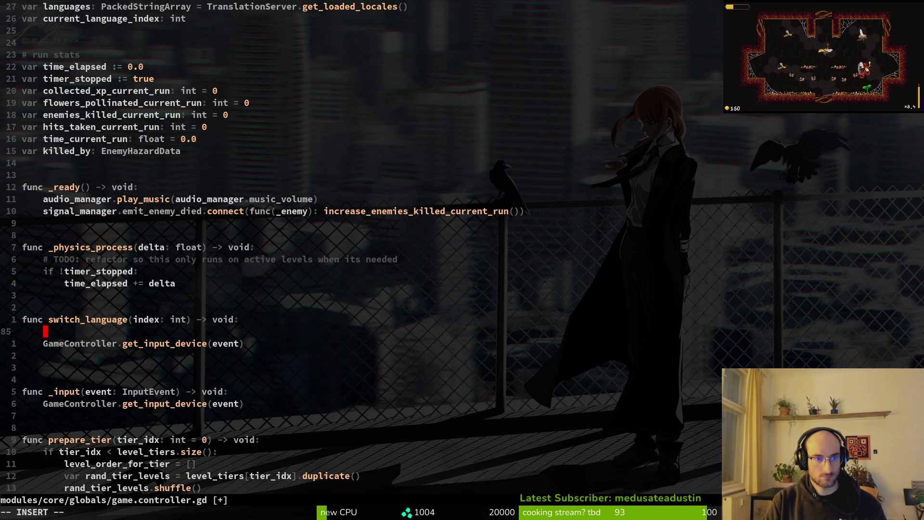
key(Escape)
key(d)
key(d)
text(:w)
key(Return)
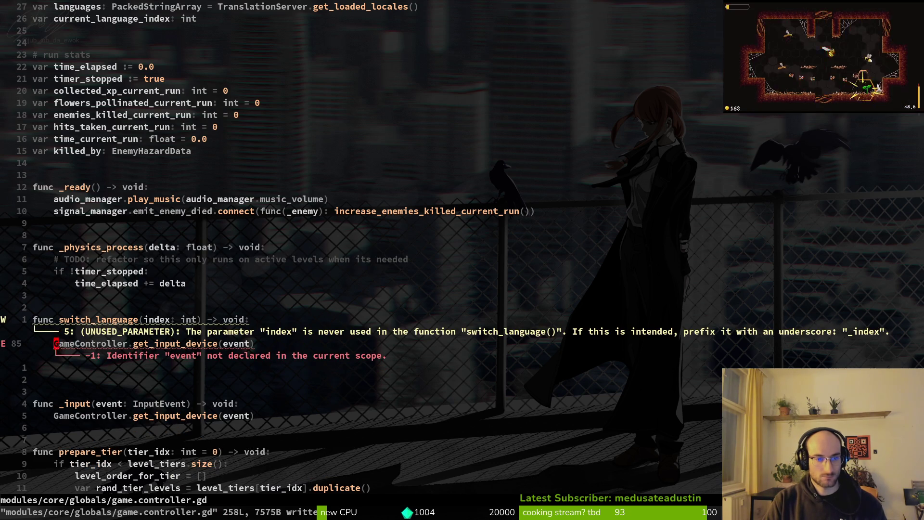
key(alt+Tab)
key(alt+Tab)
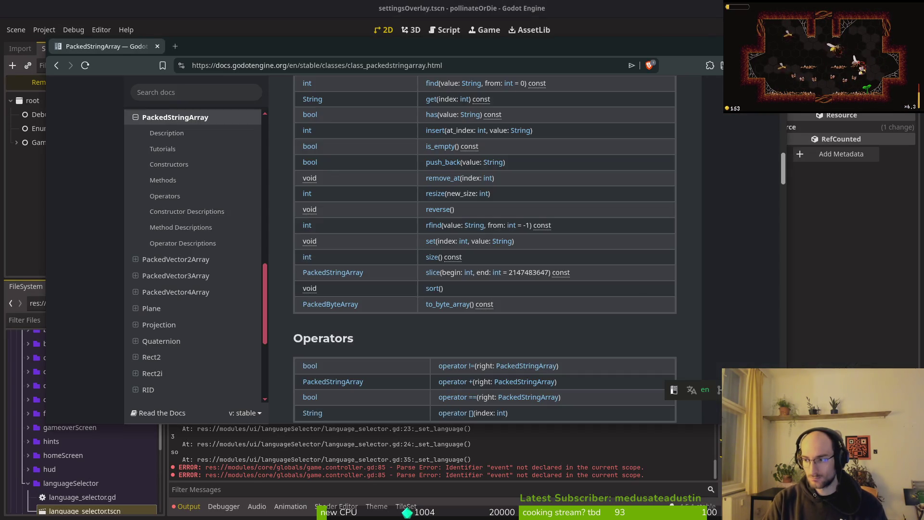
Search Godot Docs for translationserver and open the TranslationServer class reference
key(ctrl+t)
key(ctrl+w)
key(slash)
text(translationserver)
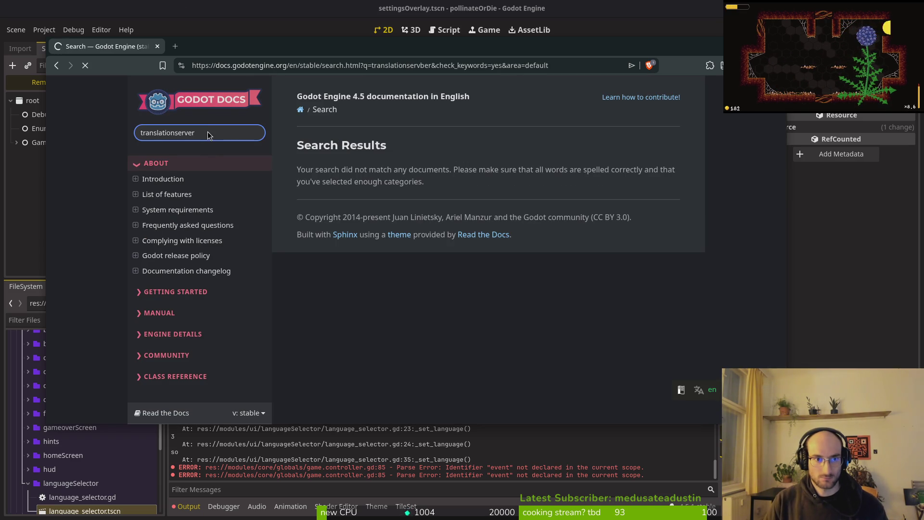
key(Return)
click(347, 182)
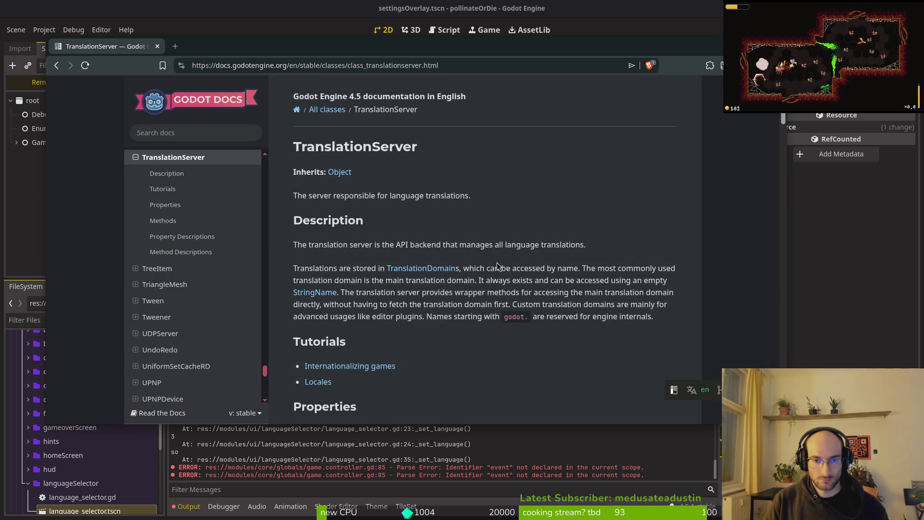
Read through the TranslationServer Methods table, then open a new blank tab
scroll(447, 311, down, 3)
scroll(452, 225, down, 2)
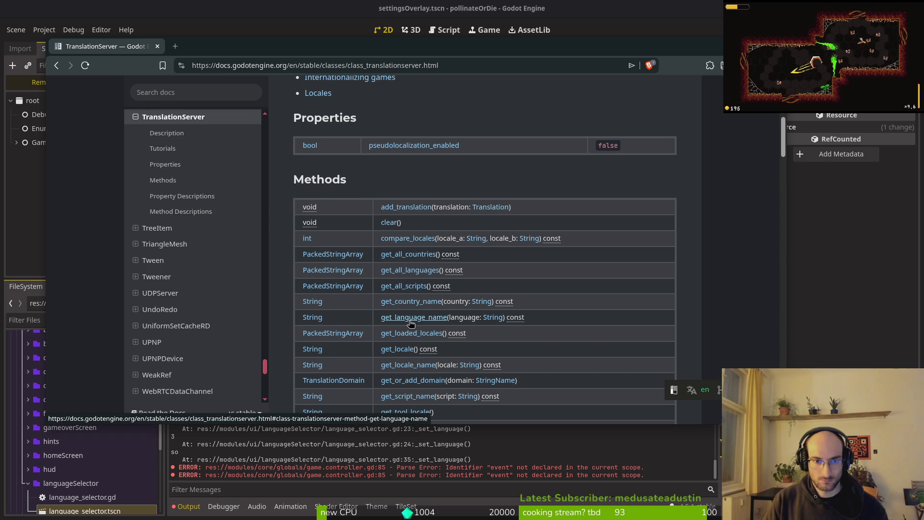
scroll(410, 323, down, 3)
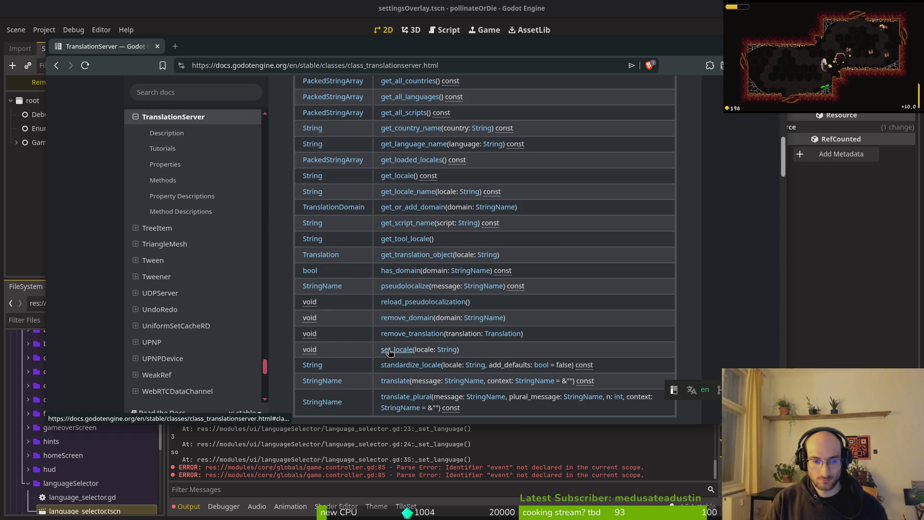
scroll(408, 389, down, 1)
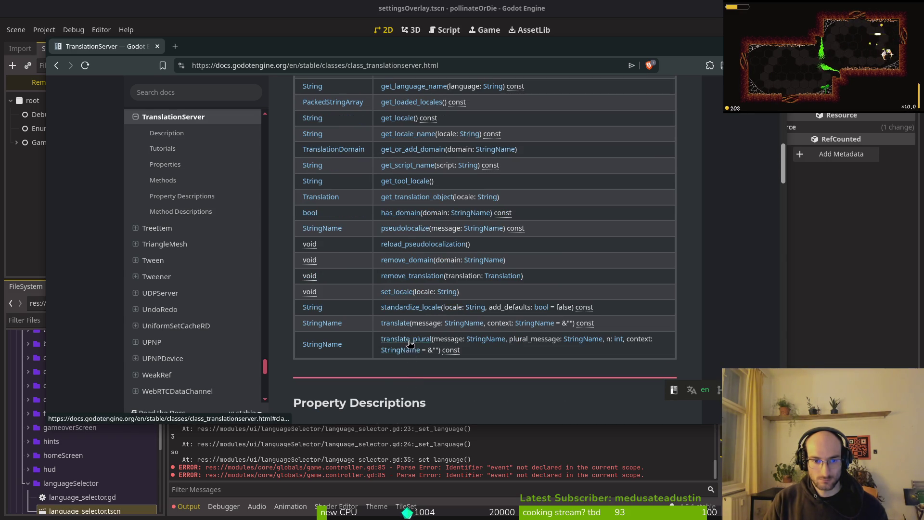
scroll(409, 344, down, 4)
key(ctrl+t)
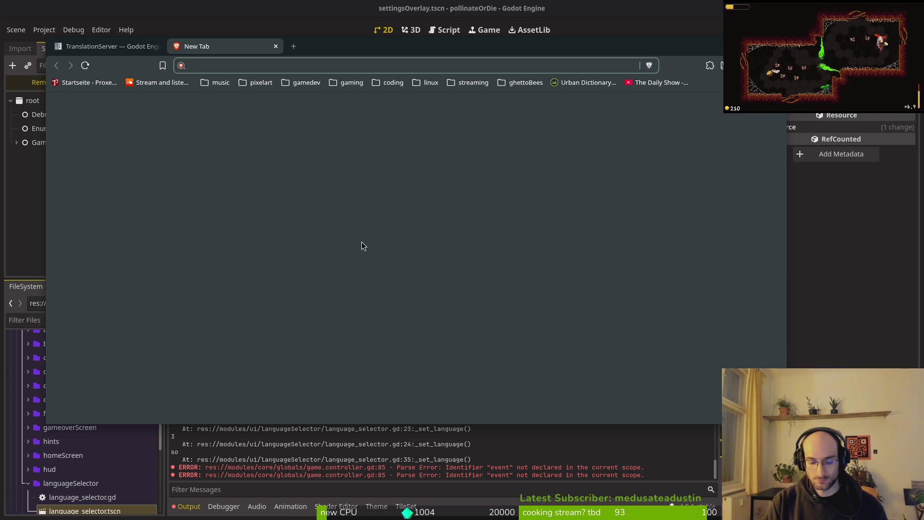
Search the web for 'localization godot' and open the Internationalizing games docs page
text(localizati)
text(on godot)
key(Return)
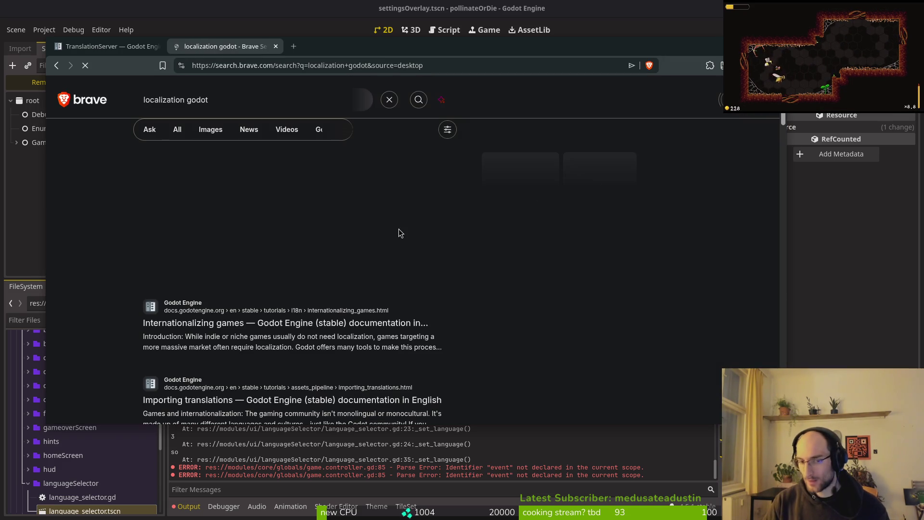
click(205, 322)
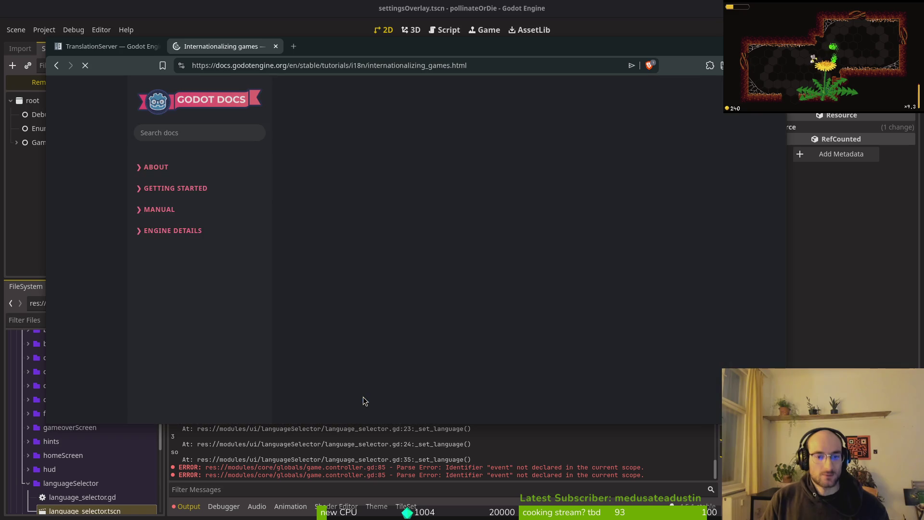
Scroll through the tutorial and jump to the Testing translations section
scroll(460, 316, down, 10)
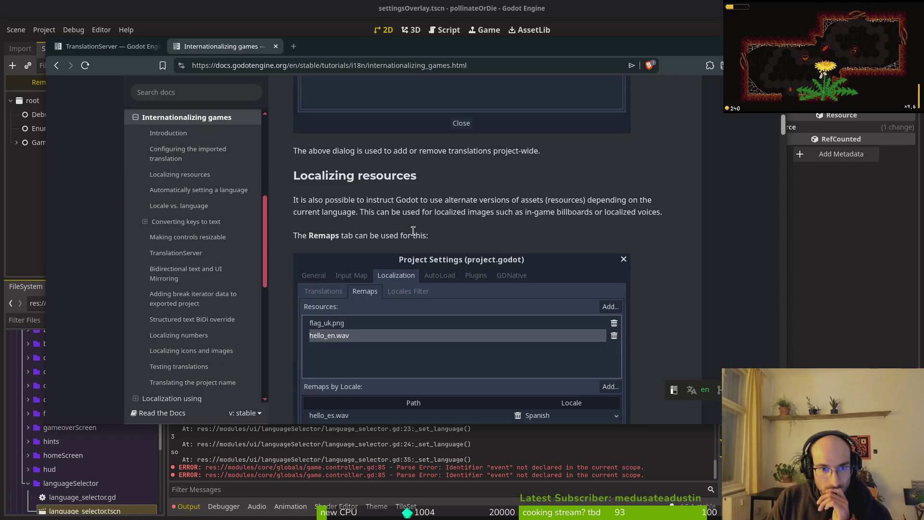
scroll(413, 230, down, 5)
scroll(409, 294, down, 3)
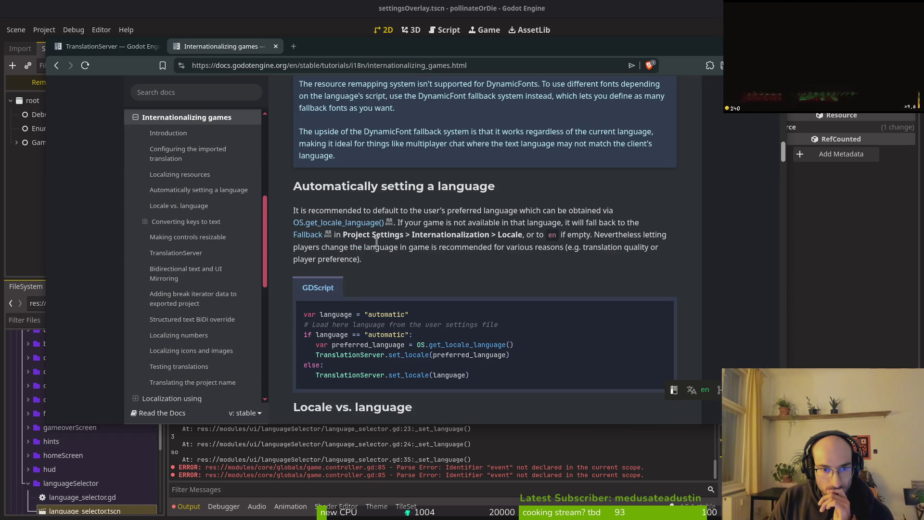
scroll(423, 254, down, 6)
scroll(434, 241, down, 5)
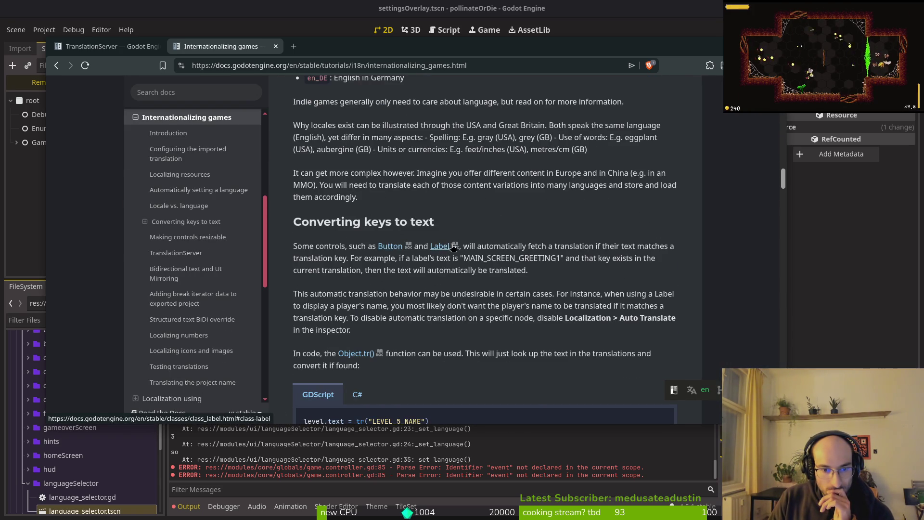
scroll(478, 258, down, 10)
scroll(479, 259, down, 9)
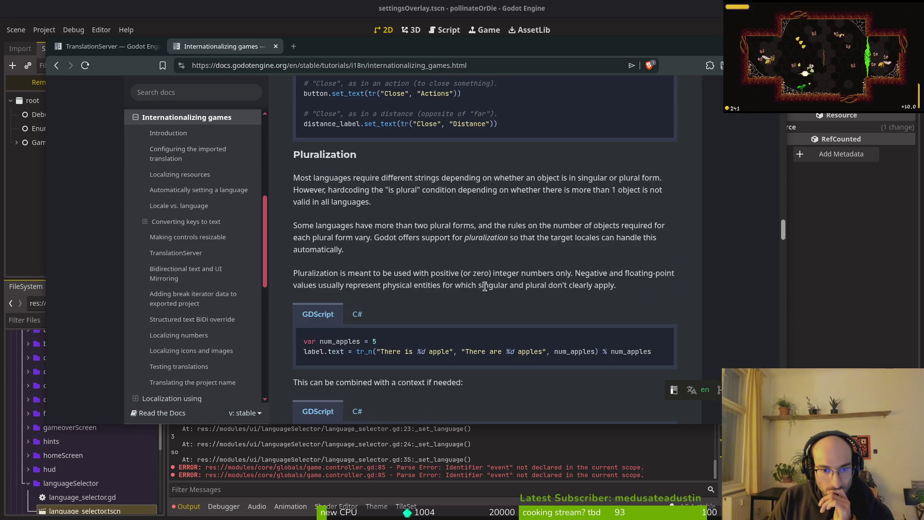
scroll(484, 296, down, 7)
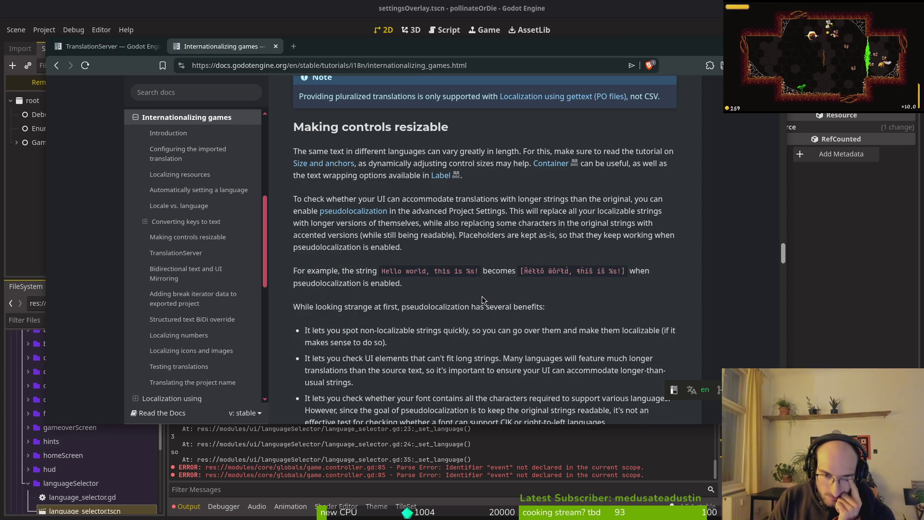
scroll(483, 298, down, 10)
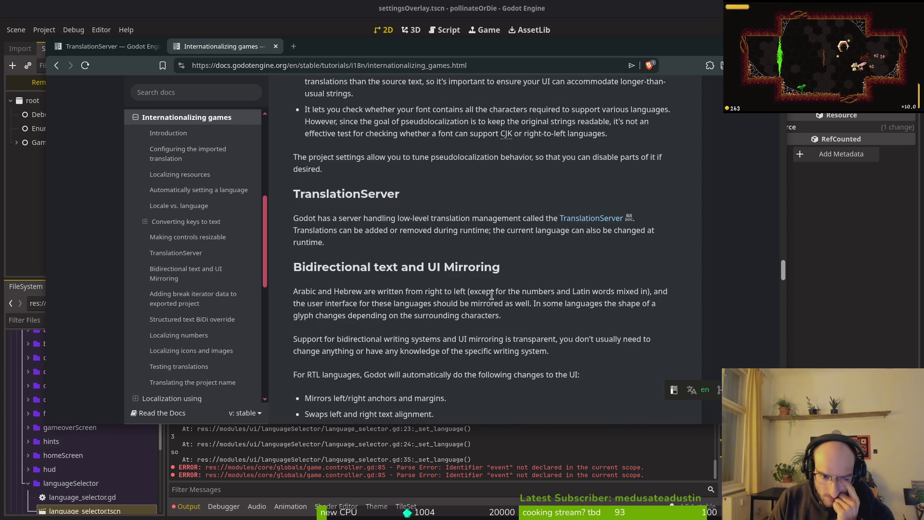
click(211, 367)
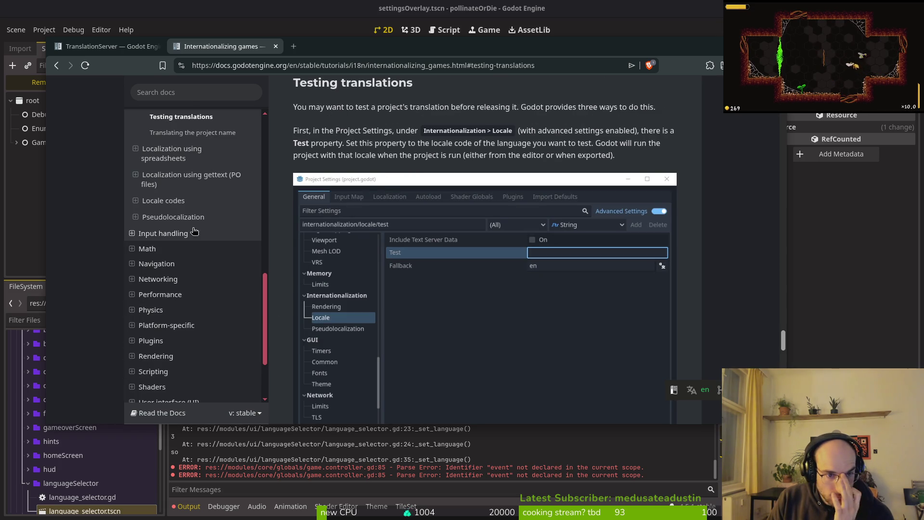
Find 'Automatically setting a language' and copy the TranslationServer.set_locale(language) line
scroll(194, 232, up, 7)
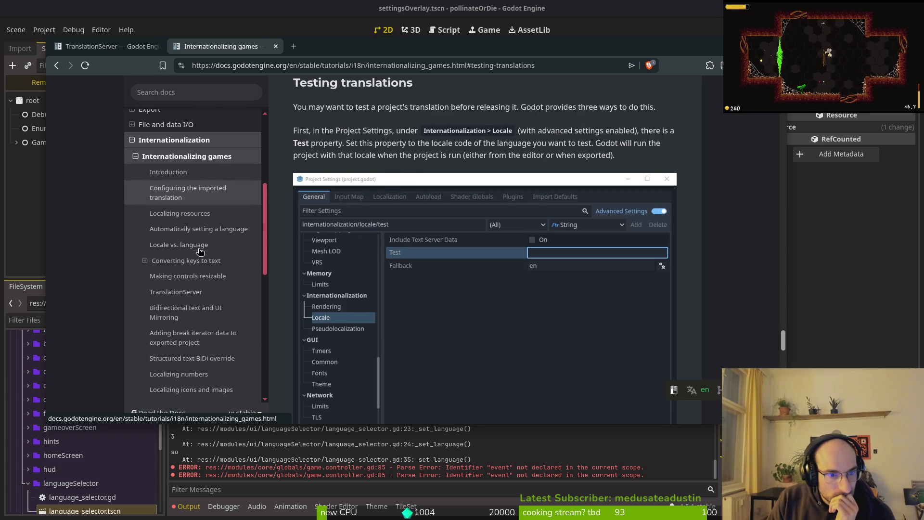
scroll(213, 366, down, 2)
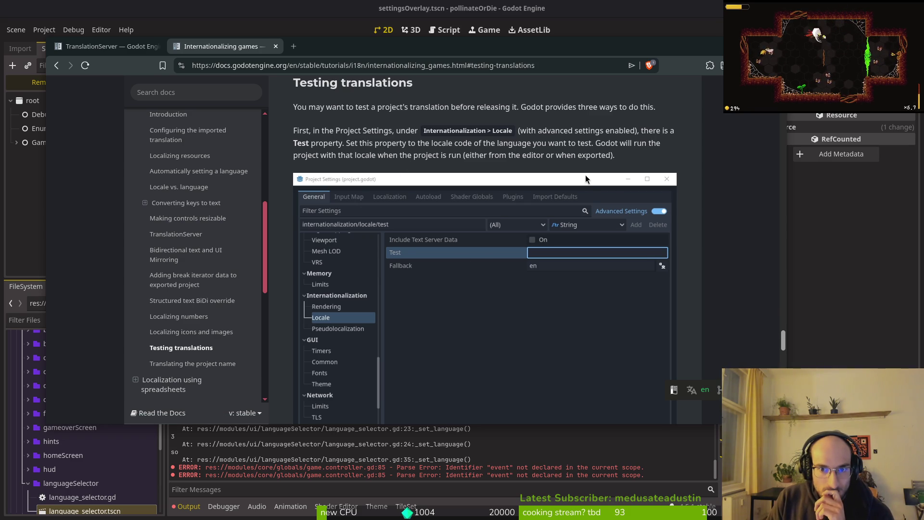
scroll(521, 289, up, 15)
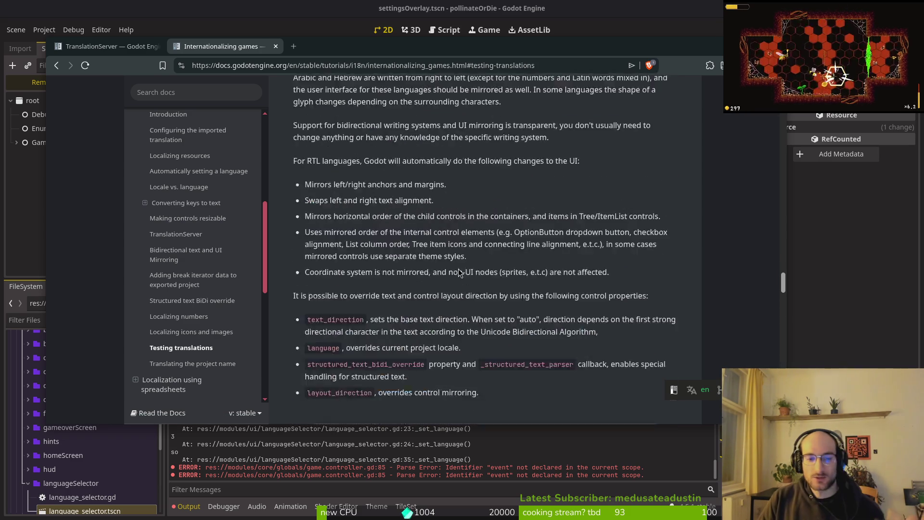
scroll(460, 273, up, 10)
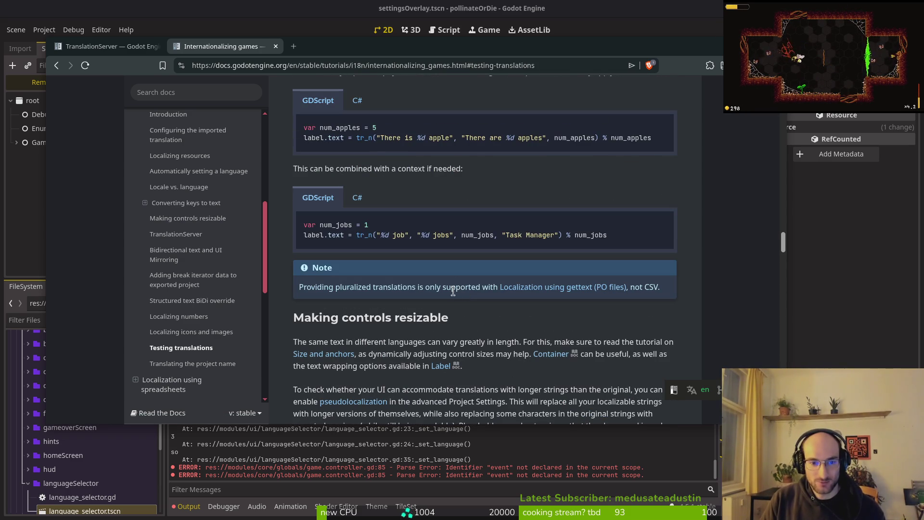
scroll(419, 284, up, 6)
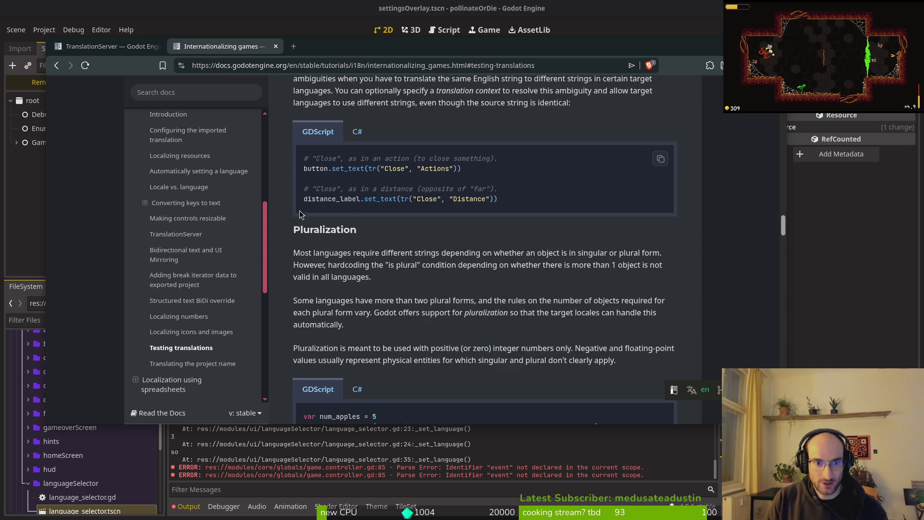
scroll(361, 227, up, 5)
scroll(348, 202, up, 11)
scroll(337, 222, down, 4)
scroll(332, 236, up, 7)
scroll(329, 243, up, 5)
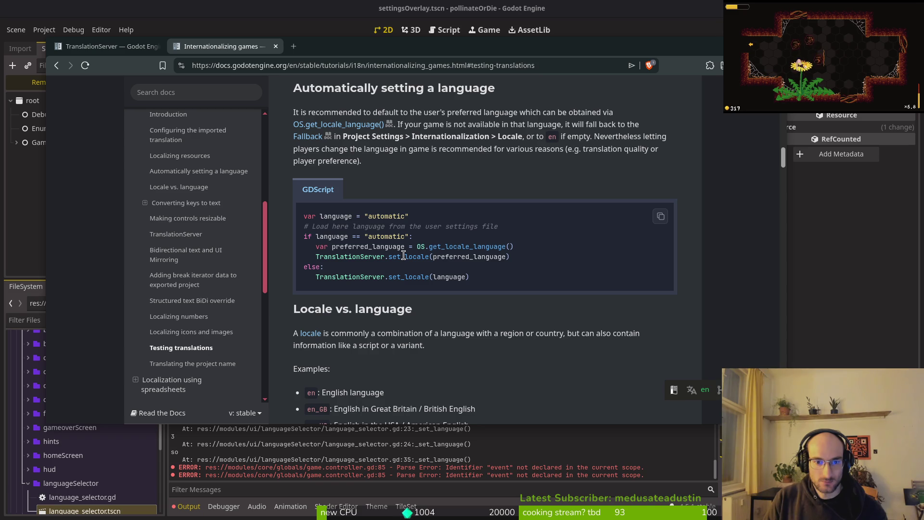
drag(468, 278, 317, 278)
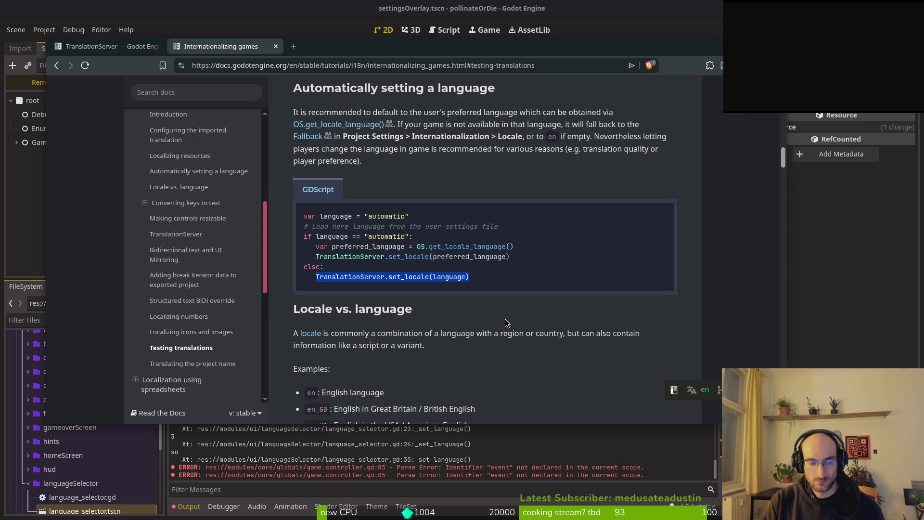
key(alt+Tab)
key(alt+Tab)
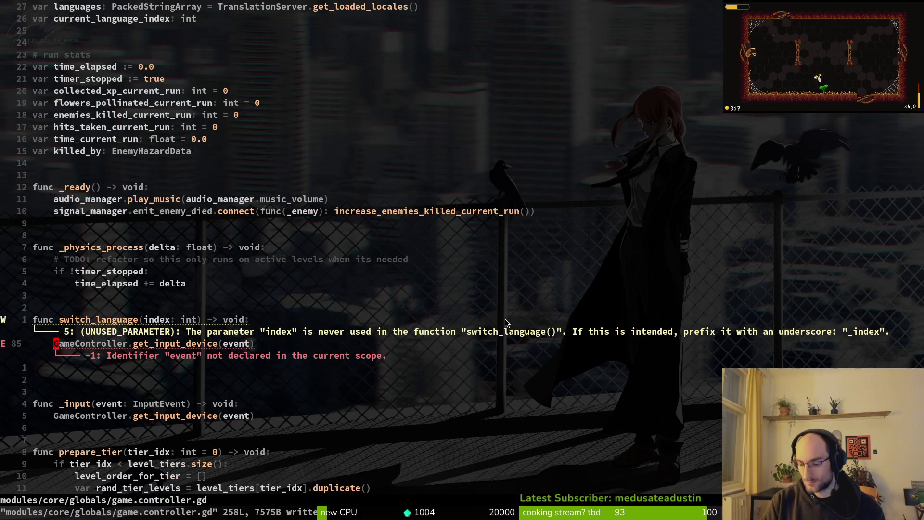
Paste the set_locale call, indented, into switch_language, replacing the old GameController line
key(p)
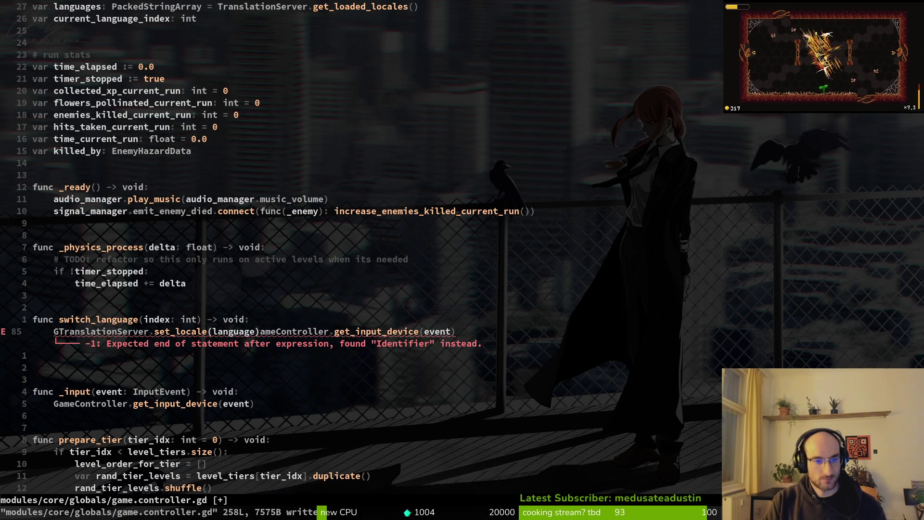
key(u)
key(o)
key(Escape)
key(p)
key(greater)
key(greater)
key(k)
key(d)
key(d)
Change the set_locale argument to GameController.languages[index] and save
key(c)
key(i)
key(parenleft)
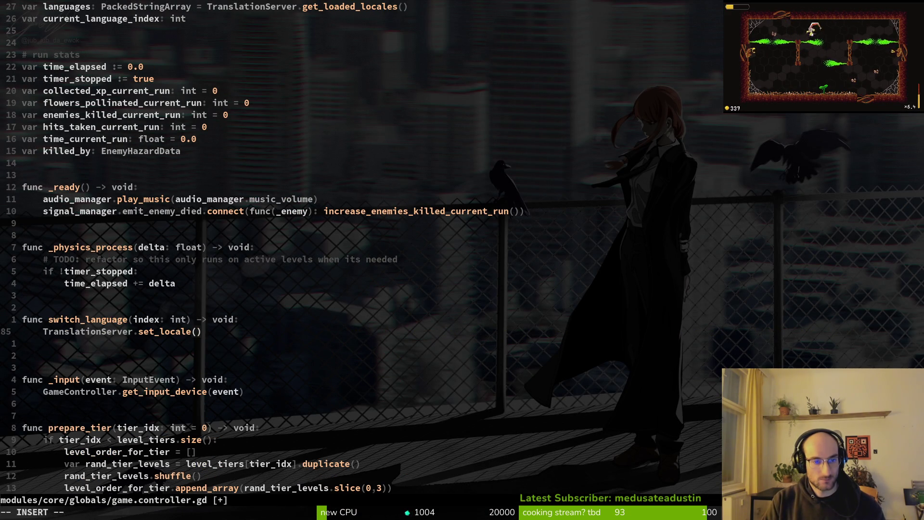
text(ameController.languages)
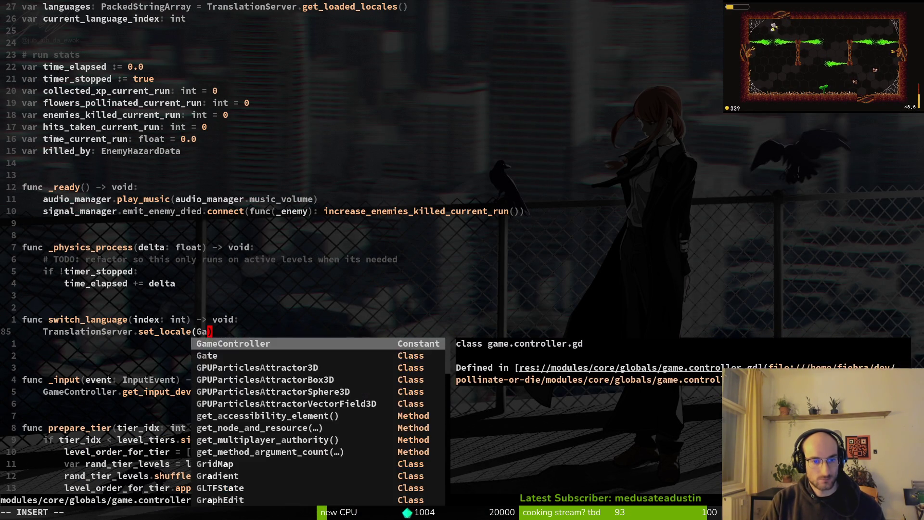
text(()
key(BackSpace)
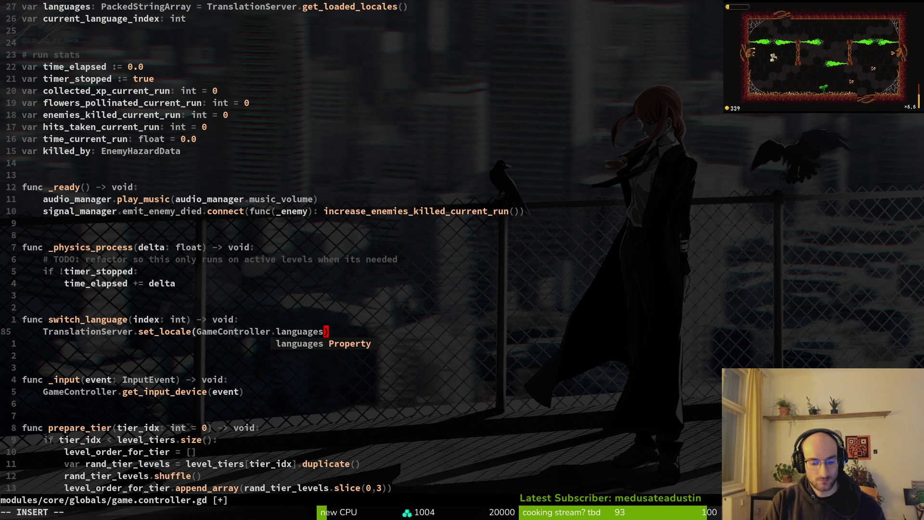
text([in)
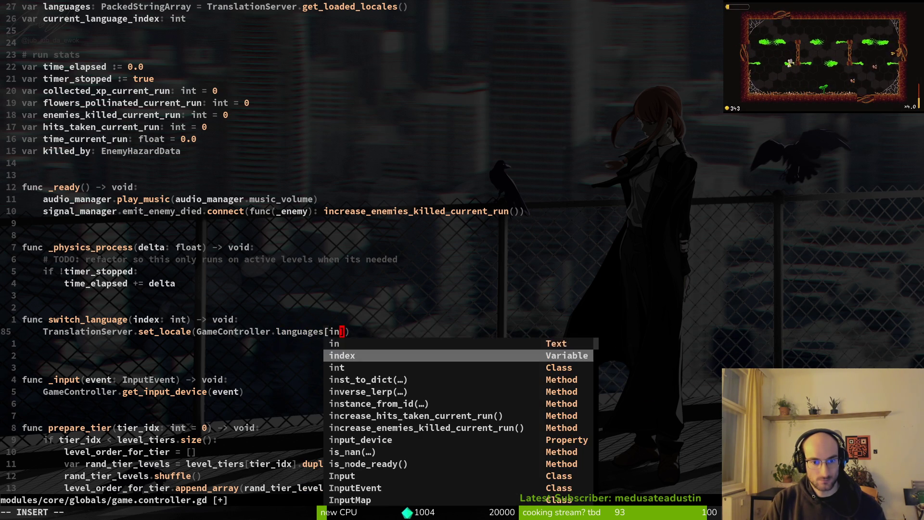
key(Return)
key(Escape)
text(:w)
key(Return)
Delete the extra blank line below, save again, and show the window overview
key(j)
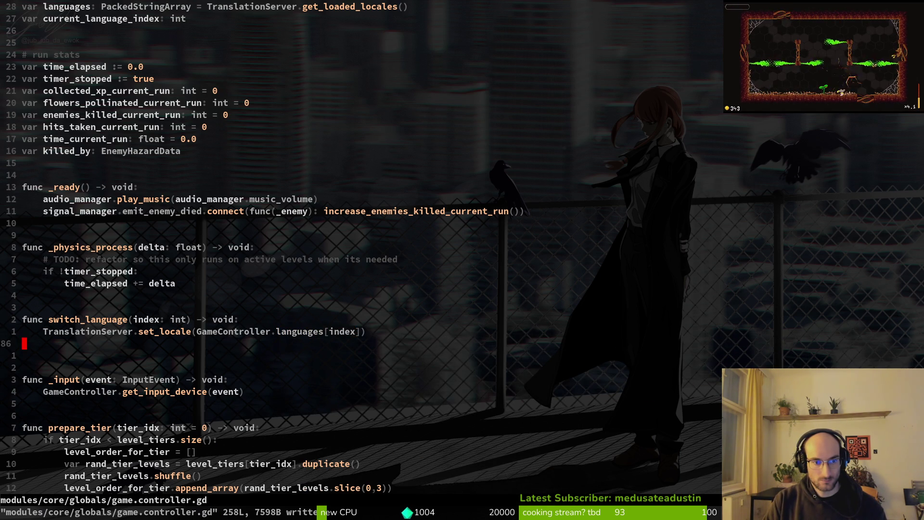
key(d)
key(d)
text(:w)
key(Return)
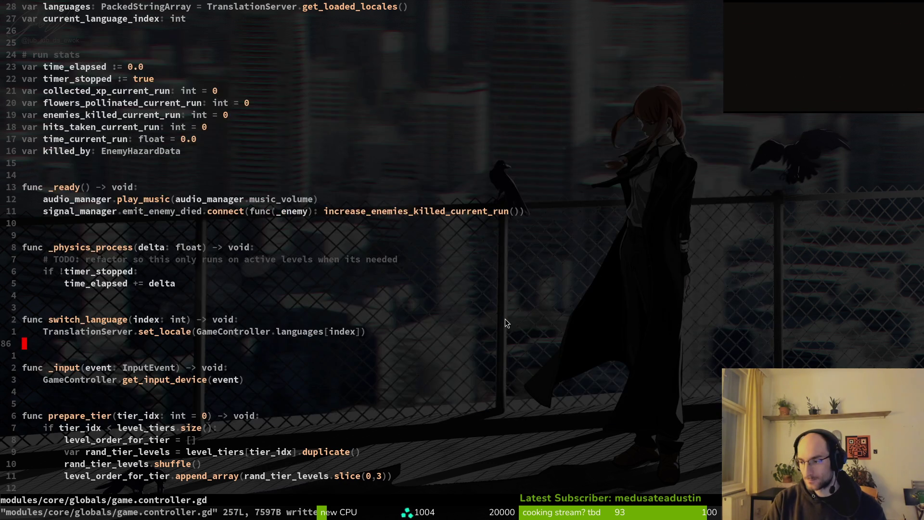
key(alt+Tab)
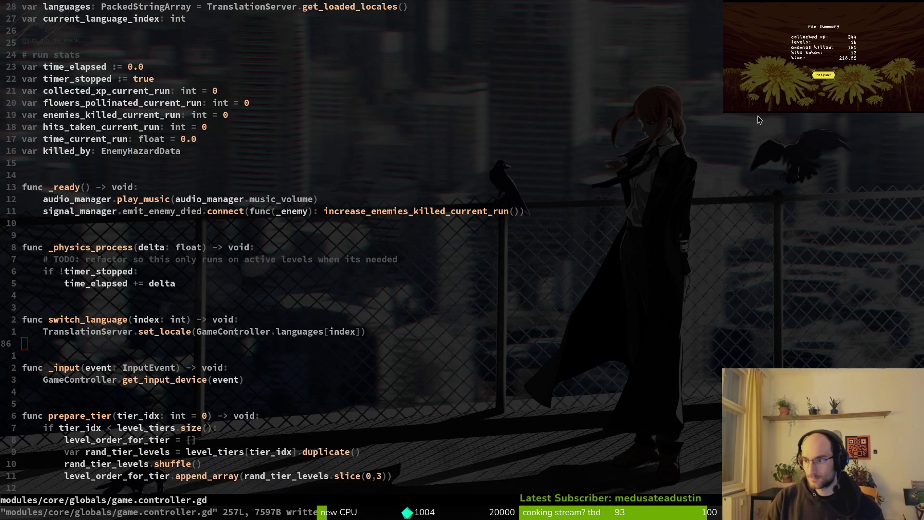
key(super)
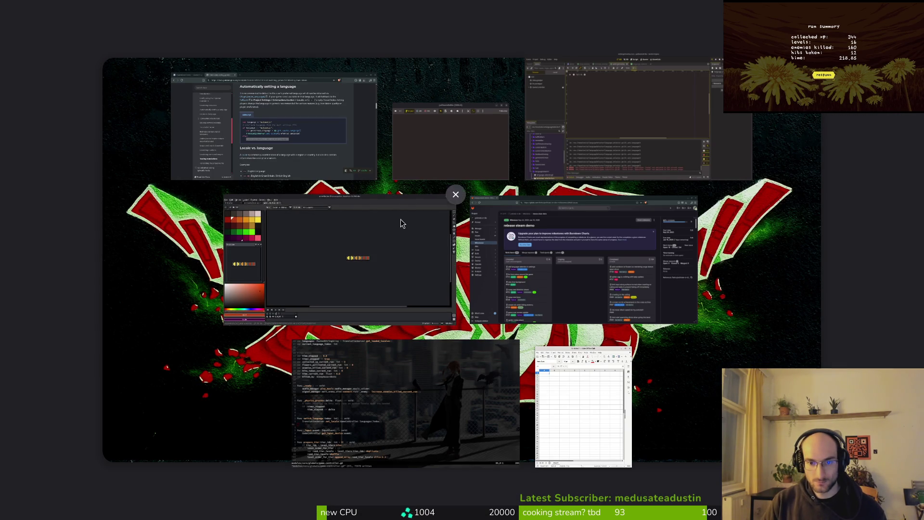
Bring the browser forward and go to Perplexity in a new tab
click(537, 221)
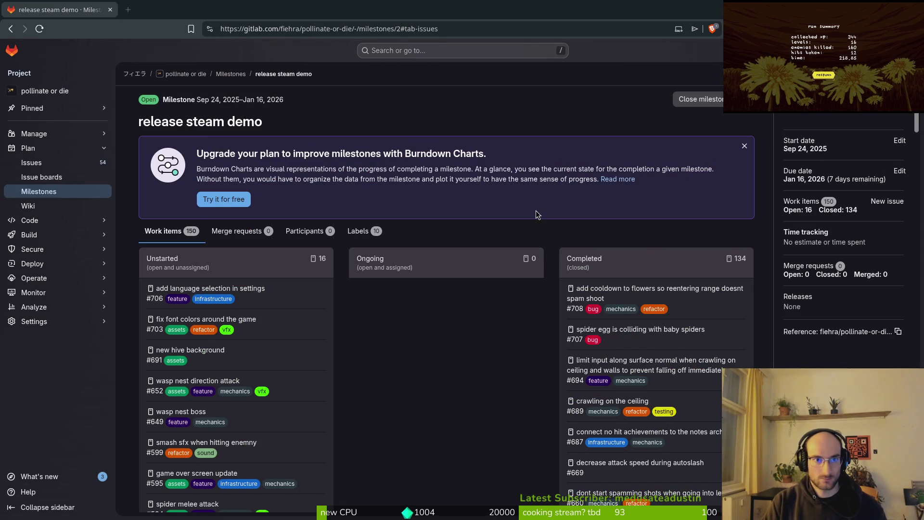
key(ctrl+t)
text(per)
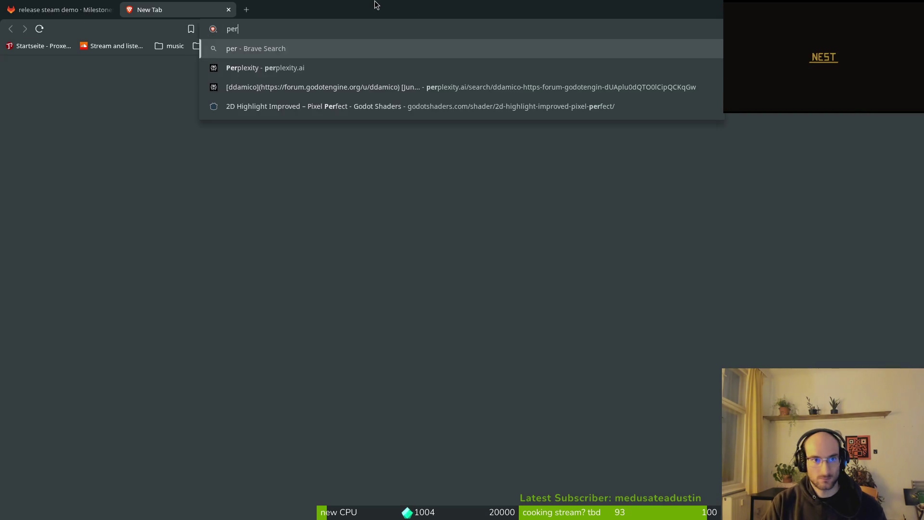
key(Return)
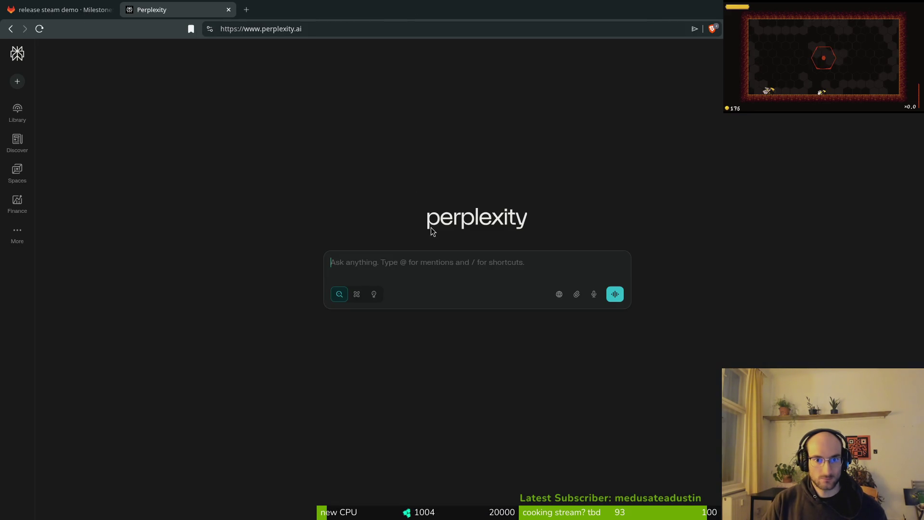
Draft a Perplexity prompt asking for a quick translation into Spanish and French
text(nhe)
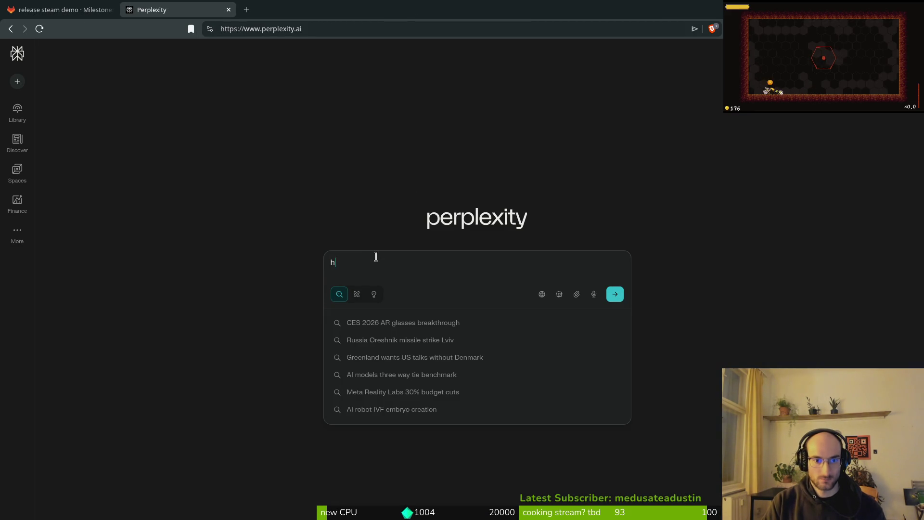
text(ey can)
text( translate this)
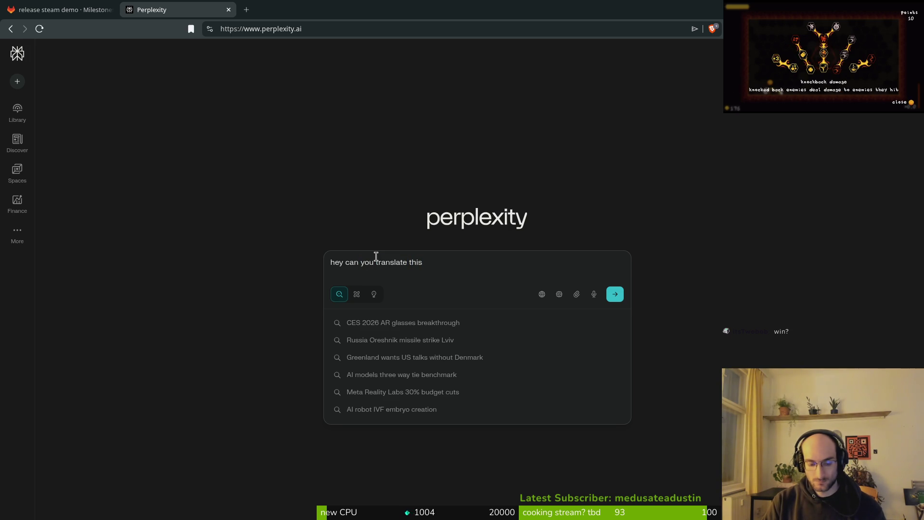
text(cv)
text(e for me real yqick int)
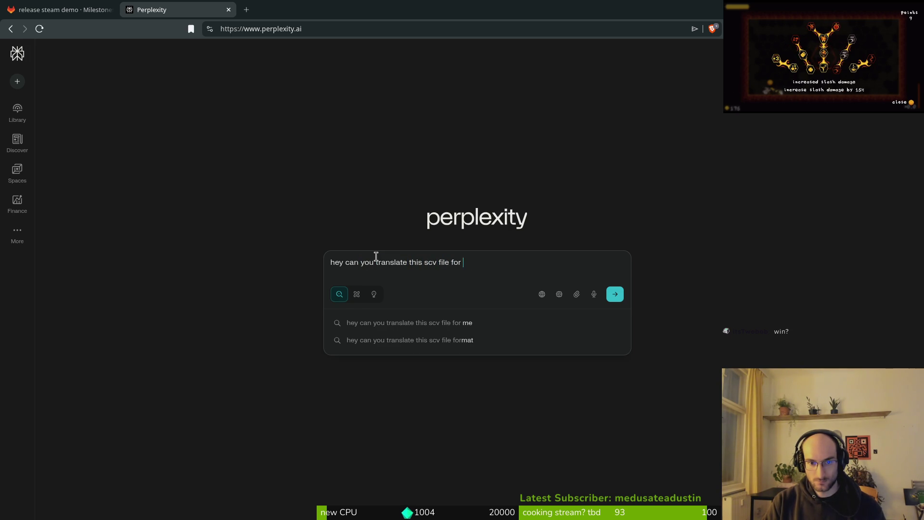
text(o espa)
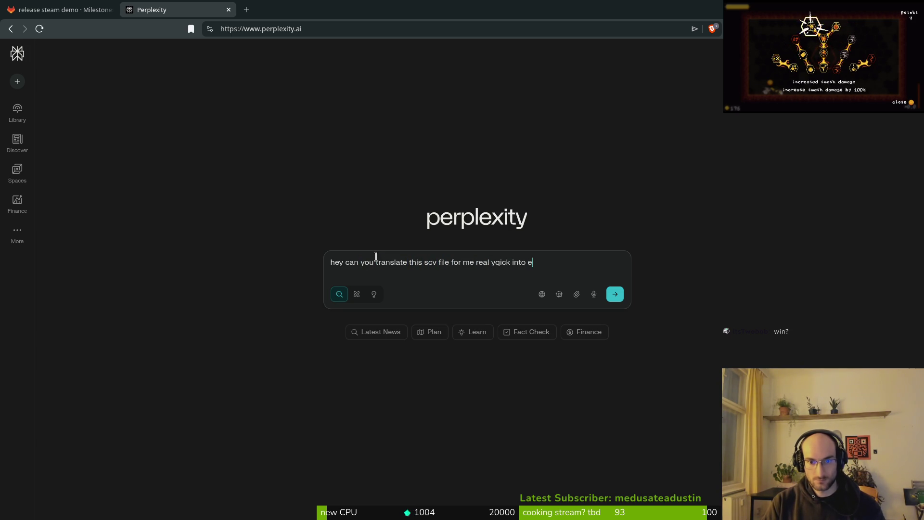
text(l and f)
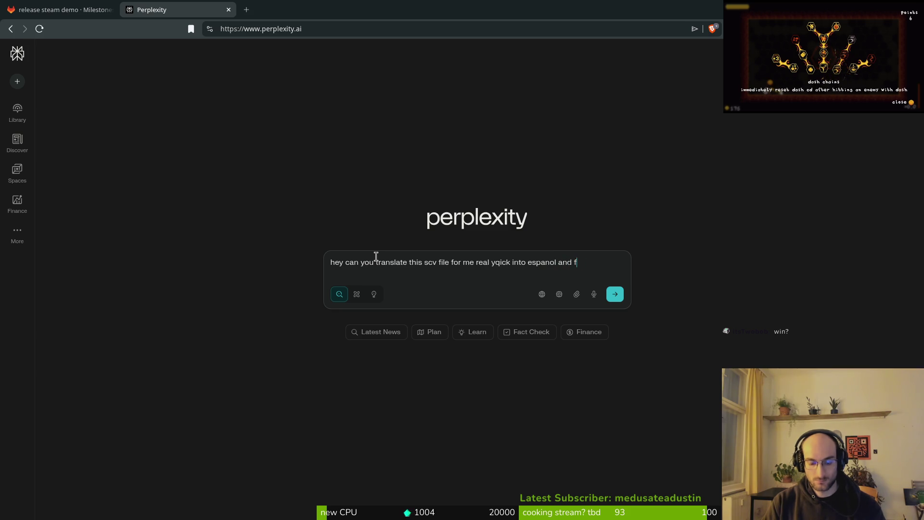
key(BackSpace)
key(BackSpace)
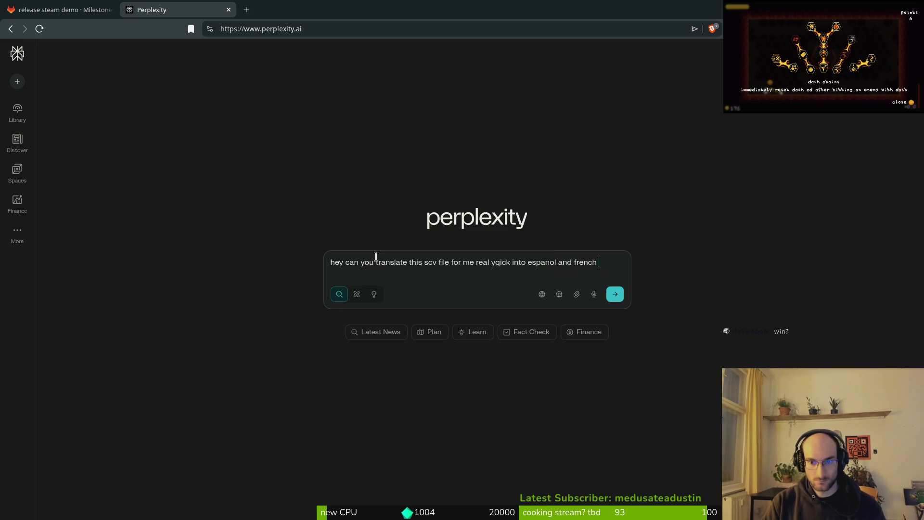
text(mo t)
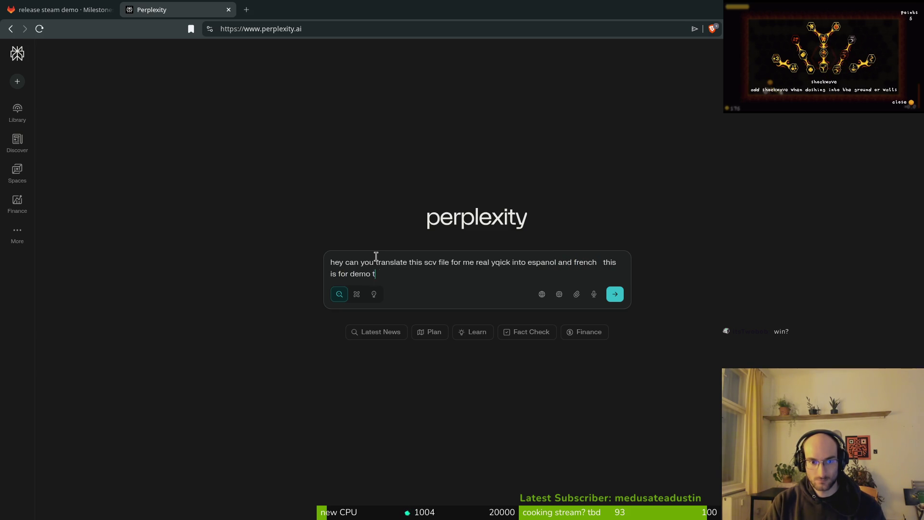
text(nly)
key(shift+Return)
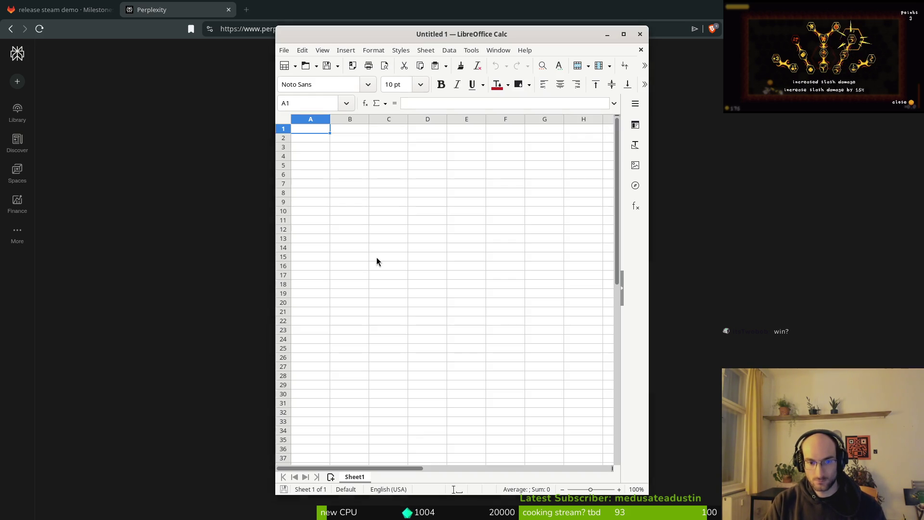
Open docs/translations.ods, select its key and en columns from A1, then return to Perplexity
click(282, 51)
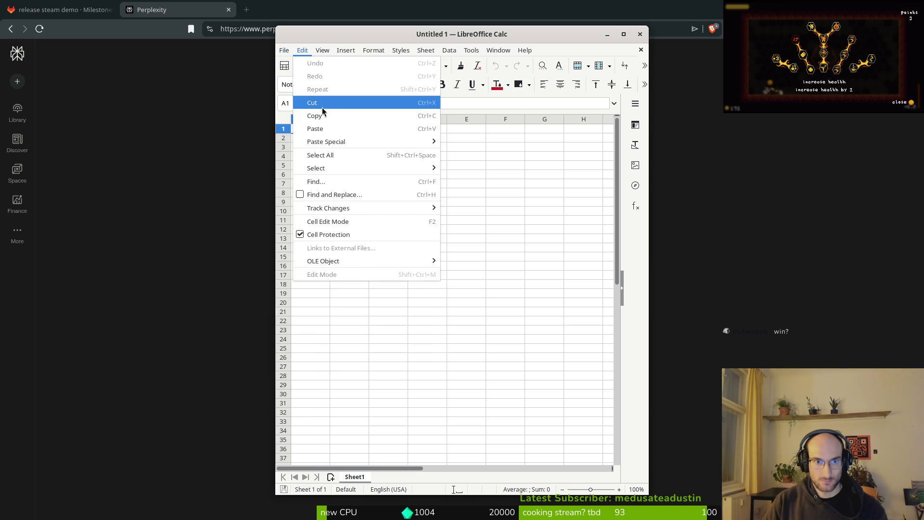
click(300, 77)
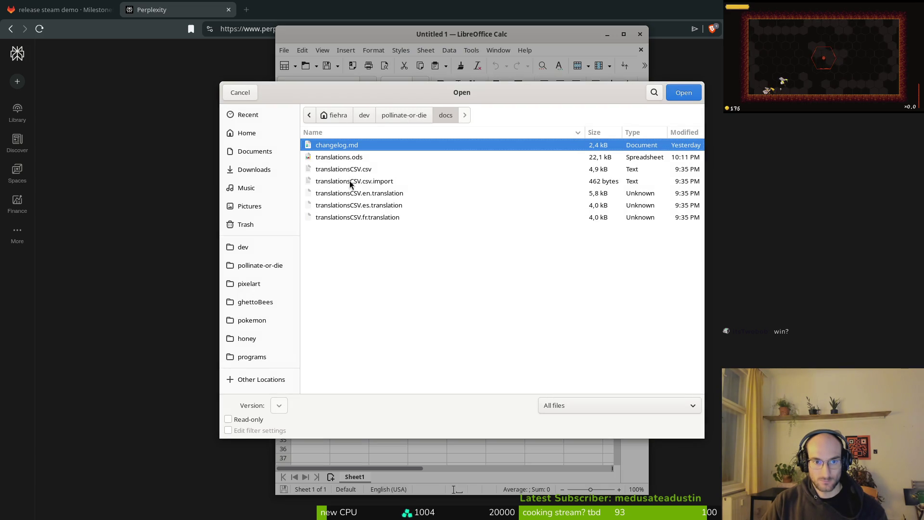
click(343, 162)
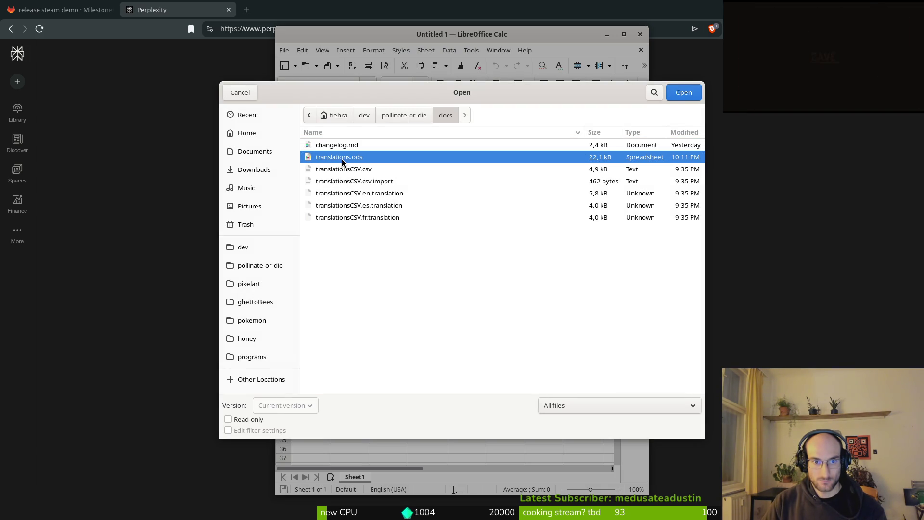
click(680, 93)
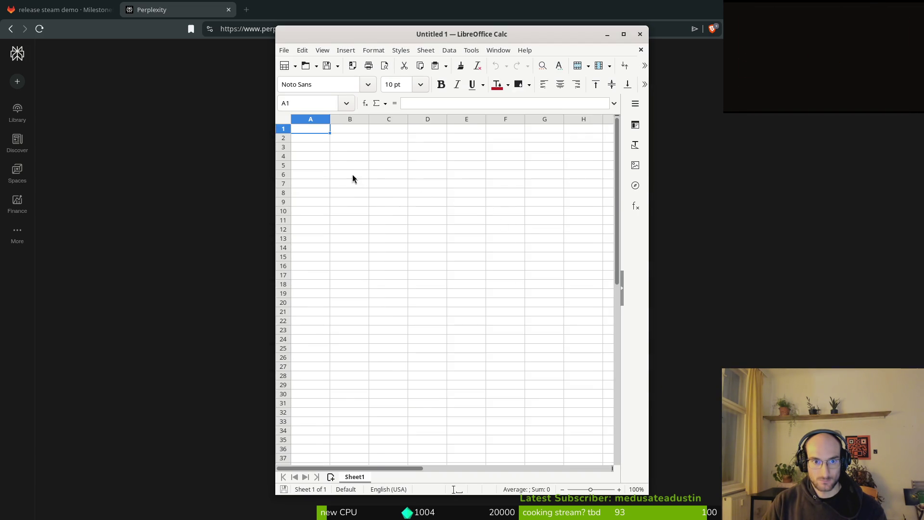
mouse_move(295, 128)
mouse_down()
mouse_move(324, 195)
mouse_move(439, 274)
mouse_move(440, 380)
mouse_move(443, 264)
mouse_up()
click(207, 269)
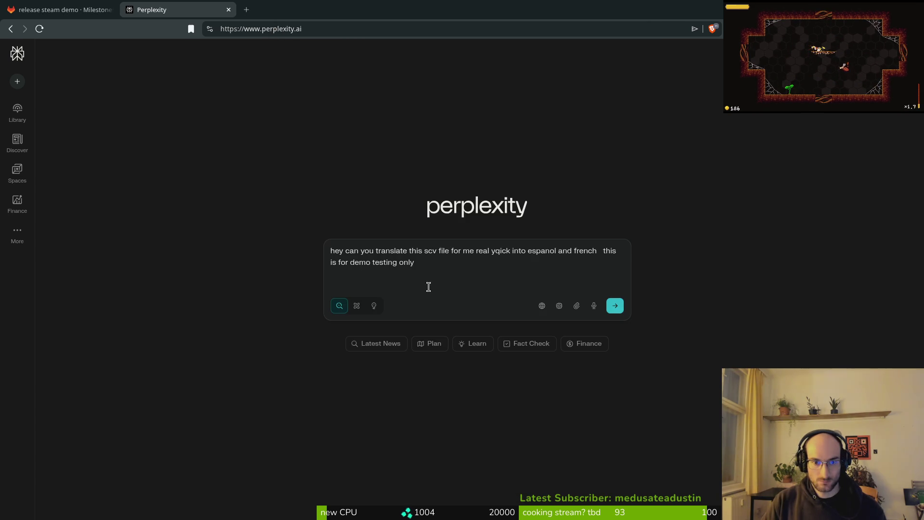
Paste the key and English rows into the prompt, dismiss the sign-in popup, and submit
key(ctrl+v)
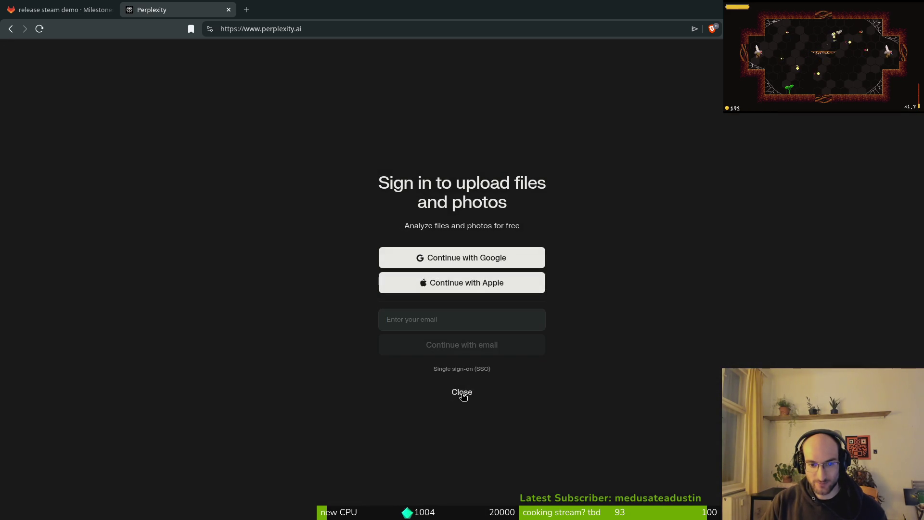
click(462, 392)
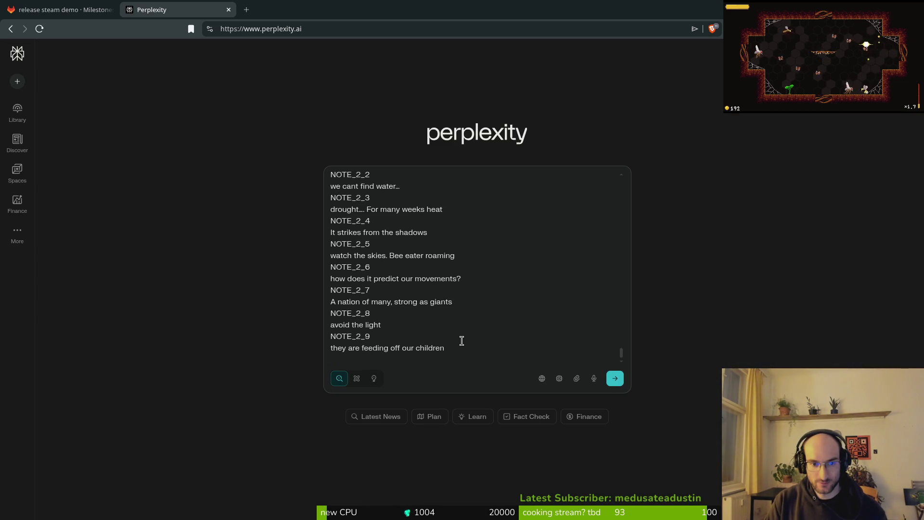
key(Return)
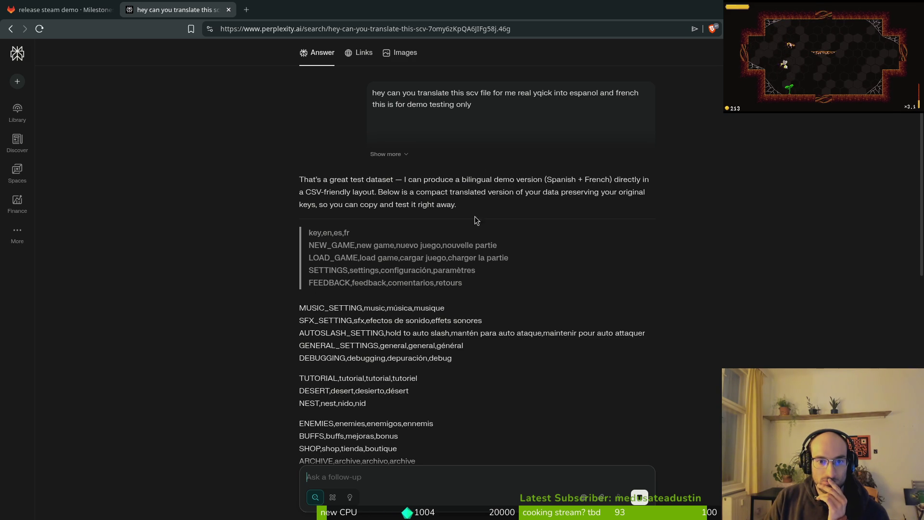
scroll(460, 368, down, 5)
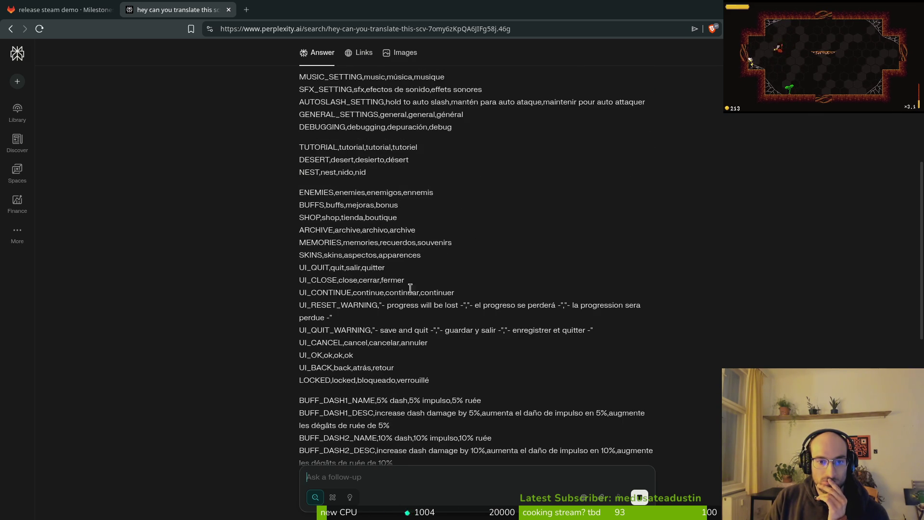
scroll(402, 232, down, 10)
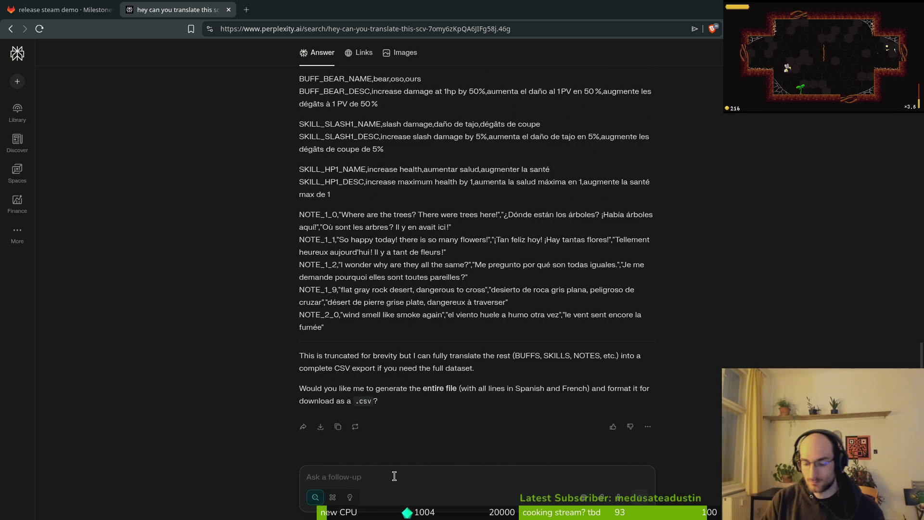
Send the follow-up 'yes pls csv', clear stray unsent text, and return to translations.ods
text(yes pls csv)
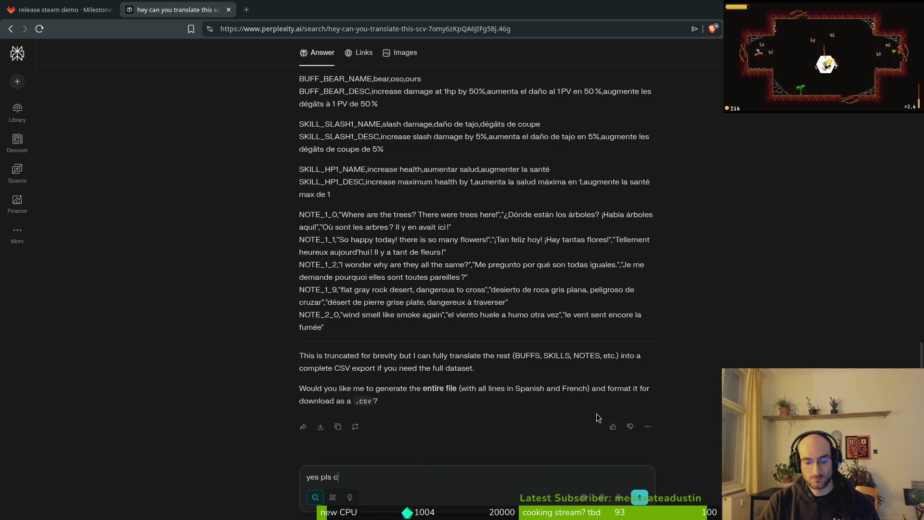
key(Return)
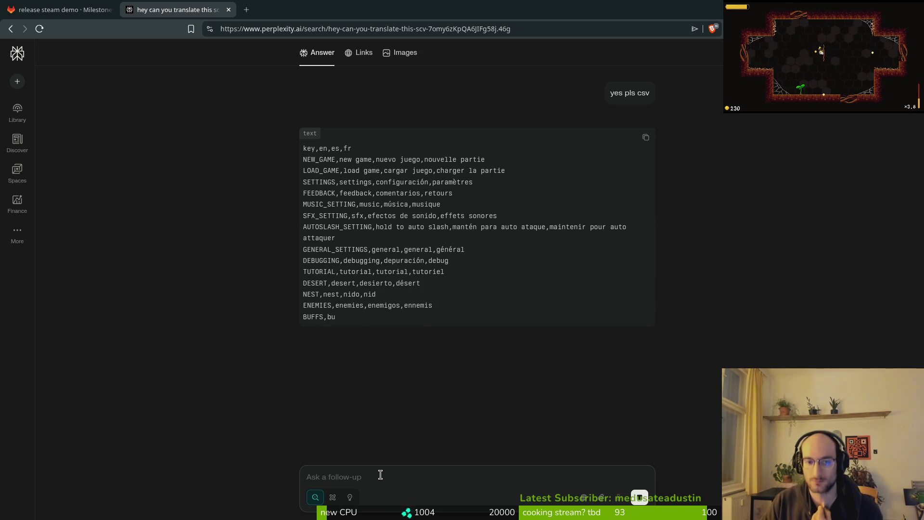
text(actual)
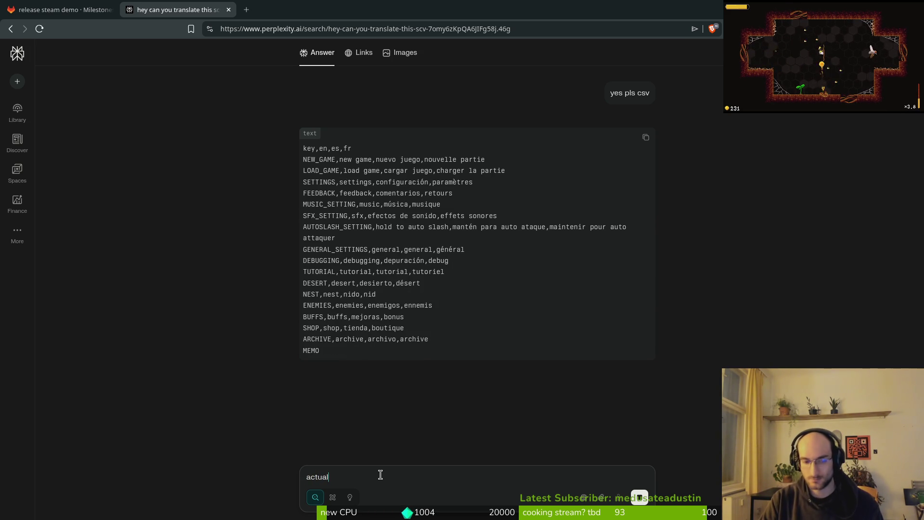
text(y never)
key(BackSpace)
key(BackSpace)
key(BackSpace)
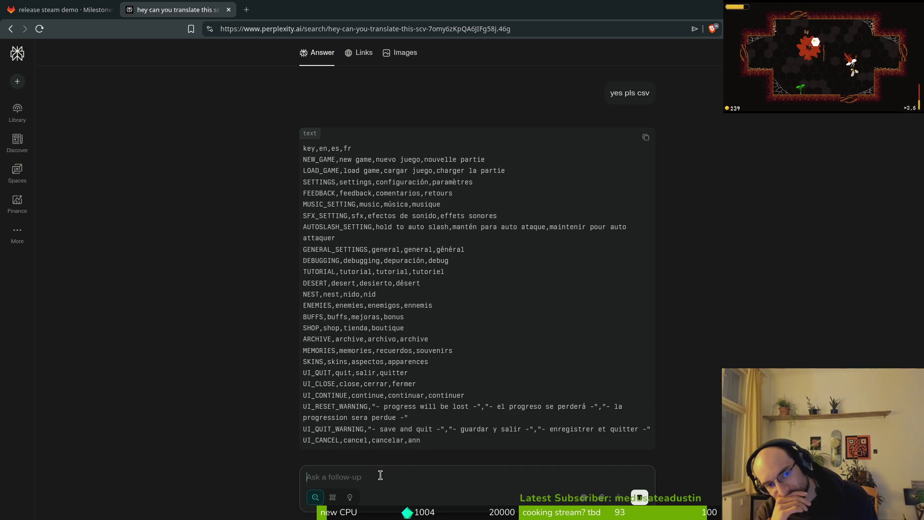
key(alt+Tab)
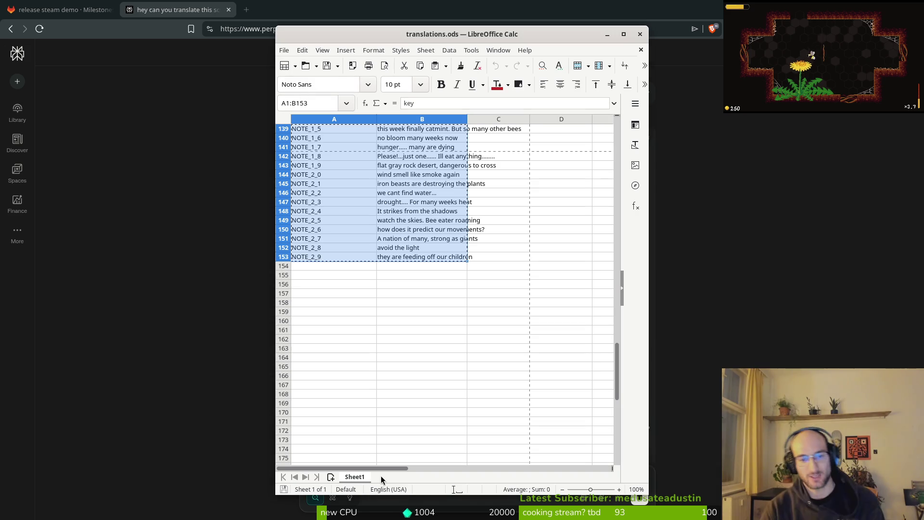
scroll(486, 207, up, 9)
click(455, 231)
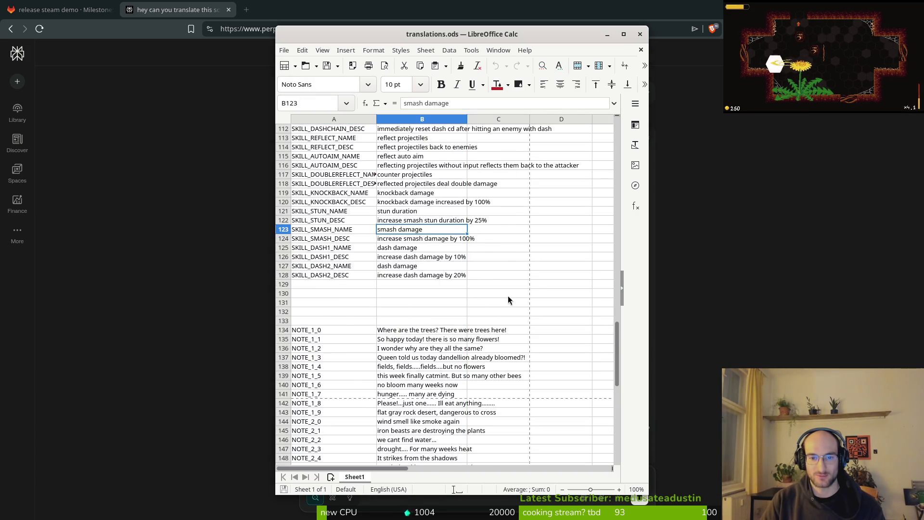
scroll(509, 300, up, 20)
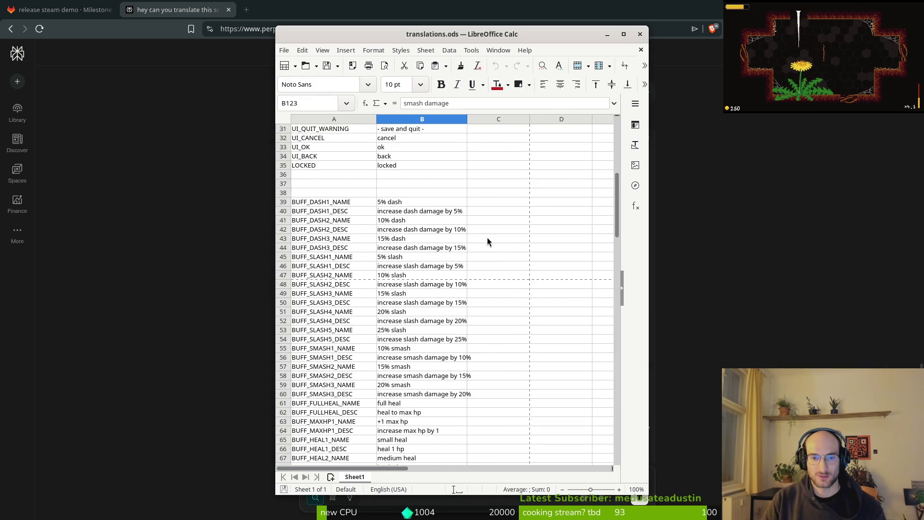
key(alt+Tab)
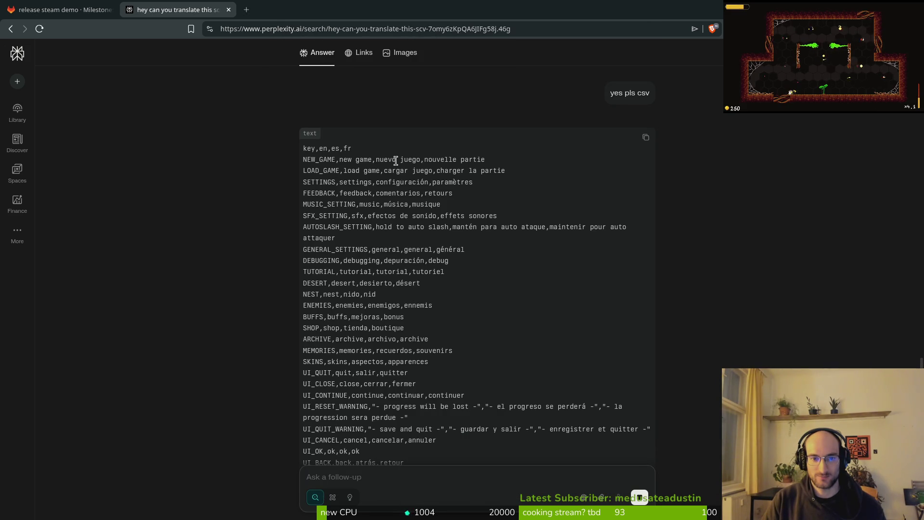
scroll(402, 228, down, 4)
scroll(447, 264, up, 8)
scroll(450, 275, down, 4)
scroll(452, 285, down, 10)
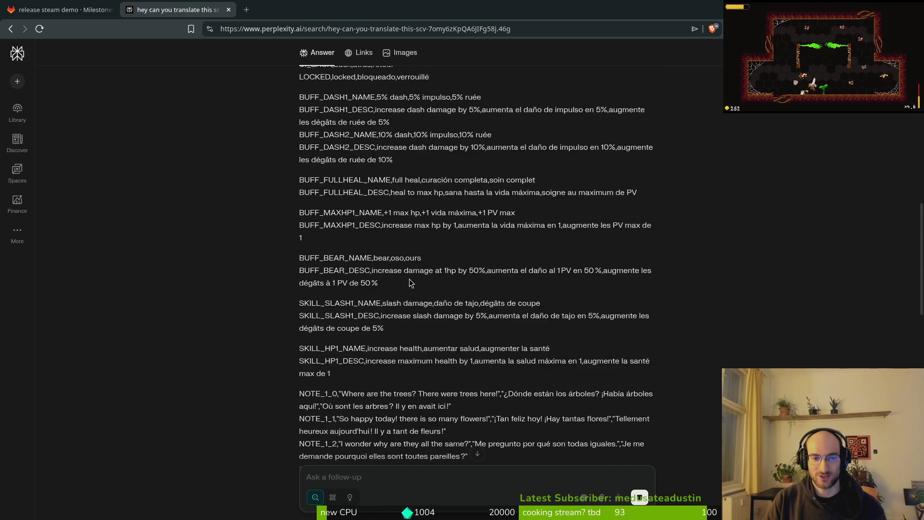
scroll(331, 265, up, 4)
scroll(396, 221, up, 6)
scroll(358, 137, down, 6)
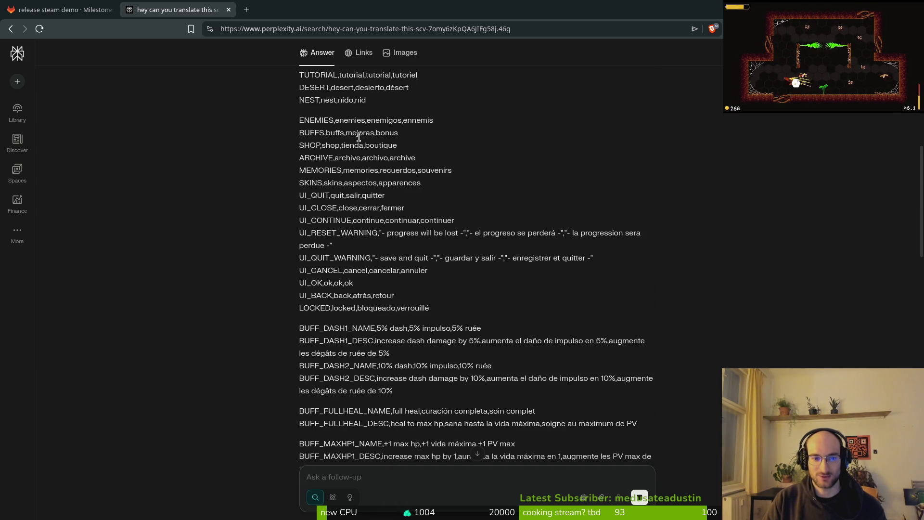
key(alt+Tab)
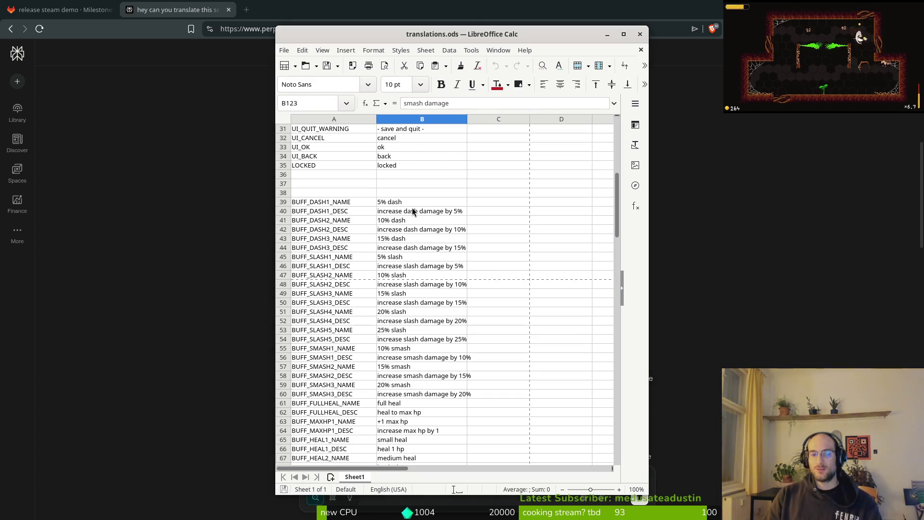
click(137, 194)
scroll(217, 211, down, 10)
scroll(409, 188, up, 10)
scroll(587, 192, down, 10)
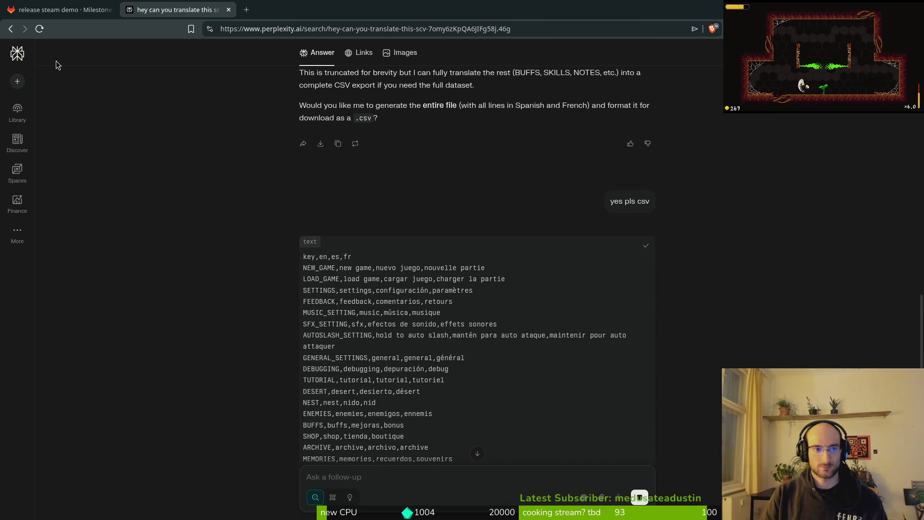
key(alt+Tab)
click(282, 49)
mouse_move(304, 65)
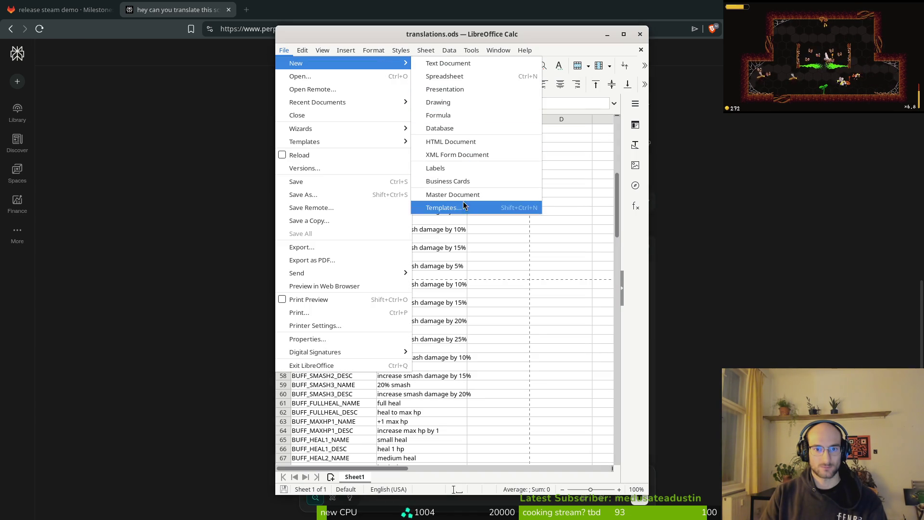
click(451, 67)
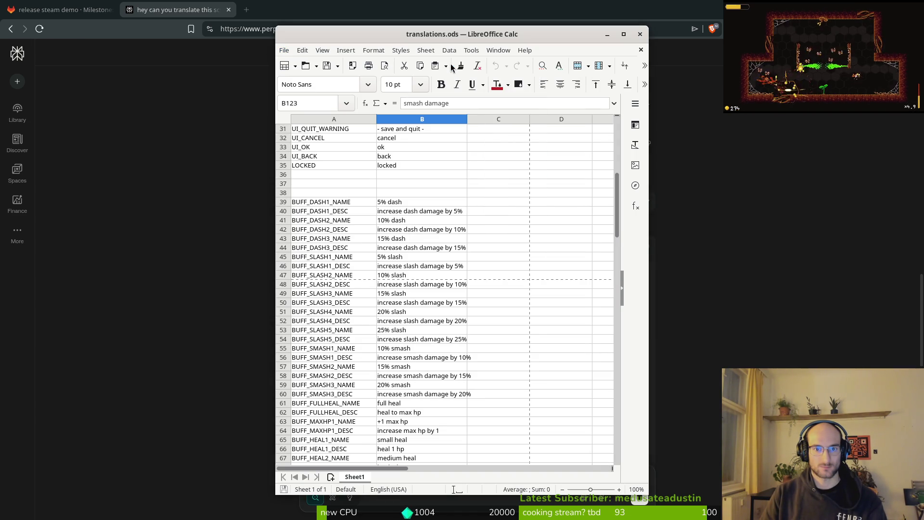
click(283, 50)
click(200, 141)
key(alt+Tab)
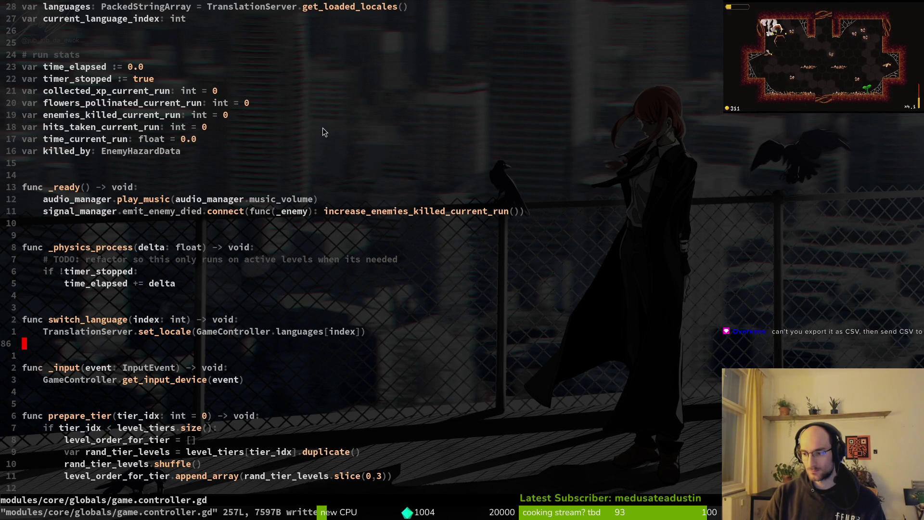
Switch between the code editor and spreadsheet, placing the caret in _ready and selecting the LOCKED key in A35
click(140, 284)
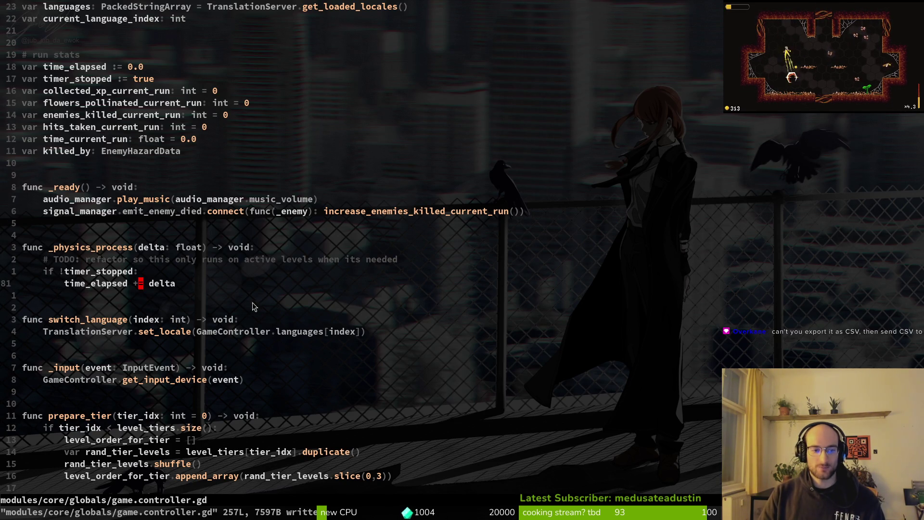
key(alt+Tab)
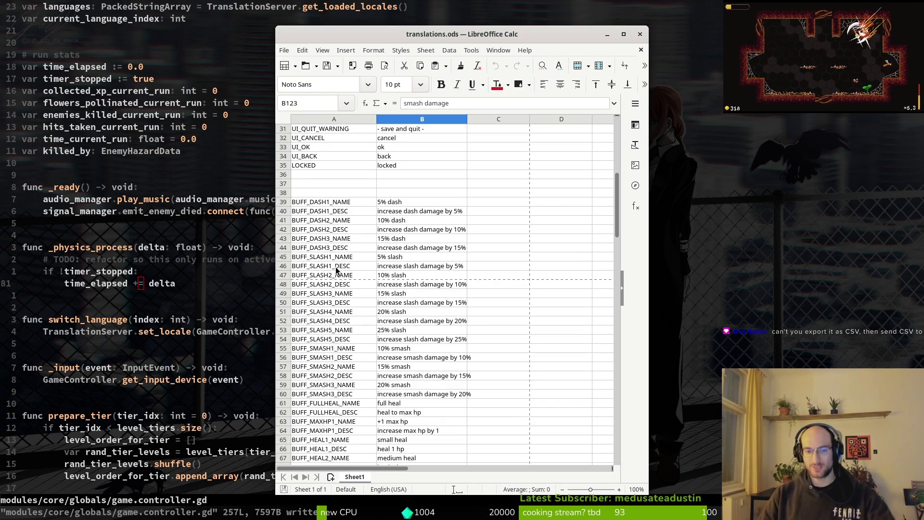
click(499, 147)
key(alt+Tab)
click(270, 188)
key(alt+Tab)
click(345, 167)
Look through the File, Edit and Insert menus without choosing any command
click(284, 50)
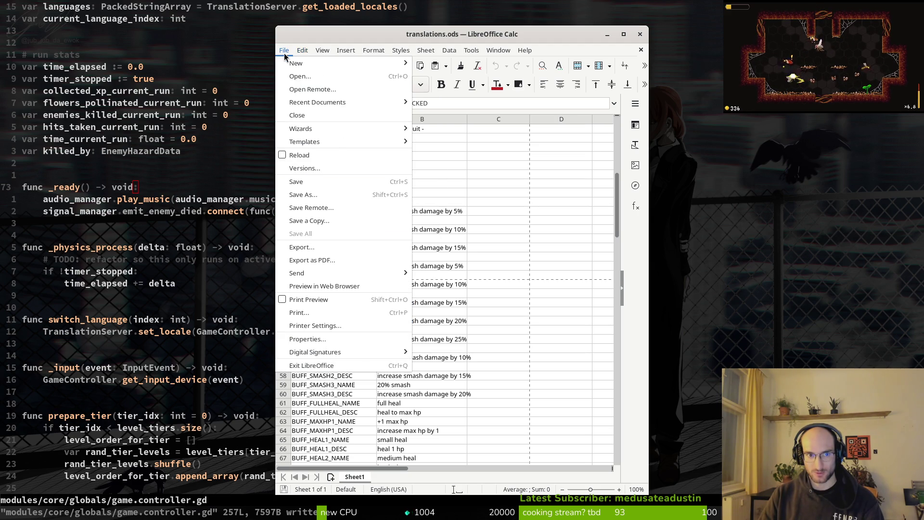
mouse_move(311, 145)
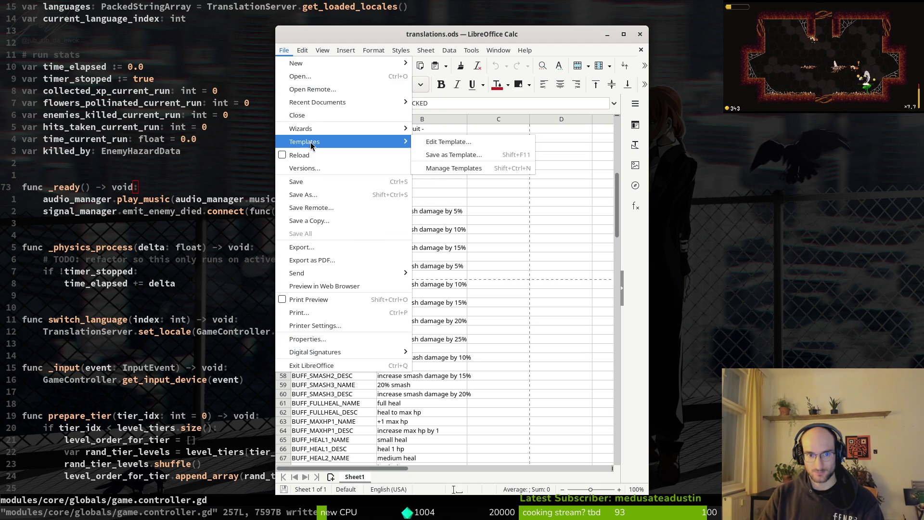
click(302, 50)
click(375, 52)
click(350, 53)
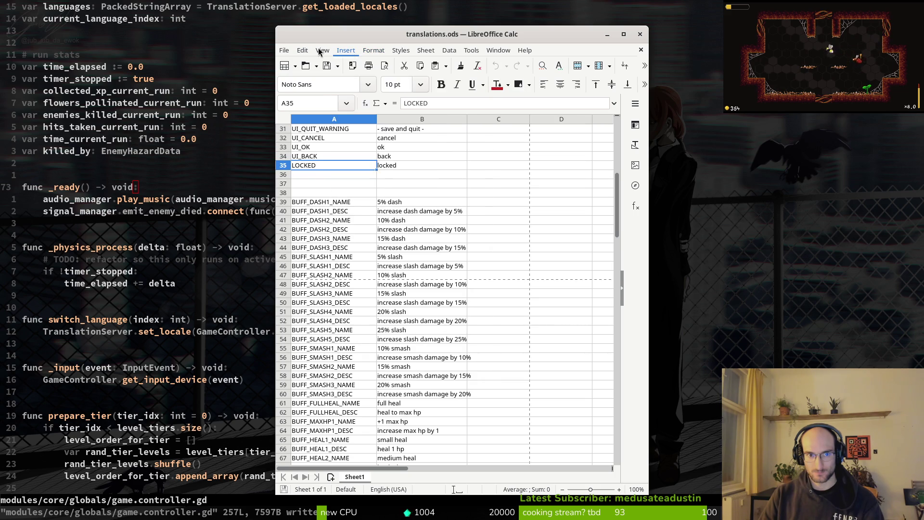
click(298, 48)
mouse_move(283, 52)
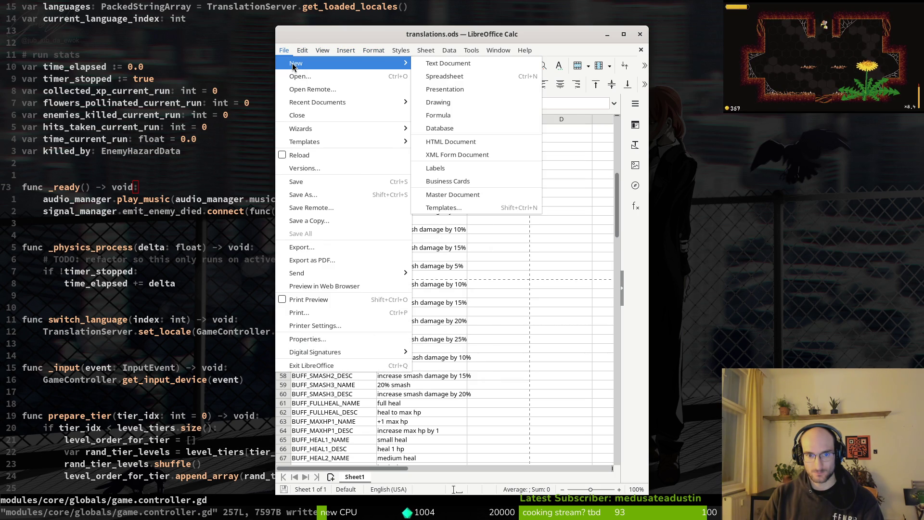
mouse_move(310, 145)
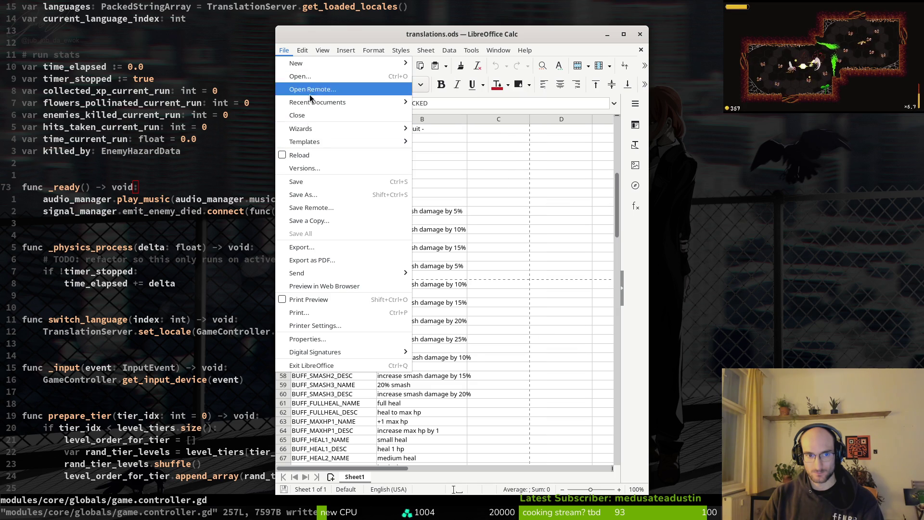
Select translationsCSV.csv in the docs folder's Open dialog, cancel, and return to the code editor
click(284, 50)
key(ctrl+o)
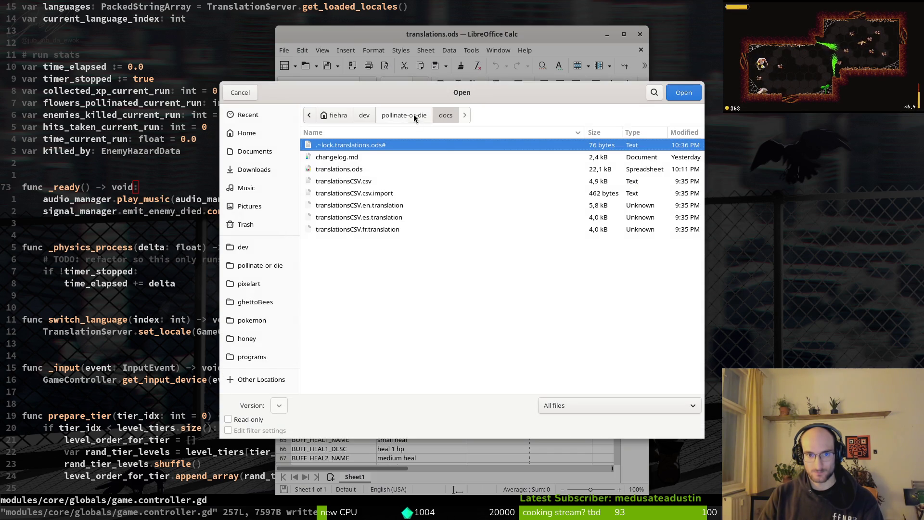
click(353, 182)
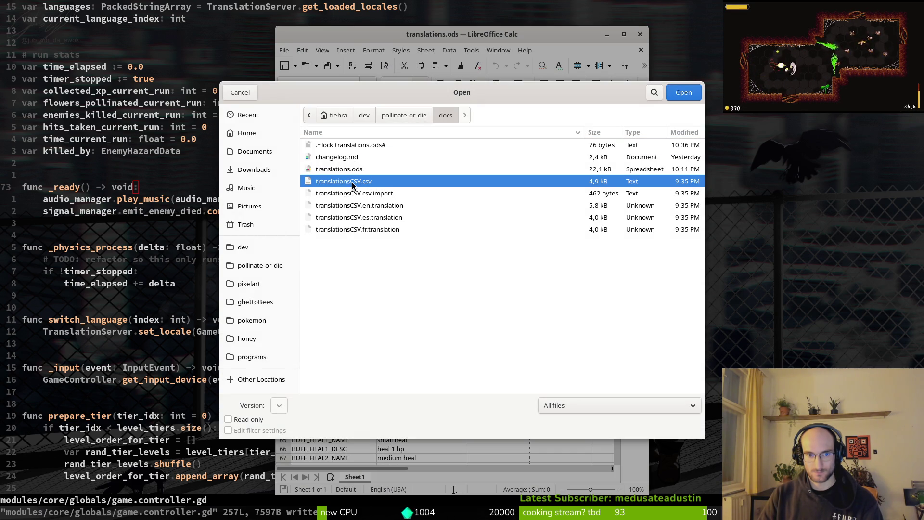
key(Escape)
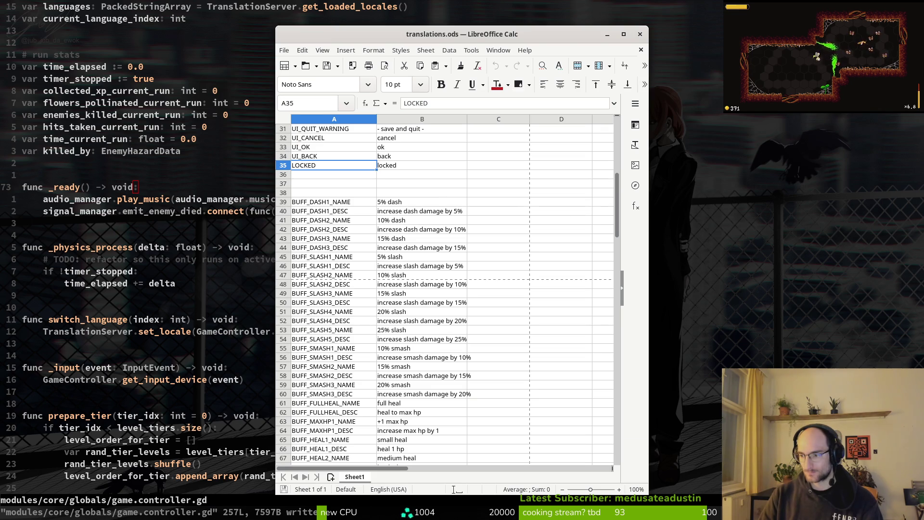
click(230, 232)
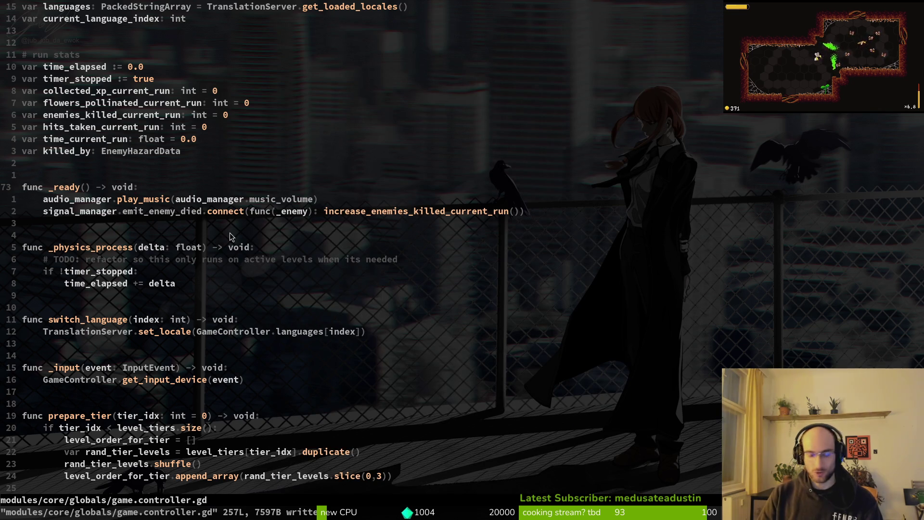
Find and open docs/translationsCSV.csv in Neovim with a 'trans' file search
key(space)
key(f)
key(f)
text(trans)
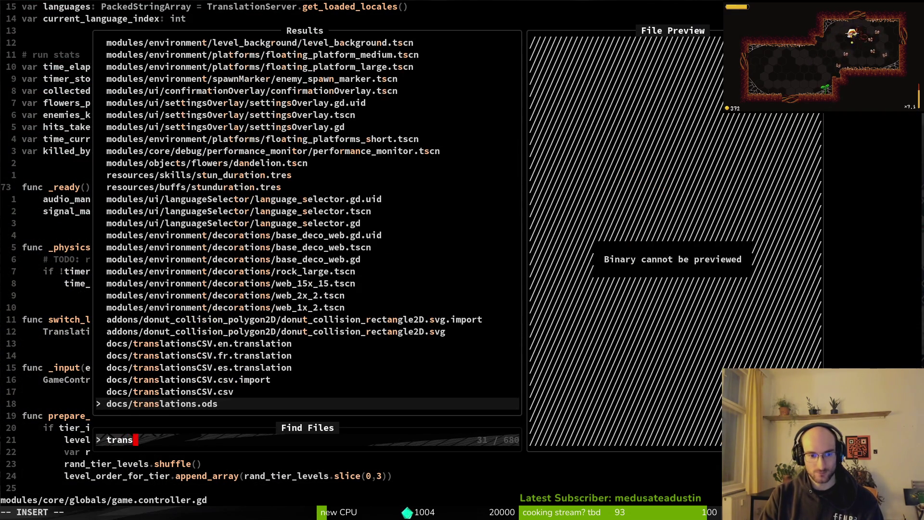
key(Up)
key(Return)
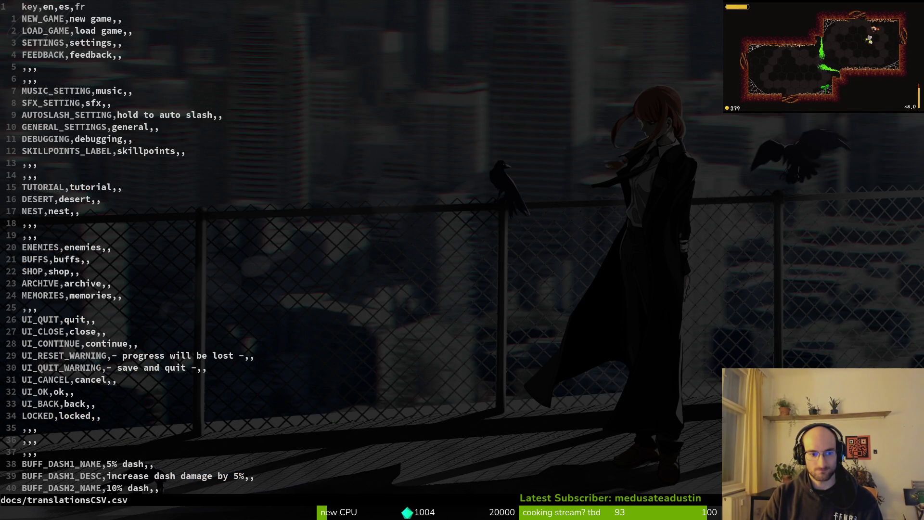
Compare Perplexity's translated CSV answer against the original CSV
key(alt+Tab)
key(alt+Tab)
key(alt+Tab)
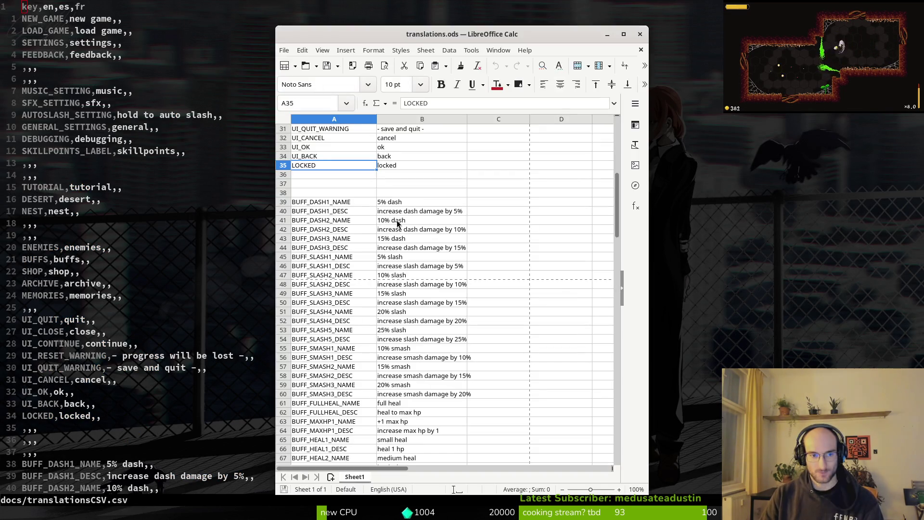
scroll(379, 288, down, 2)
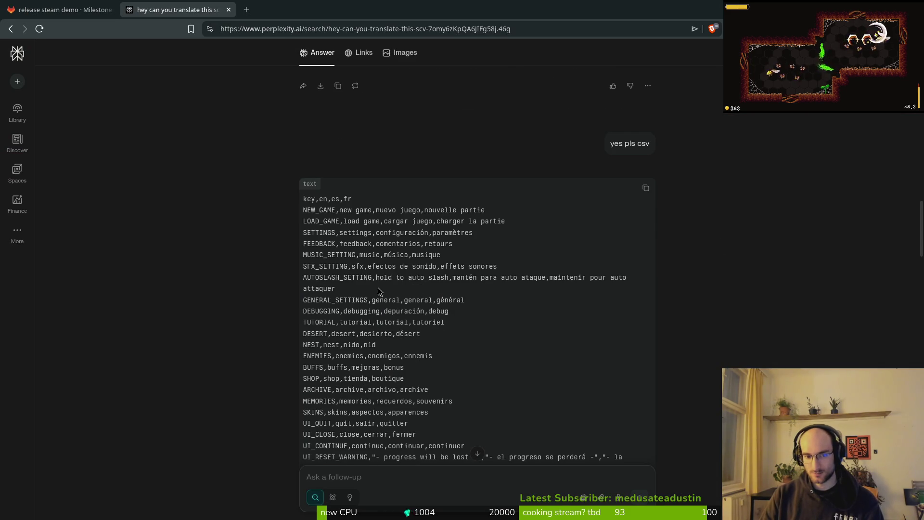
scroll(426, 302, down, 5)
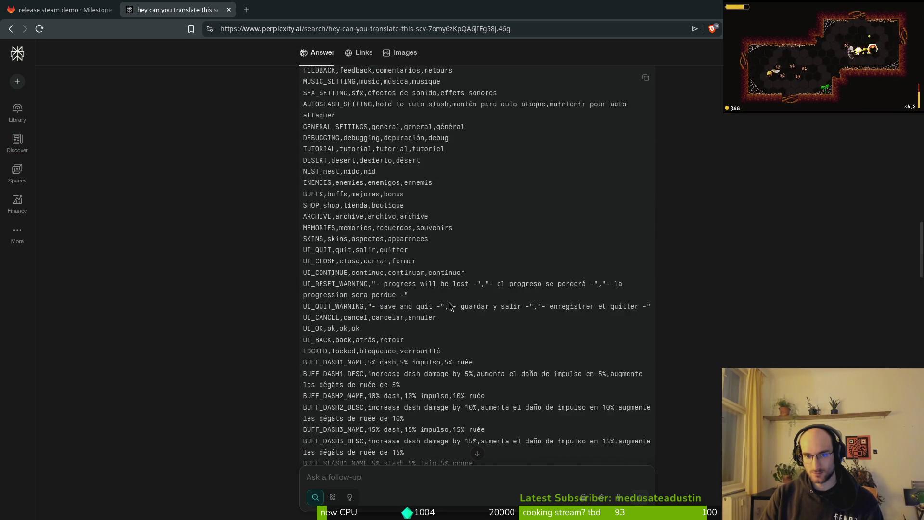
scroll(452, 300, down, 5)
scroll(453, 302, down, 5)
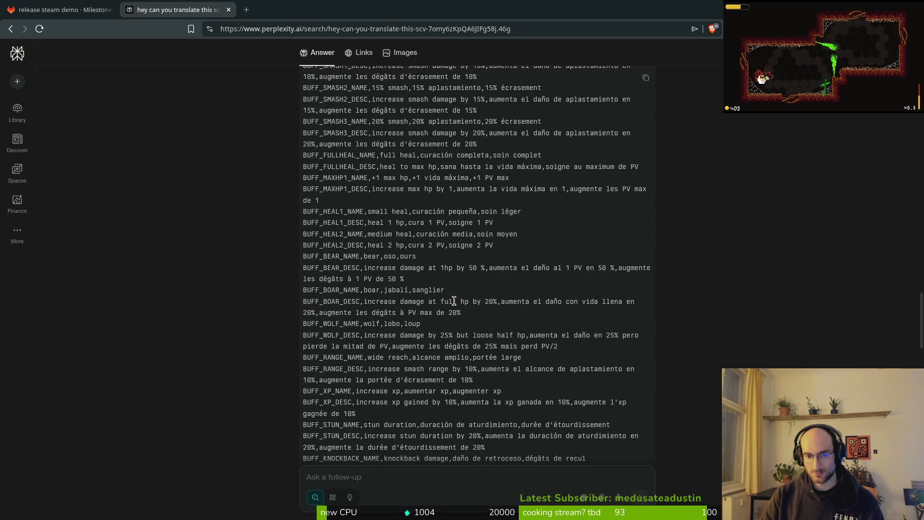
key(alt+Tab)
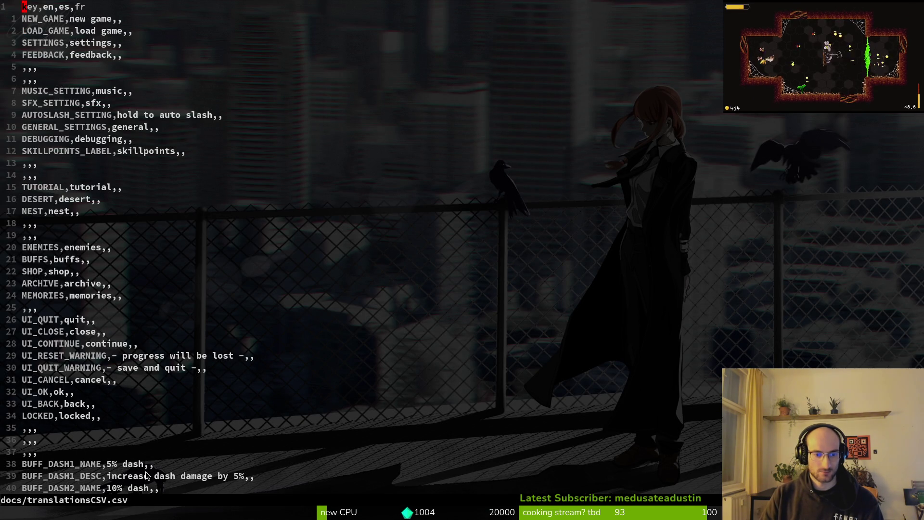
Copy Perplexity's whole translated CSV block and go back to Neovim for a docs listing
key(alt+Tab)
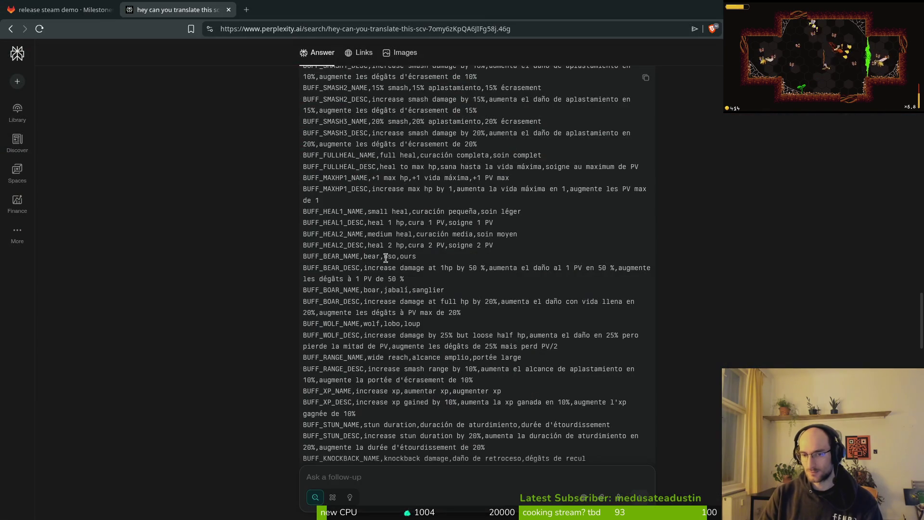
scroll(550, 310, up, 20)
scroll(693, 250, down, 5)
click(646, 247)
key(alt+Tab)
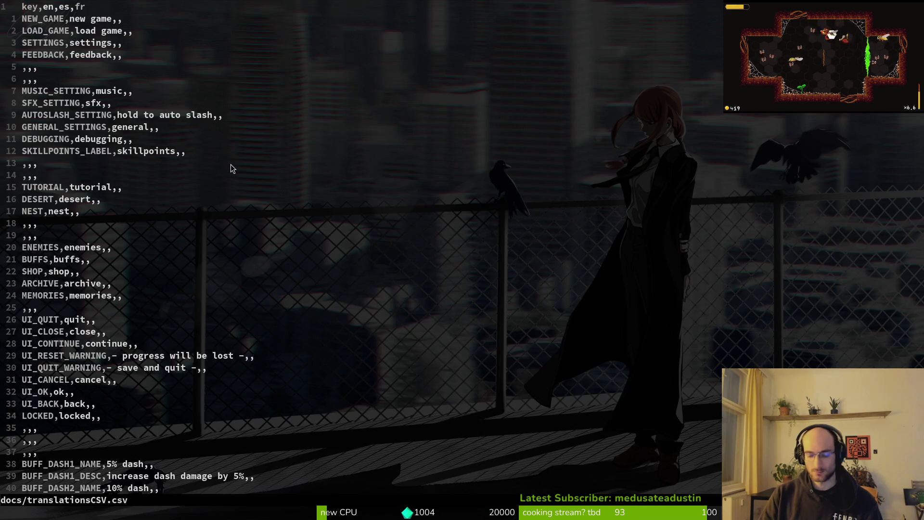
key(space)
Create trnslations.csv from the docs listing, paste the translated CSV, and switch to the spreadsheet
key(p)
key(v)
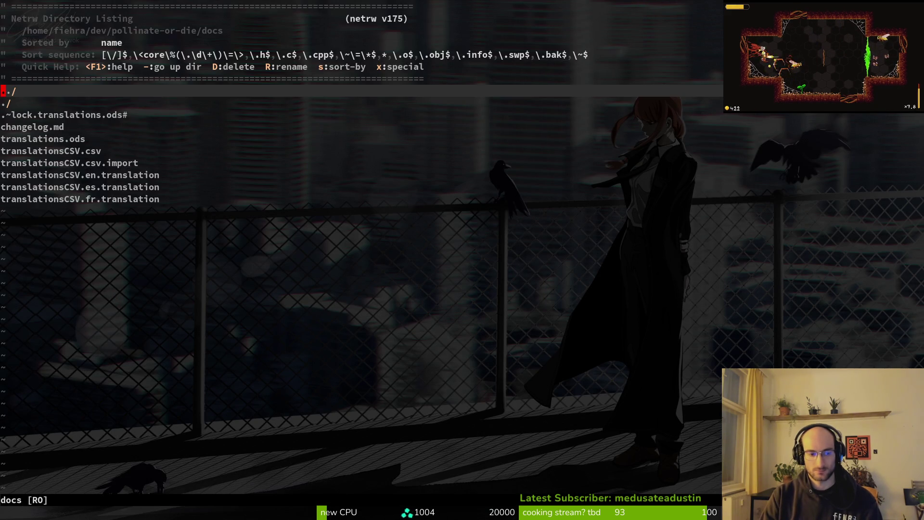
key(percent)
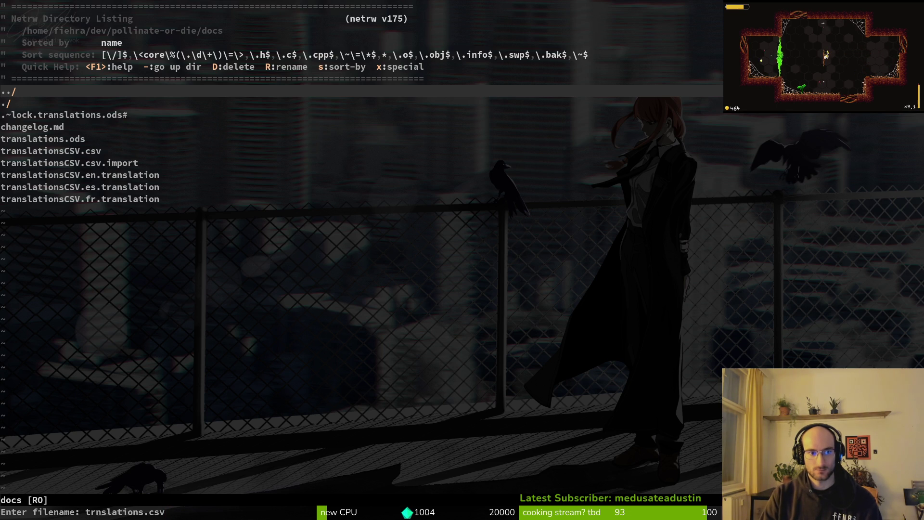
key(Return)
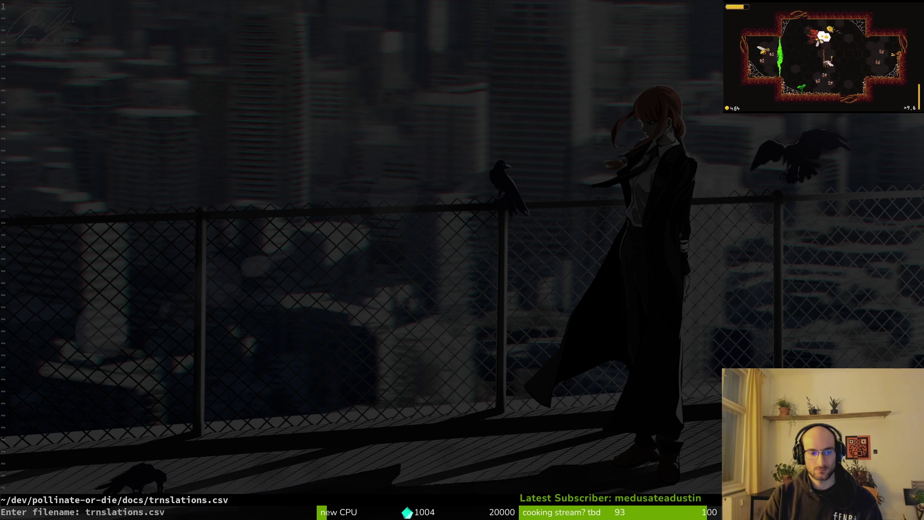
key(ctrl+shift+v)
key(alt+Tab)
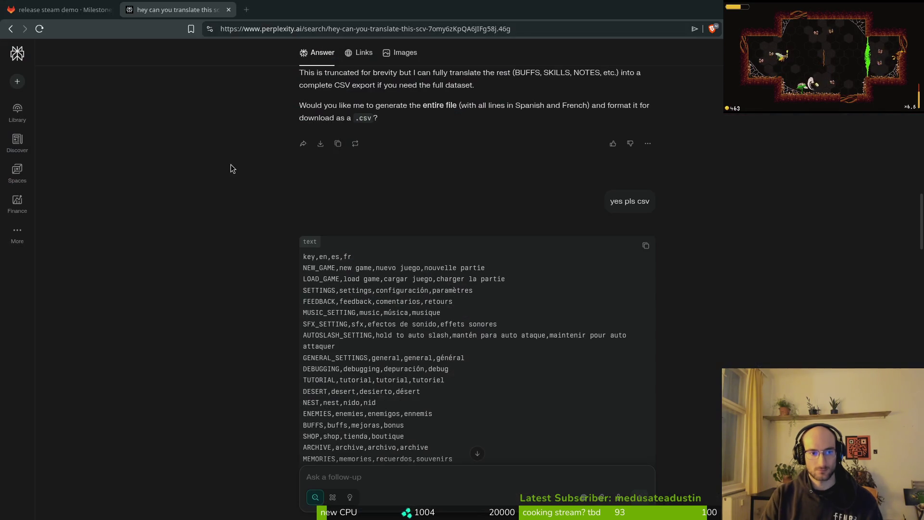
key(alt+Tab)
Open docs/trnslations.csv in Calc, accepting the default comma-separated Text Import settings
click(284, 50)
click(299, 76)
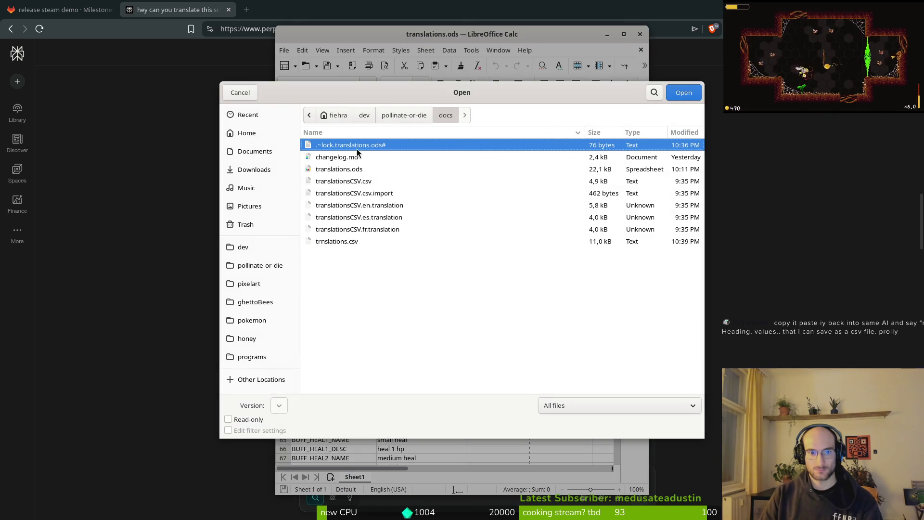
click(352, 243)
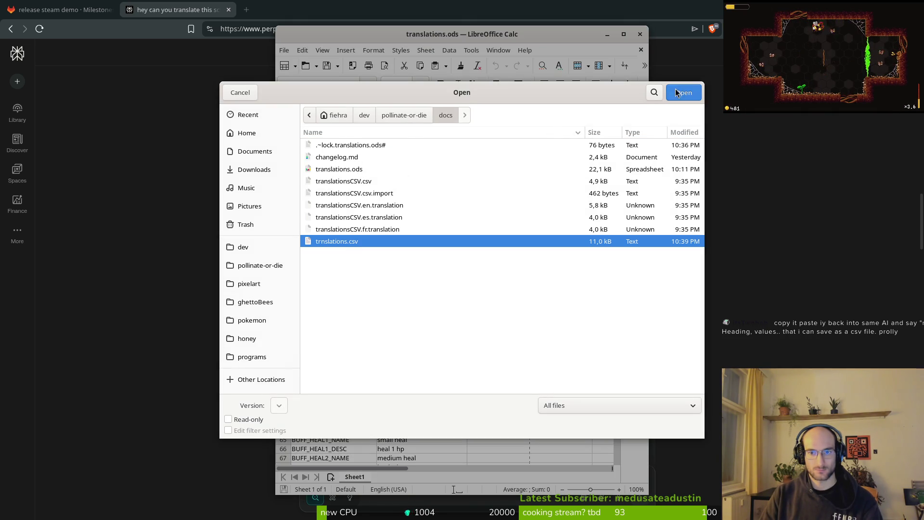
click(693, 93)
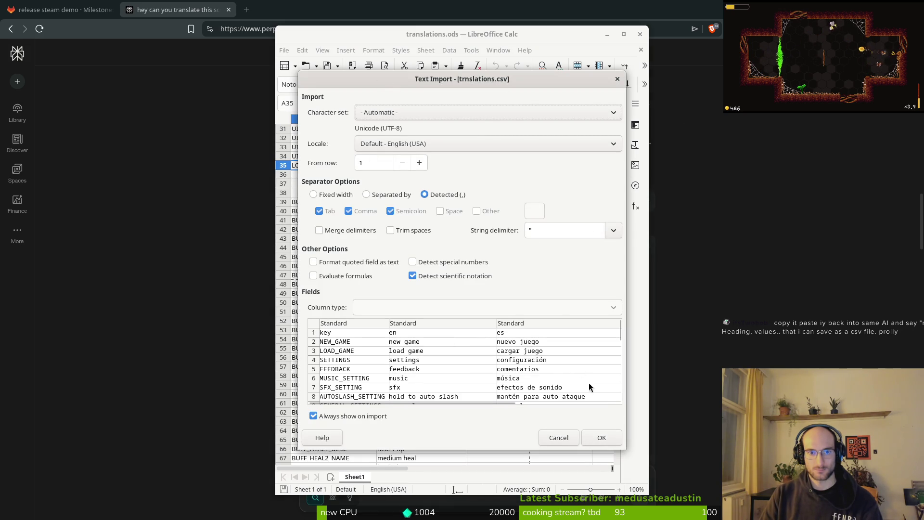
click(605, 436)
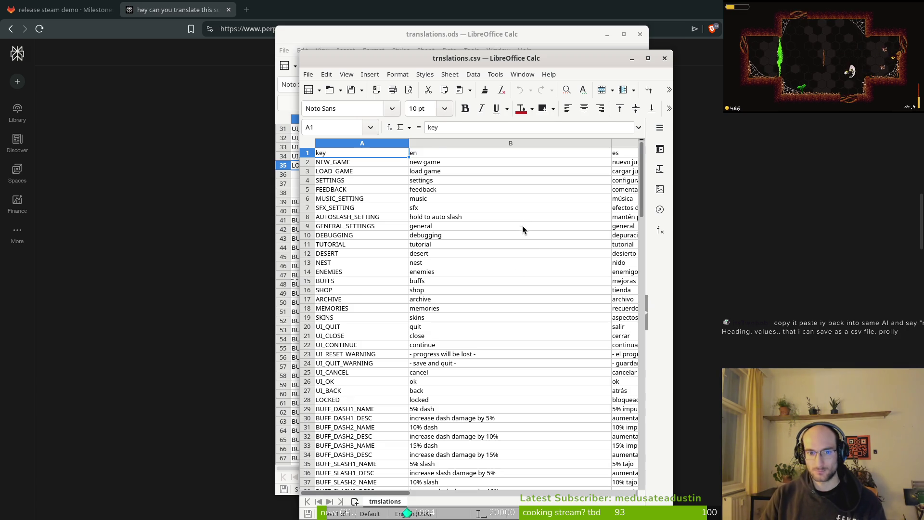
Maximize the trnslations.csv window and scroll through the key, en, es and fr rows
scroll(523, 229, down, 1)
double_click(522, 58)
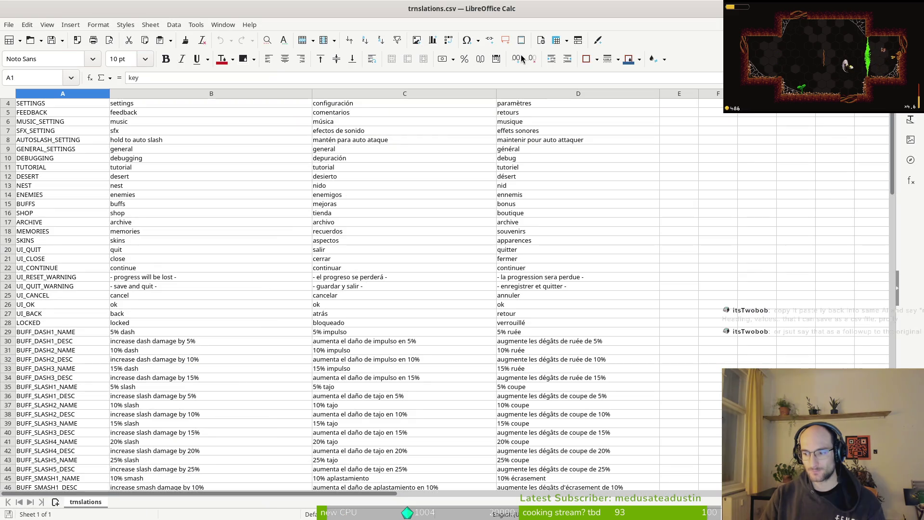
scroll(423, 329, up, 1)
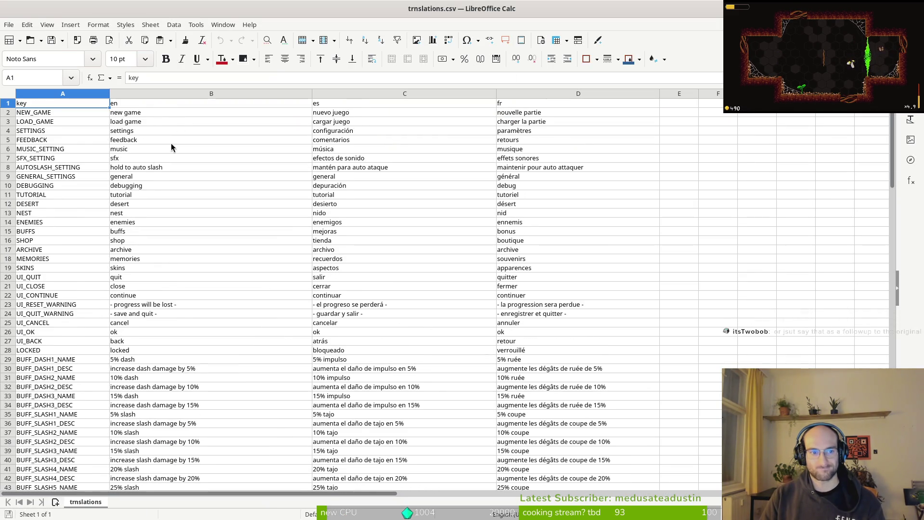
scroll(163, 213, down, 20)
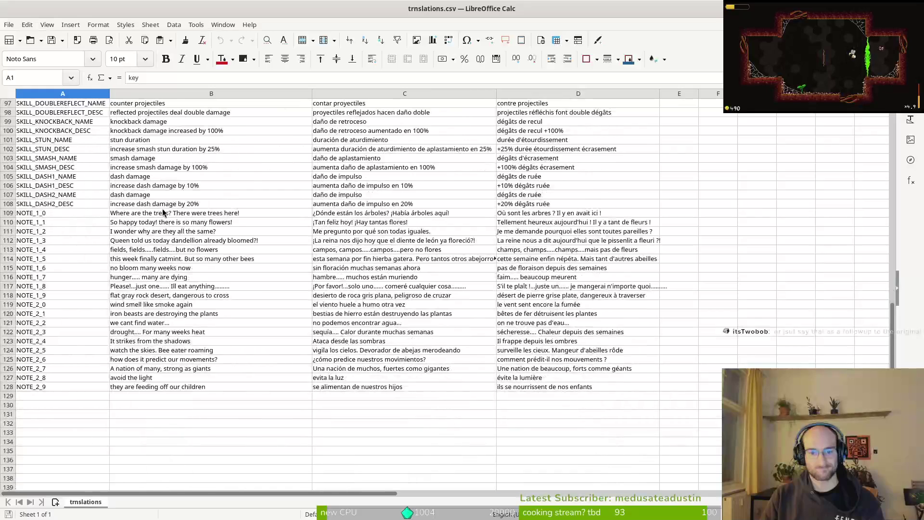
scroll(162, 213, down, 3)
scroll(99, 178, up, 15)
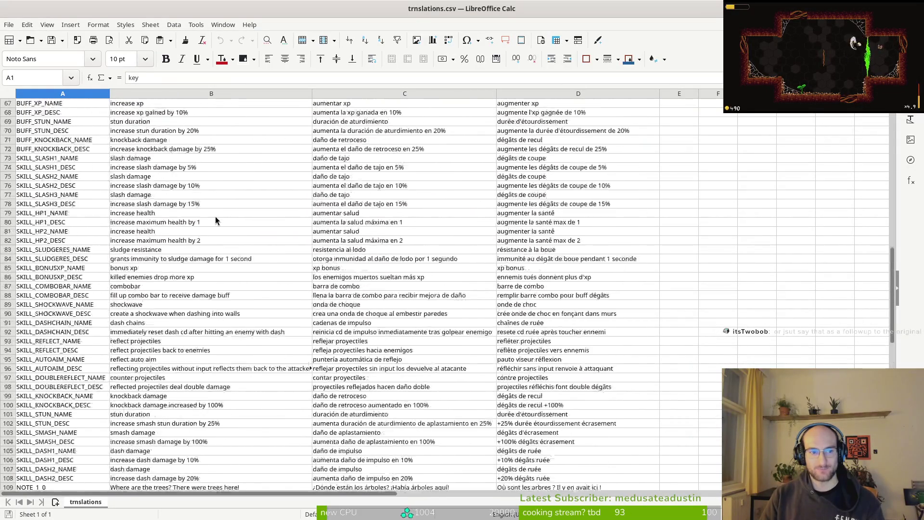
scroll(28, 153, down, 11)
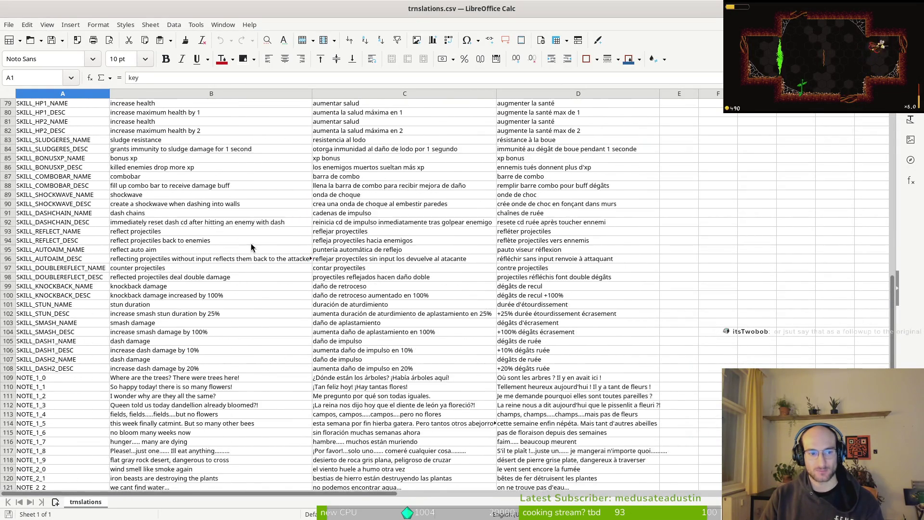
Move the NOTE rows 109–129 down so they start at row 115
mouse_move(21, 247)
mouse_down()
mouse_move(602, 358)
mouse_move(708, 423)
mouse_up()
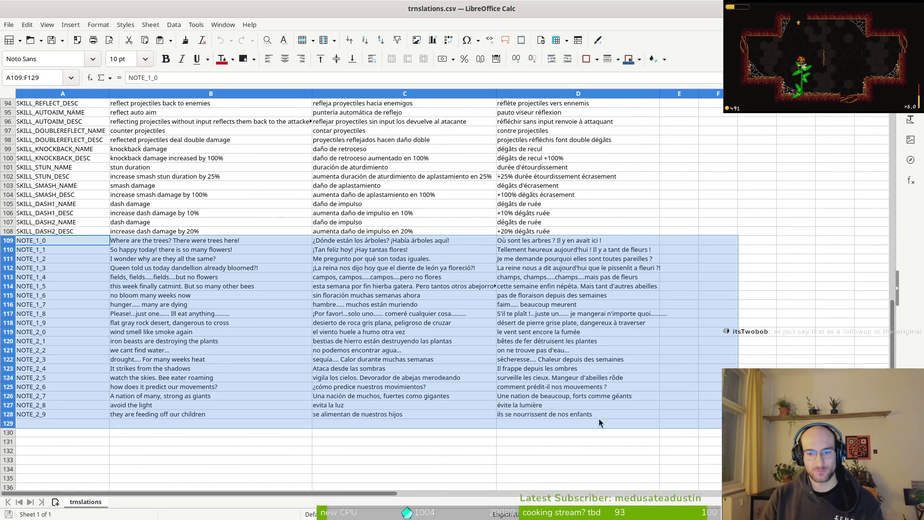
drag(221, 298, 222, 353)
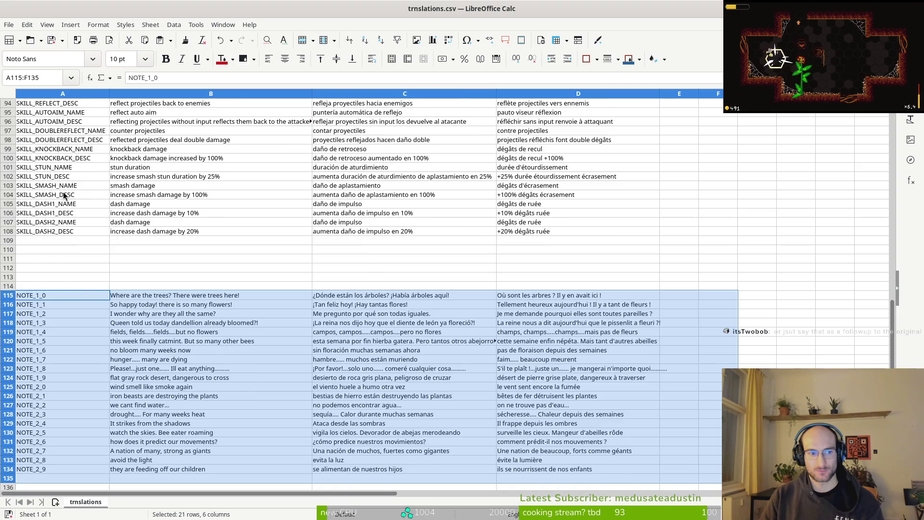
scroll(77, 226, up, 10)
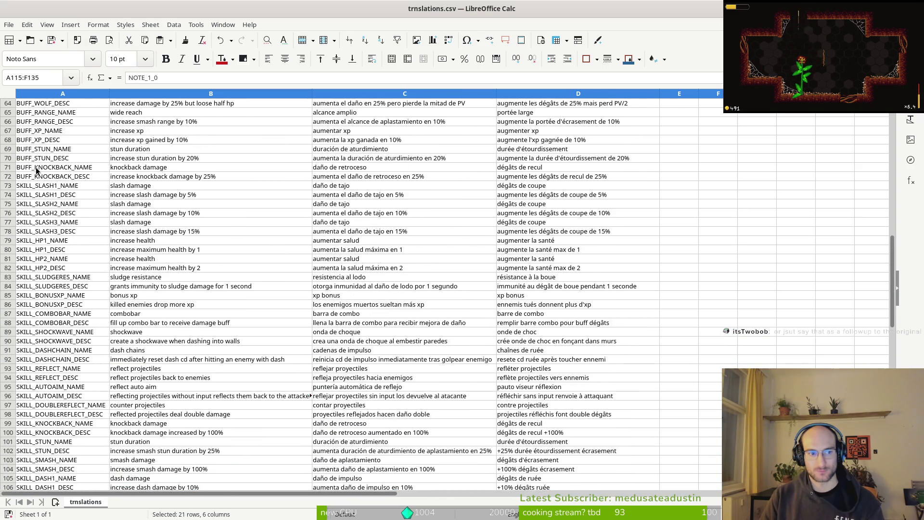
scroll(48, 202, down, 12)
click(160, 214)
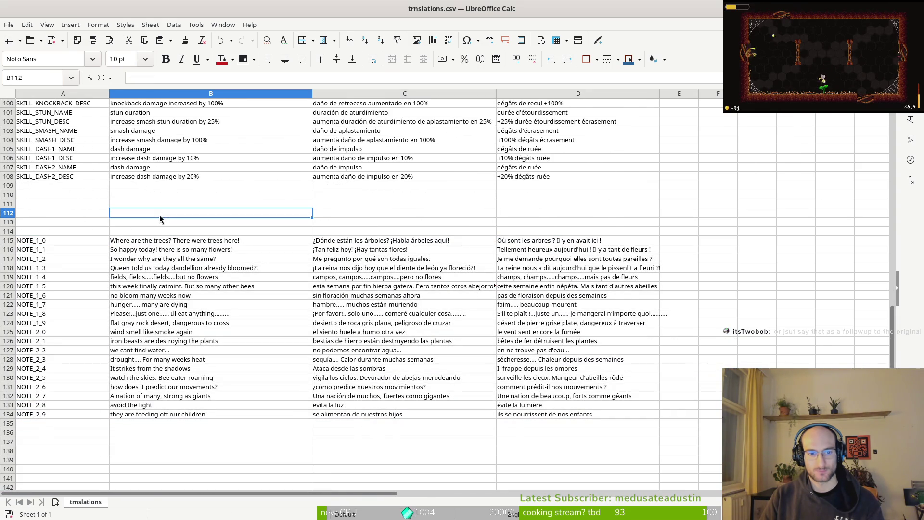
Move the skill and NOTE rows 29 rows further down
mouse_move(31, 415)
mouse_down()
mouse_move(114, 235)
mouse_move(188, 302)
mouse_move(196, 193)
mouse_move(695, 186)
mouse_up()
scroll(318, 257, down, 19)
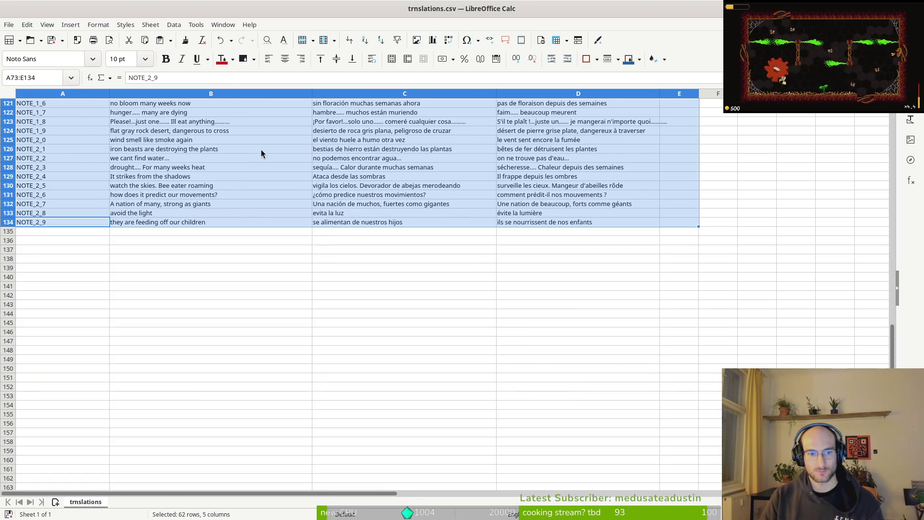
drag(261, 153, 264, 420)
scroll(198, 229, up, 1)
scroll(679, 406, up, 1)
Move the BUFF translation rows 31 rows down, then check the lower NOTE rows
mouse_move(686, 414)
mouse_down()
mouse_move(691, 419)
mouse_move(381, 264)
mouse_move(217, 251)
mouse_move(78, 194)
mouse_move(66, 203)
mouse_move(67, 251)
mouse_move(38, 253)
mouse_move(27, 182)
mouse_move(23, 225)
mouse_up()
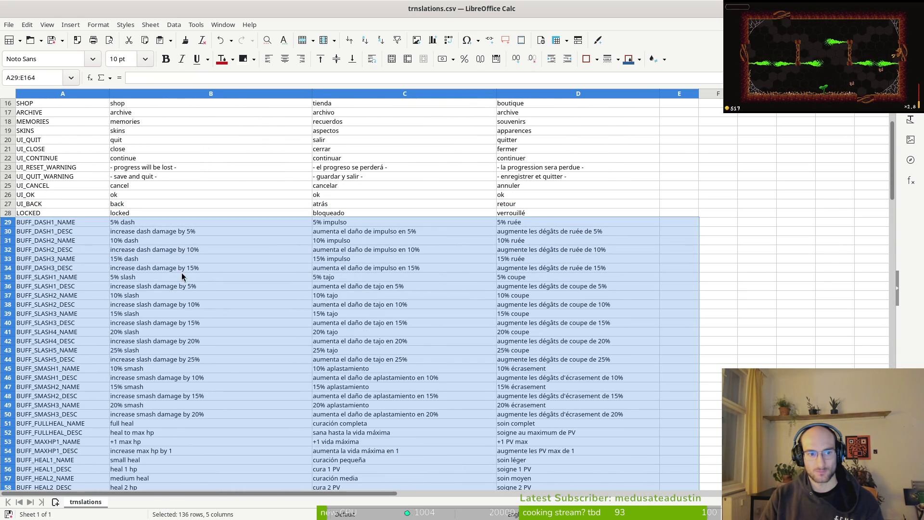
scroll(182, 277, down, 13)
mouse_move(284, 438)
mouse_down()
mouse_move(285, 466)
mouse_move(275, 310)
mouse_move(289, 259)
mouse_up()
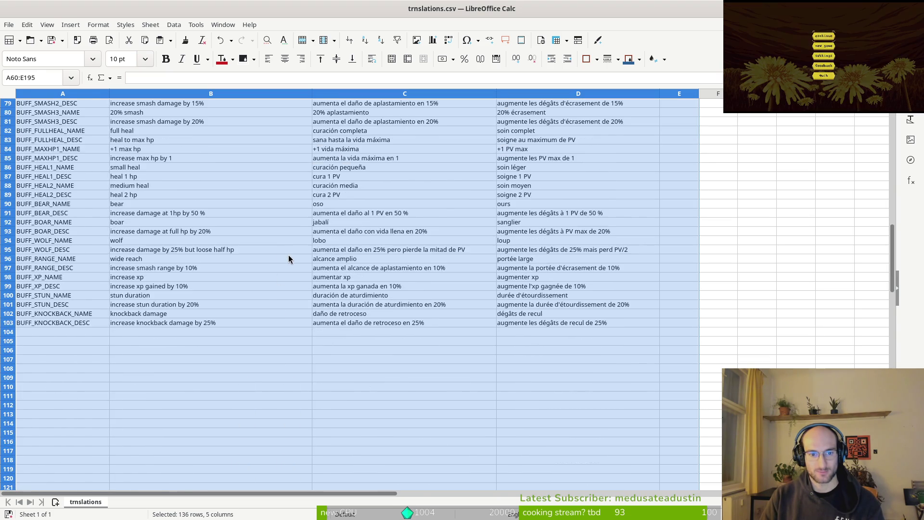
scroll(289, 259, down, 20)
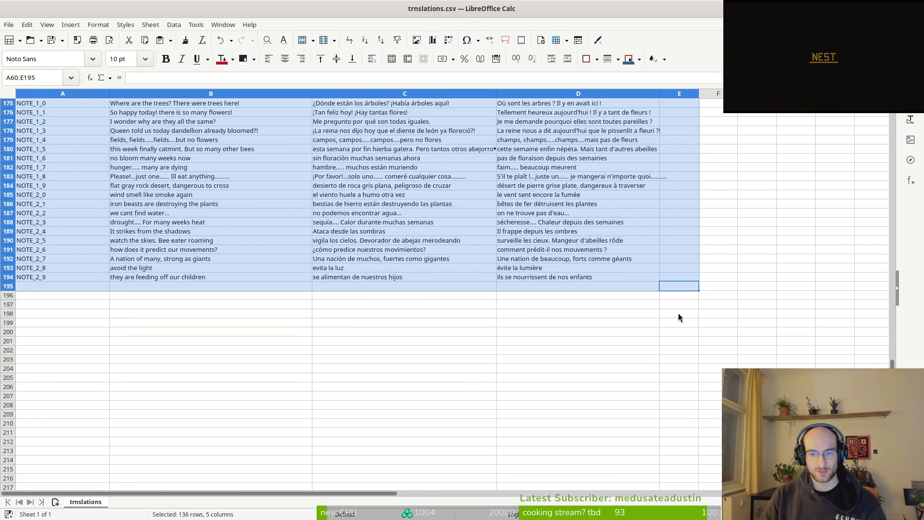
click(683, 290)
drag(211, 148, 686, 295)
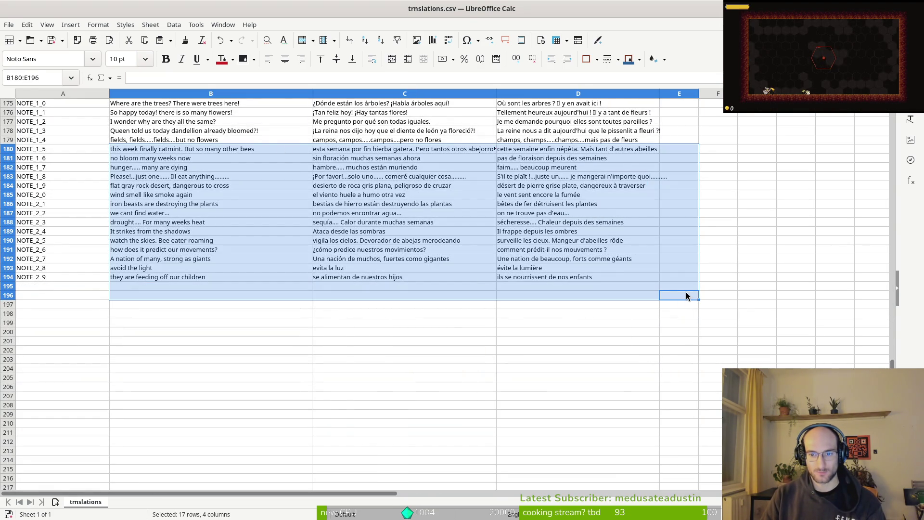
click(686, 295)
scroll(527, 206, up, 20)
scroll(395, 246, up, 20)
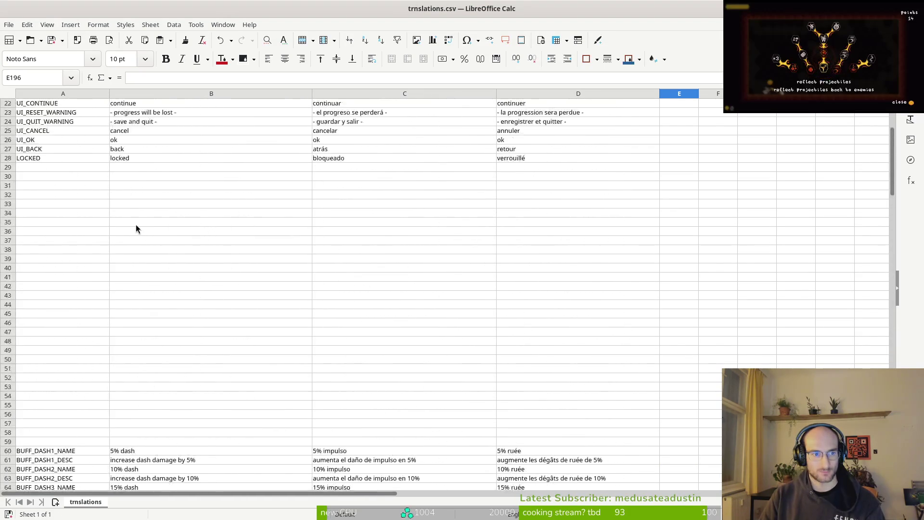
scroll(130, 236, up, 7)
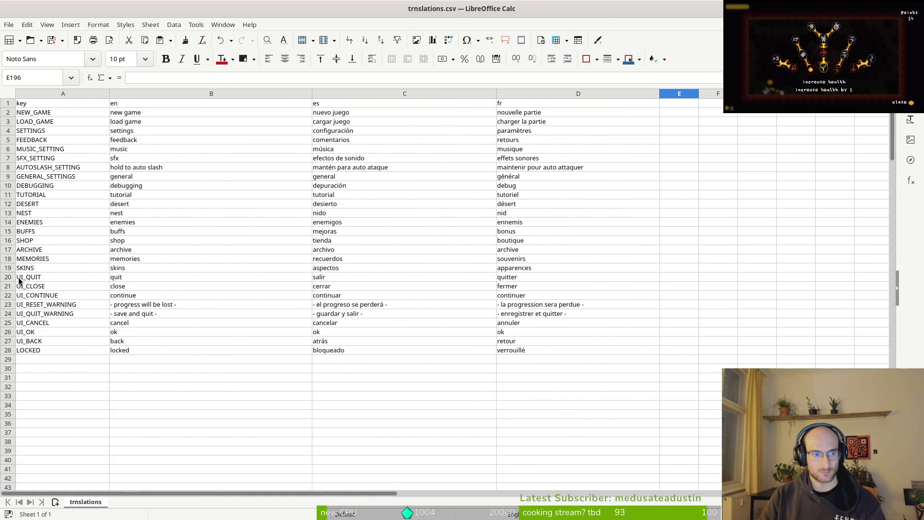
Move the UI_QUIT-onward rows 17 rows down, leaving blank rows 20–36, and select the gap
shift+click(19, 278)
drag(76, 403, 77, 436)
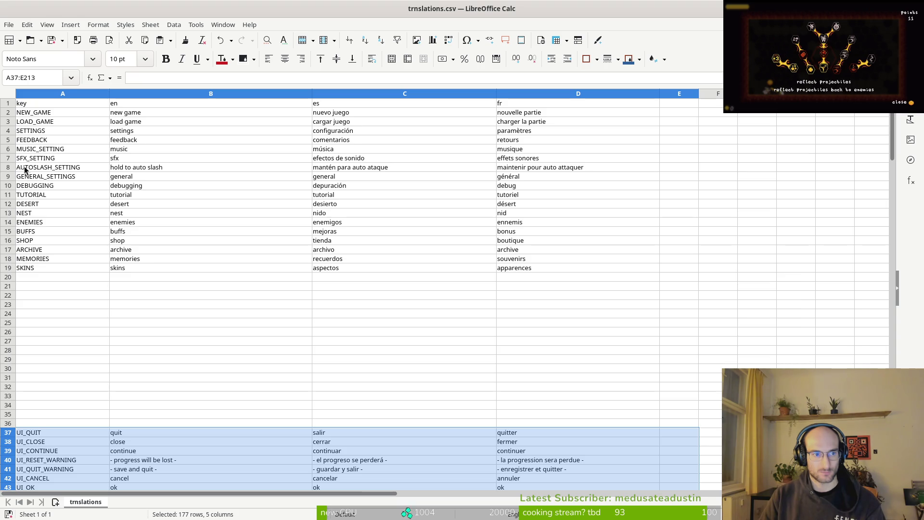
click(28, 115)
click(167, 287)
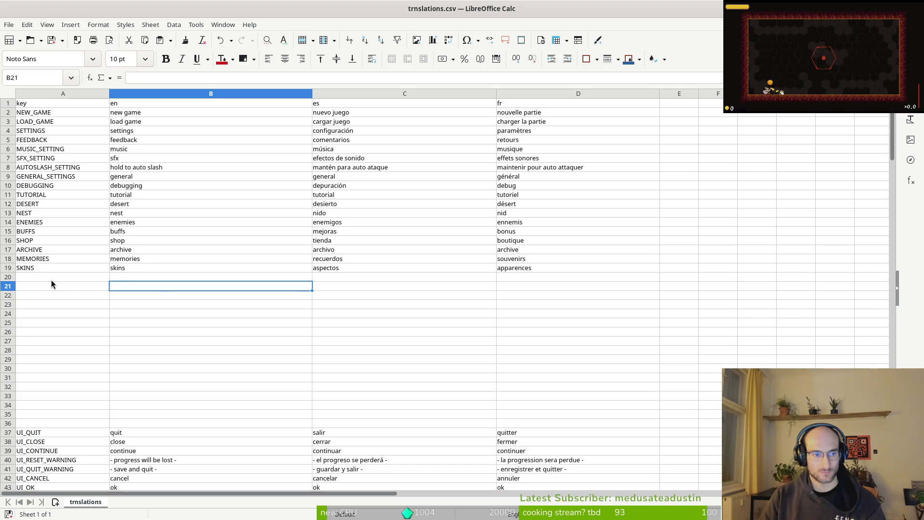
mouse_move(29, 295)
mouse_down()
mouse_move(194, 340)
mouse_move(756, 386)
mouse_up()
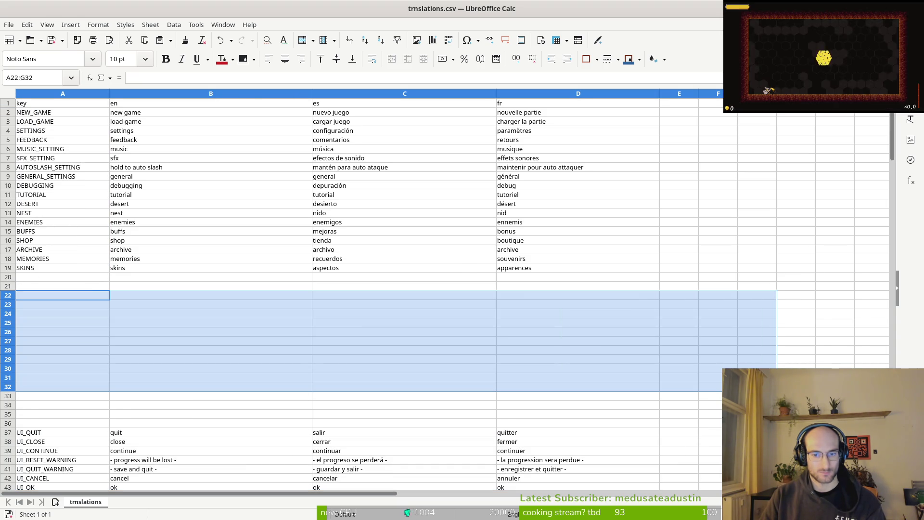
mouse_move(62, 300)
mouse_down()
mouse_move(529, 349)
mouse_move(862, 358)
mouse_up()
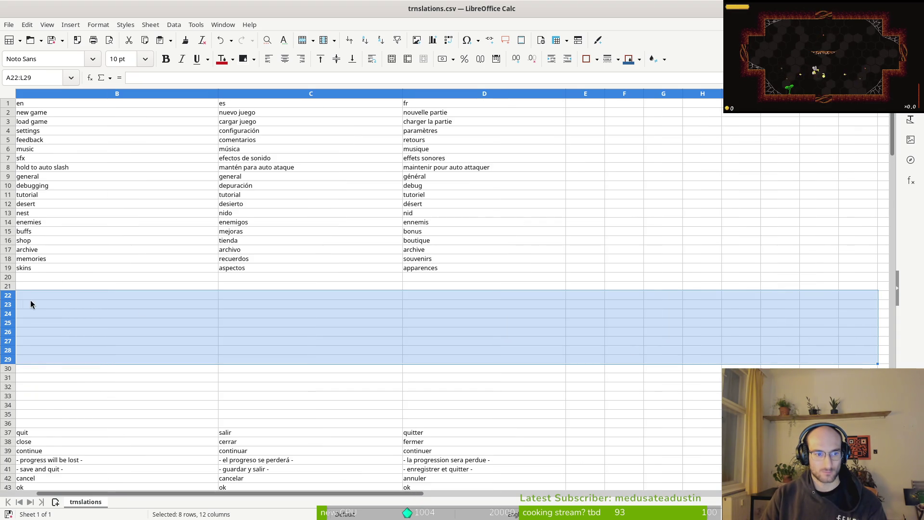
Select the empty block B20:J27 and search the menus for a delete-rows command
right_click(13, 286)
click(34, 313)
drag(14, 316, 34, 316)
key(ctrl+w)
key(Escape)
click(35, 278)
mouse_move(35, 283)
mouse_down()
mouse_move(542, 345)
mouse_move(631, 340)
mouse_up()
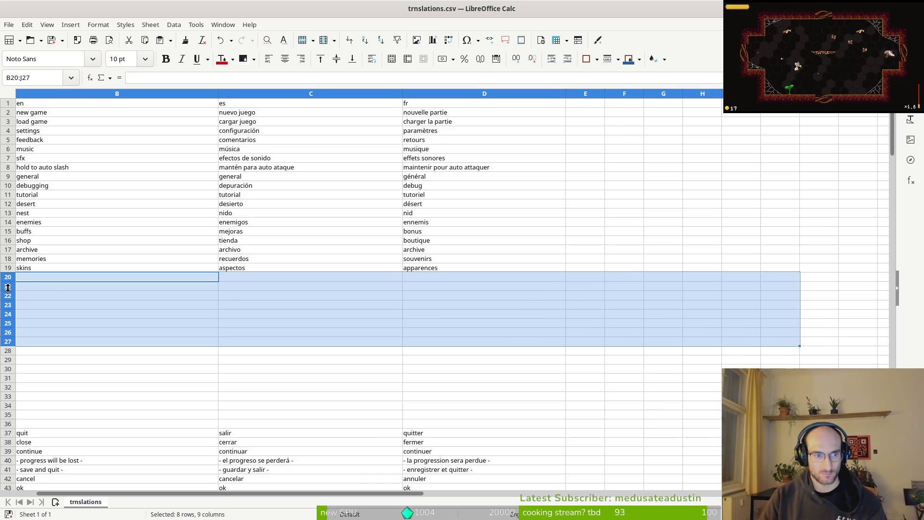
click(27, 25)
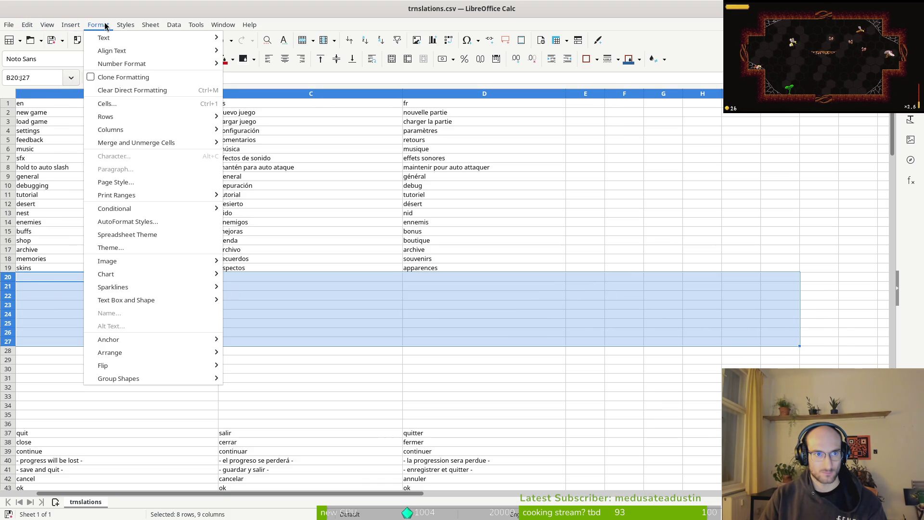
mouse_move(73, 26)
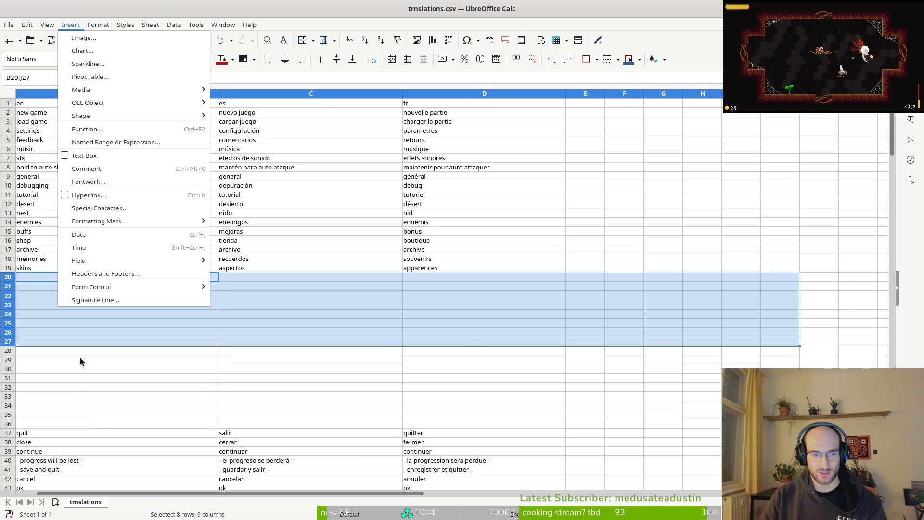
click(8, 366)
Select the blank rows 21, 25 and 30 by their headers and delete them
click(8, 369)
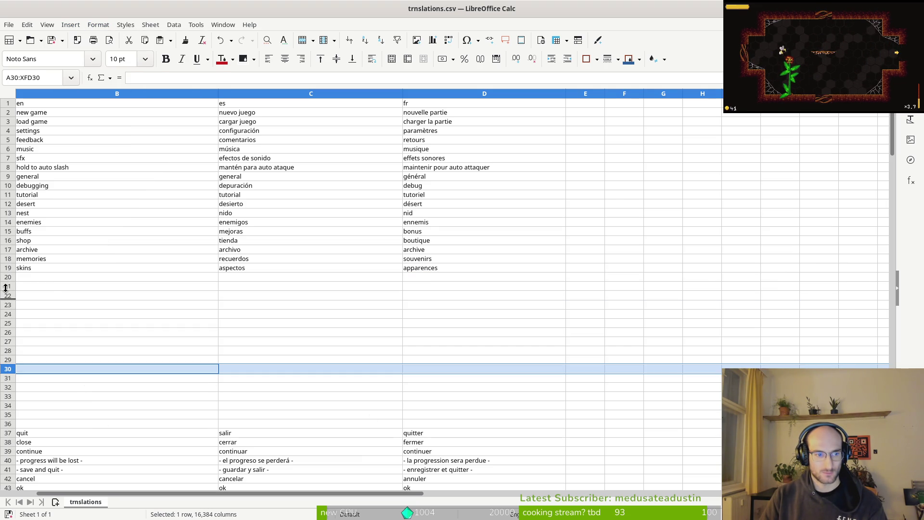
ctrl+click(7, 286)
ctrl+click(8, 324)
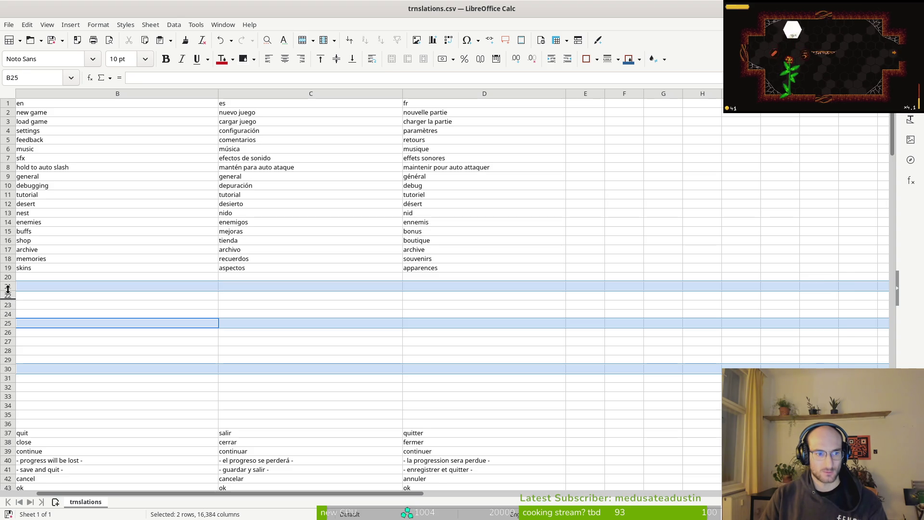
drag(7, 289, 7, 288)
ctrl+click(68, 359)
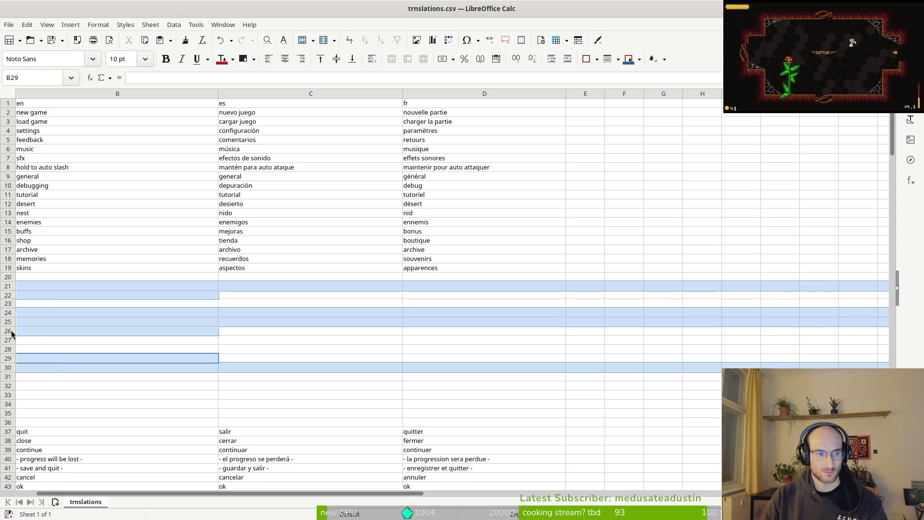
right_click(9, 298)
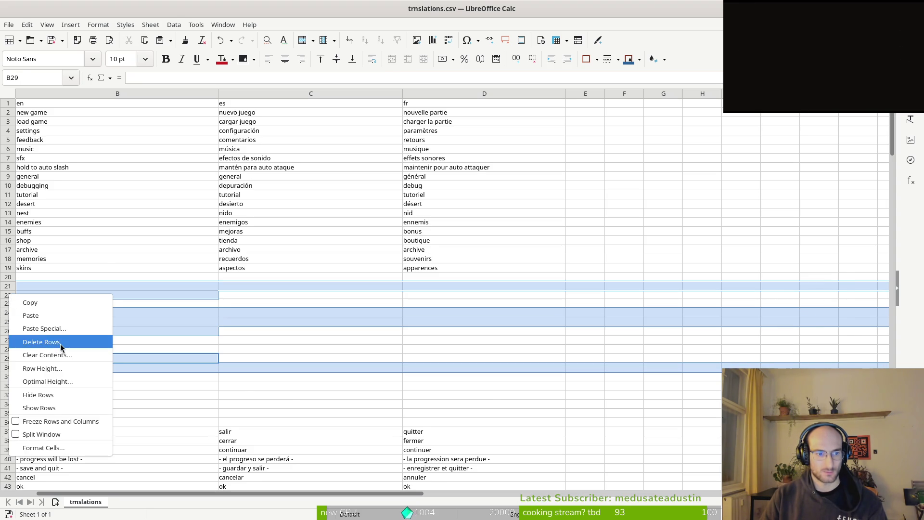
click(60, 342)
Delete the empty rows 44–56, then the empty rows 43–51
scroll(145, 327, down, 6)
scroll(162, 322, down, 5)
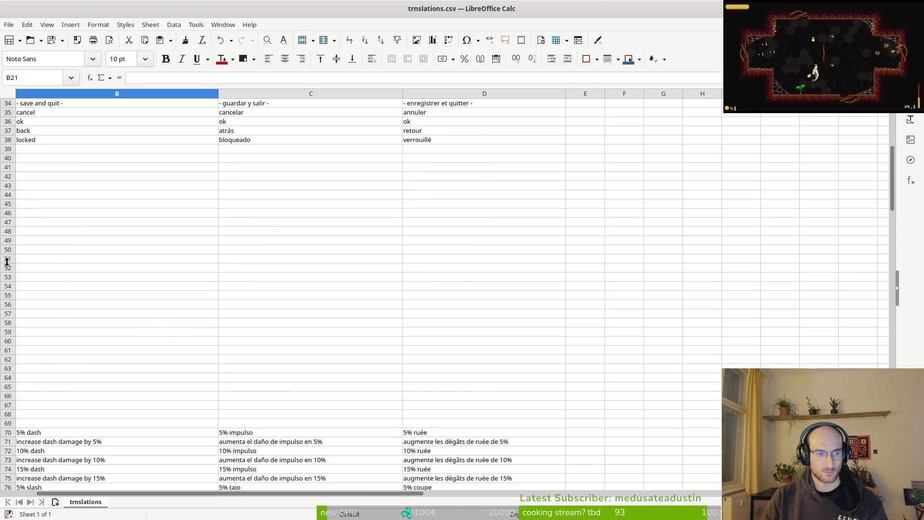
drag(6, 197, 9, 232)
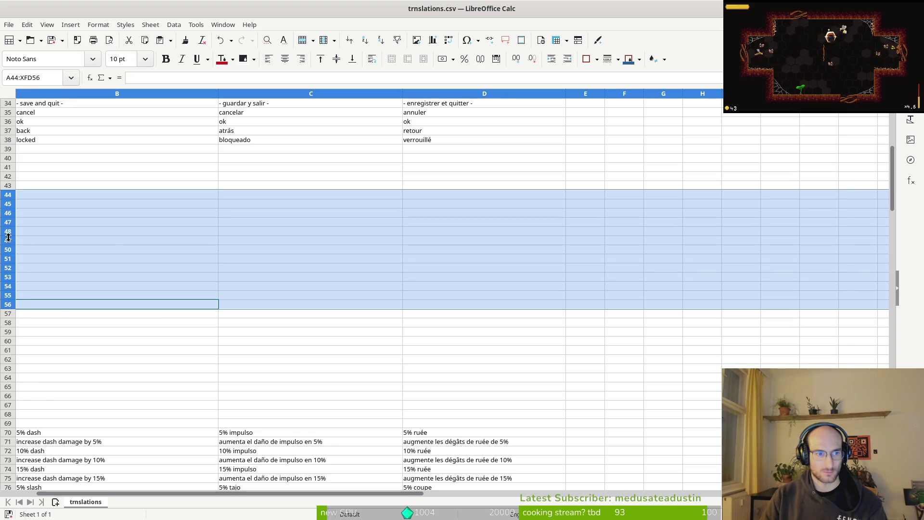
right_click(9, 240)
click(41, 325)
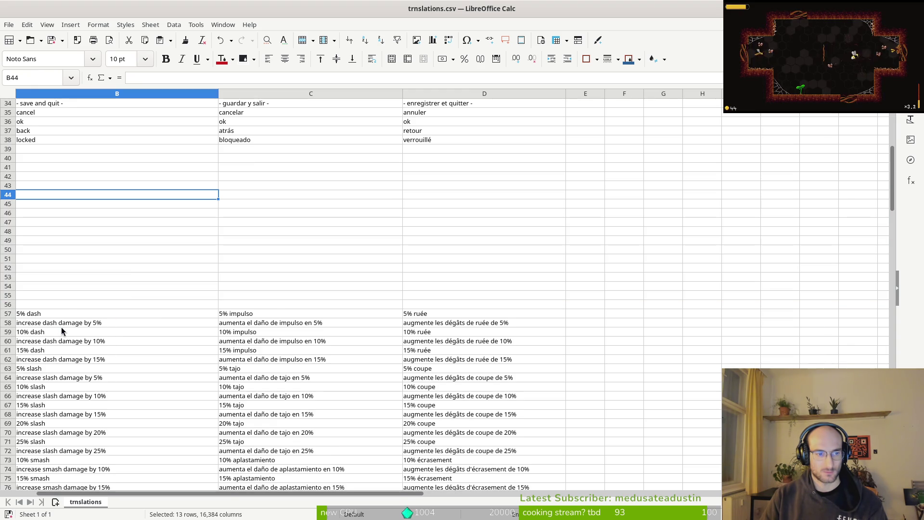
drag(9, 185, 13, 255)
right_click(14, 255)
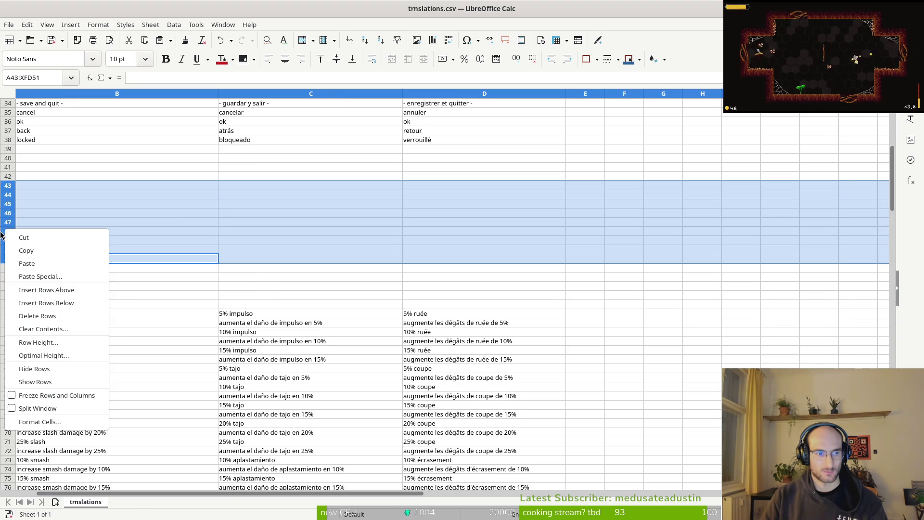
click(41, 317)
Delete the empty rows 93–111 and review the shortened gaps
scroll(122, 256, down, 6)
scroll(121, 256, down, 12)
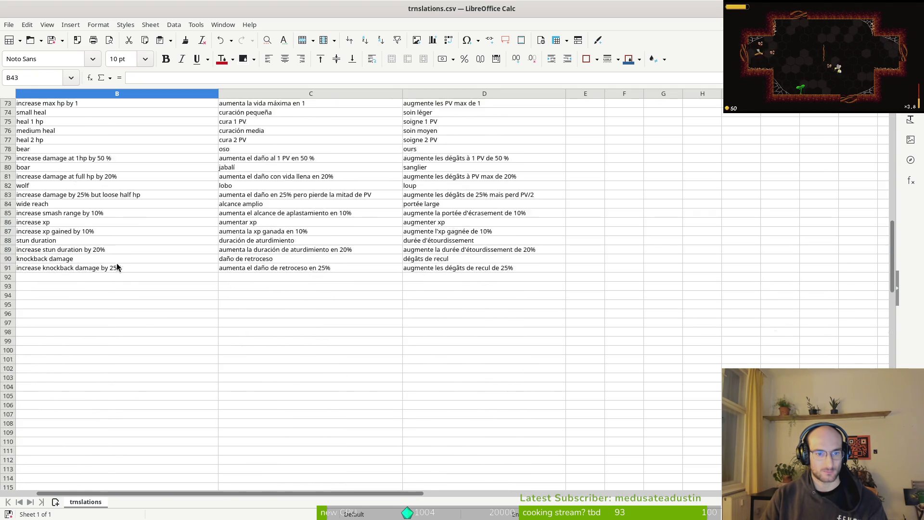
drag(9, 162, 15, 239)
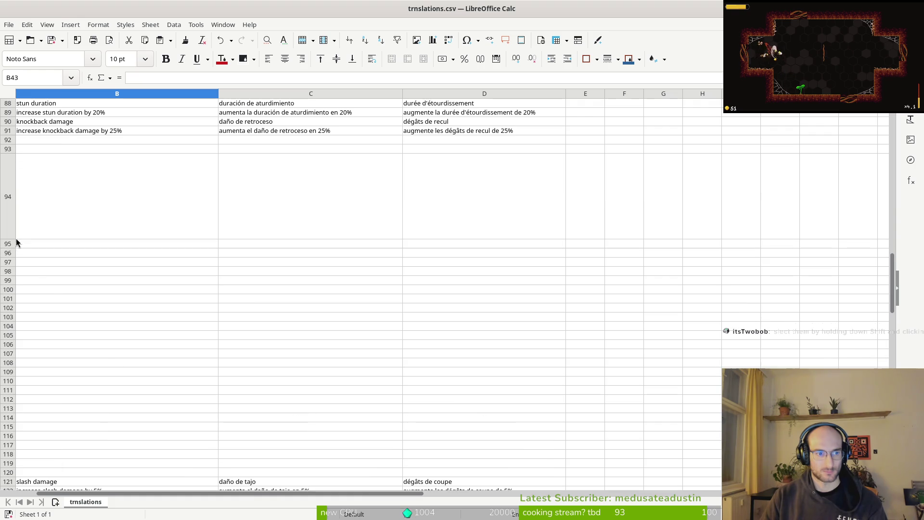
drag(6, 153, 6, 390)
right_click(6, 341)
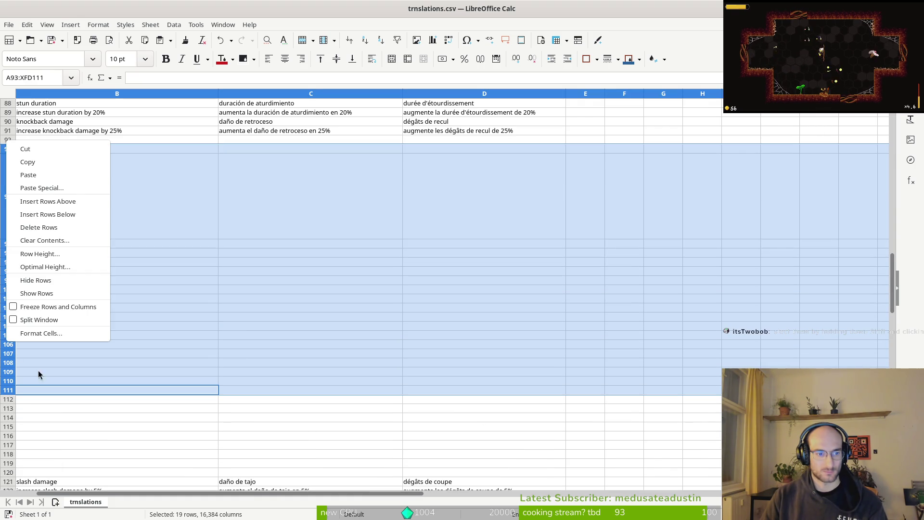
click(51, 228)
scroll(113, 265, down, 20)
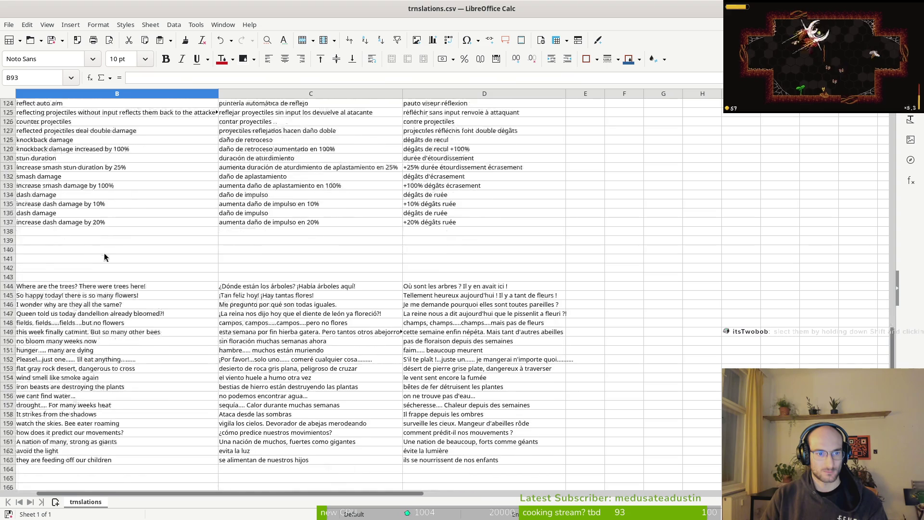
scroll(408, 323, up, 12)
scroll(408, 319, up, 18)
Save in ODF format over the existing docs/translations.ods, reaching the replace prompt
key(ctrl+s)
click(555, 306)
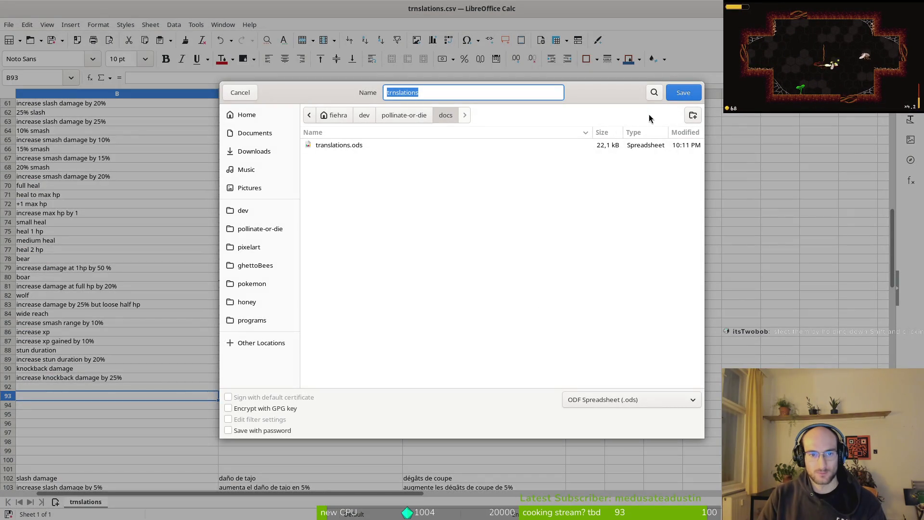
click(348, 149)
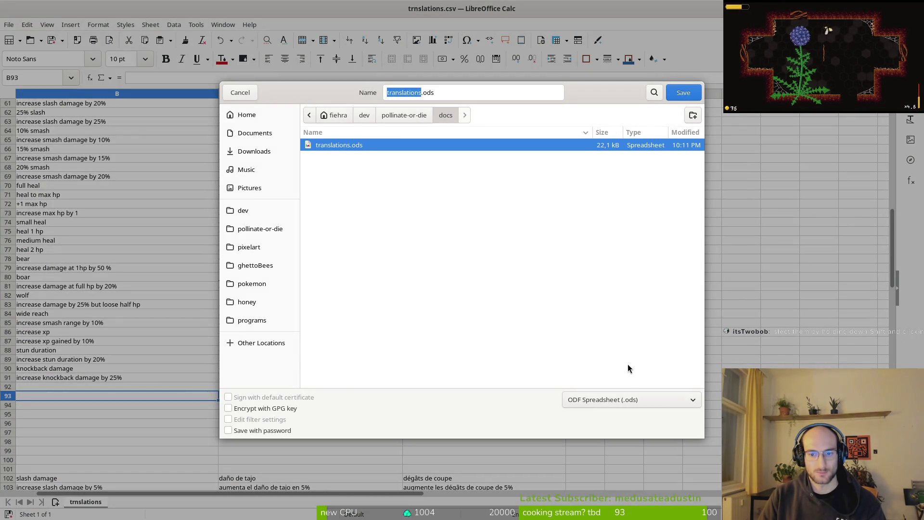
click(673, 94)
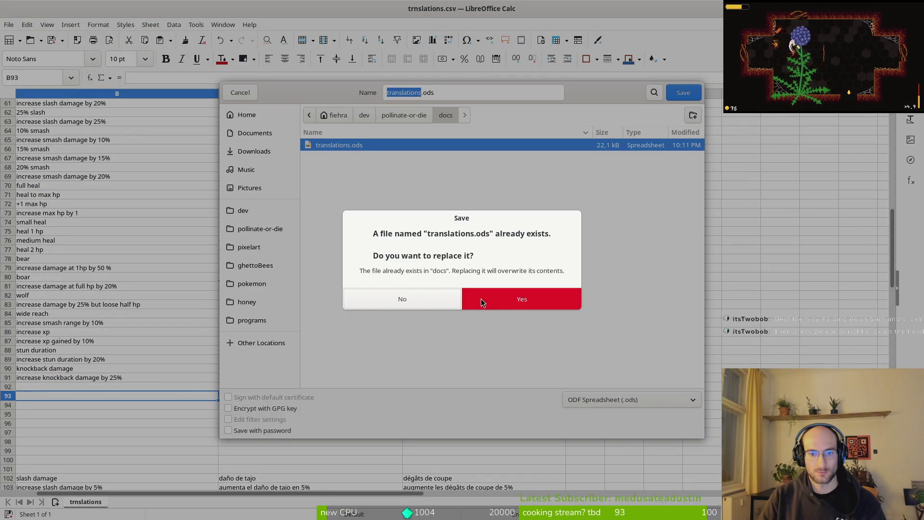
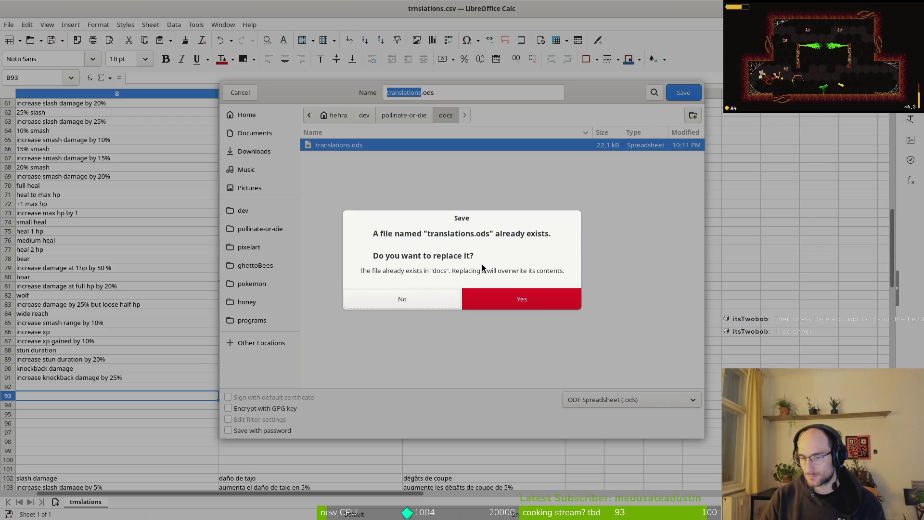
Save the sheet as translations.ods, replacing the existing file
click(540, 299)
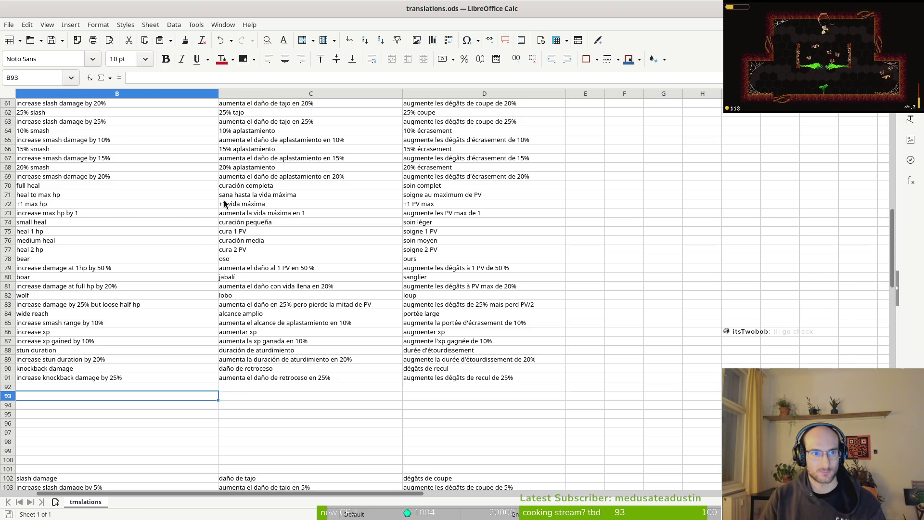
scroll(183, 247, up, 7)
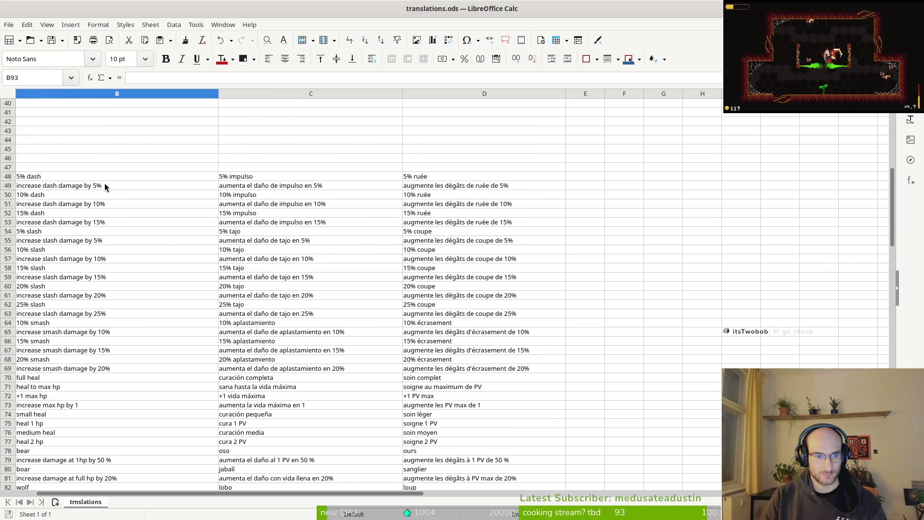
scroll(238, 204, up, 8)
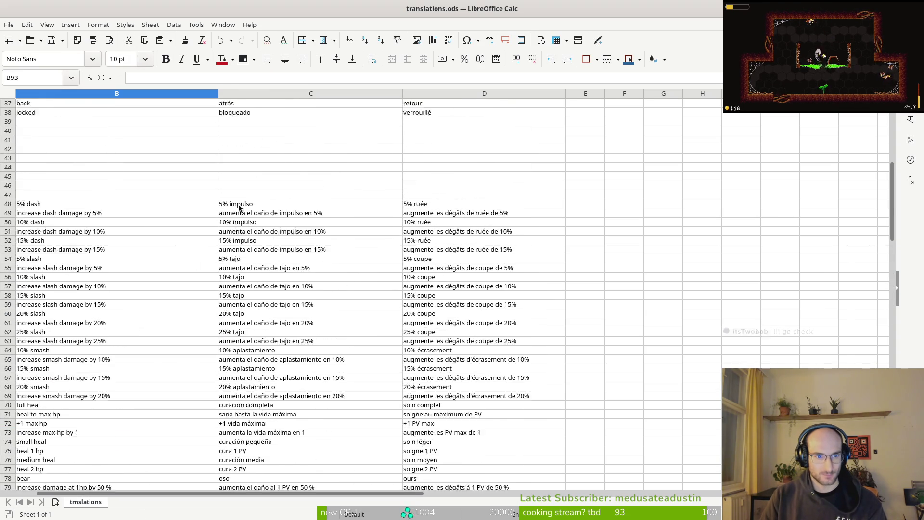
Export the sheet as Text CSV over translationsCSV.csv, keeping the CSV format and default export options
click(4, 24)
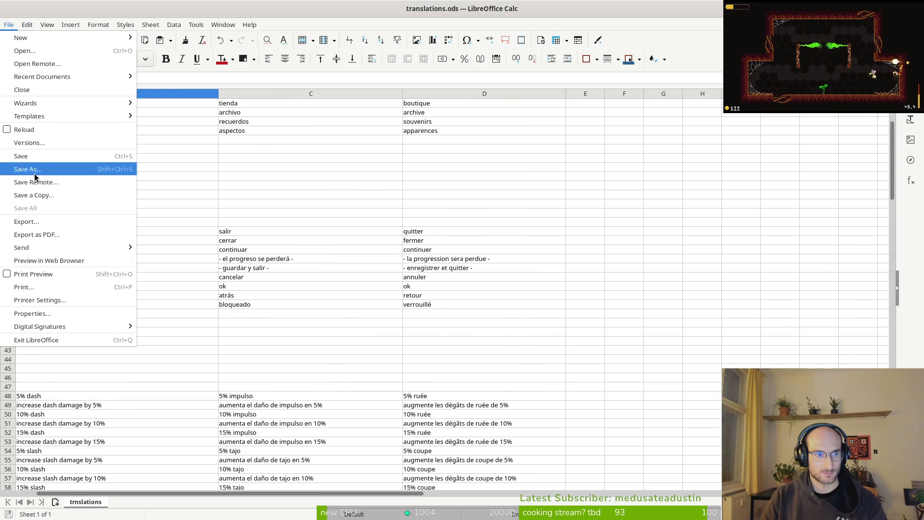
click(33, 169)
click(637, 400)
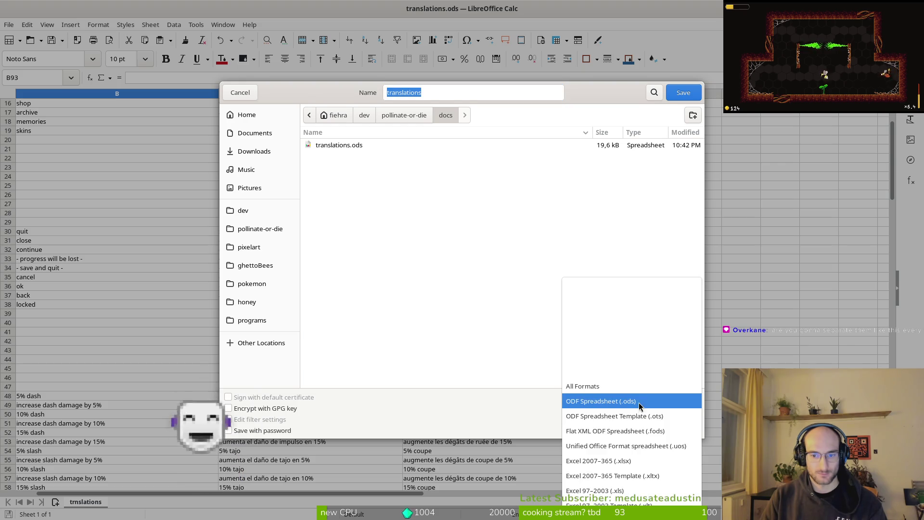
click(593, 482)
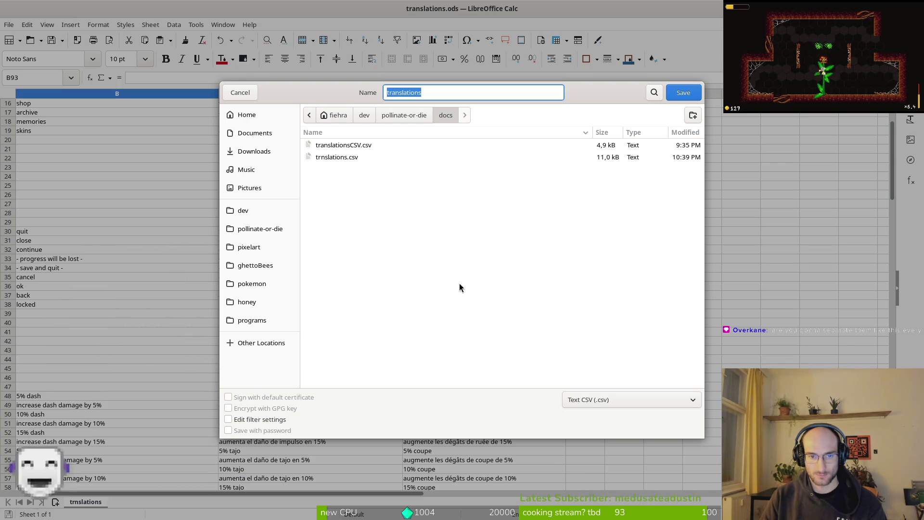
click(361, 158)
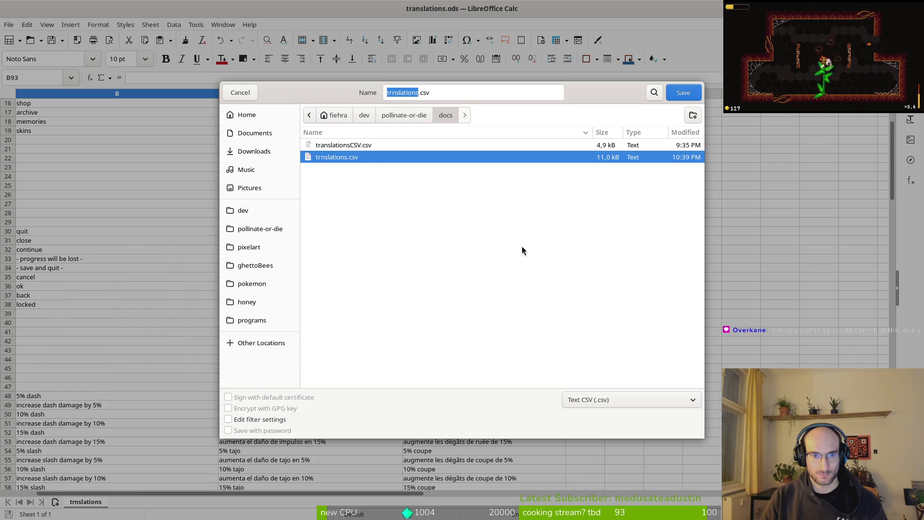
click(368, 146)
click(684, 92)
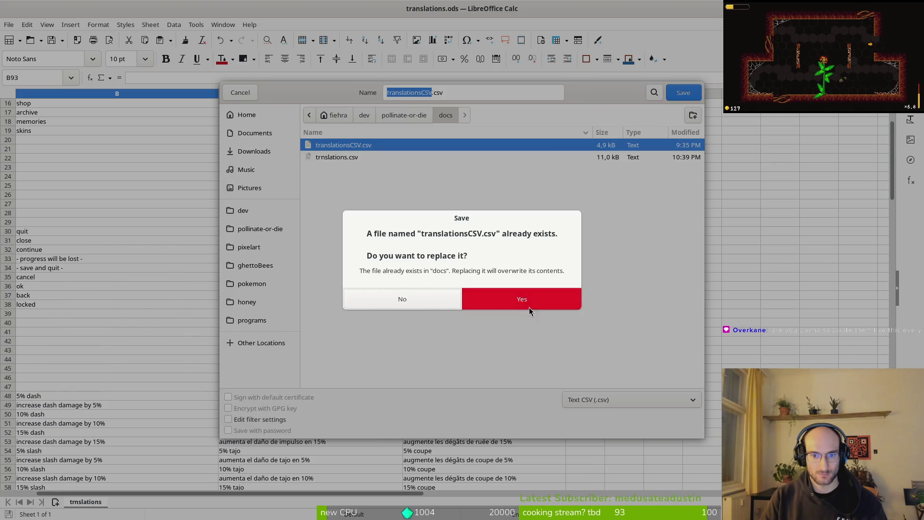
click(530, 303)
click(563, 308)
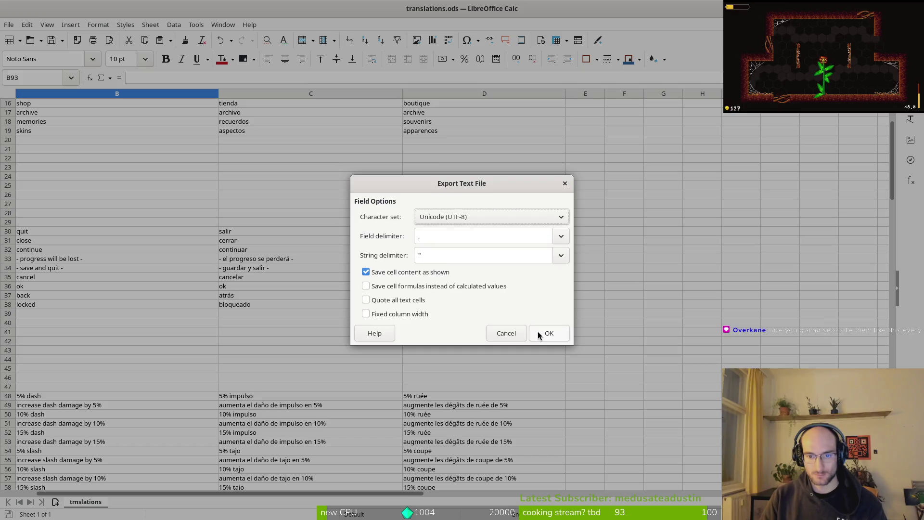
click(538, 334)
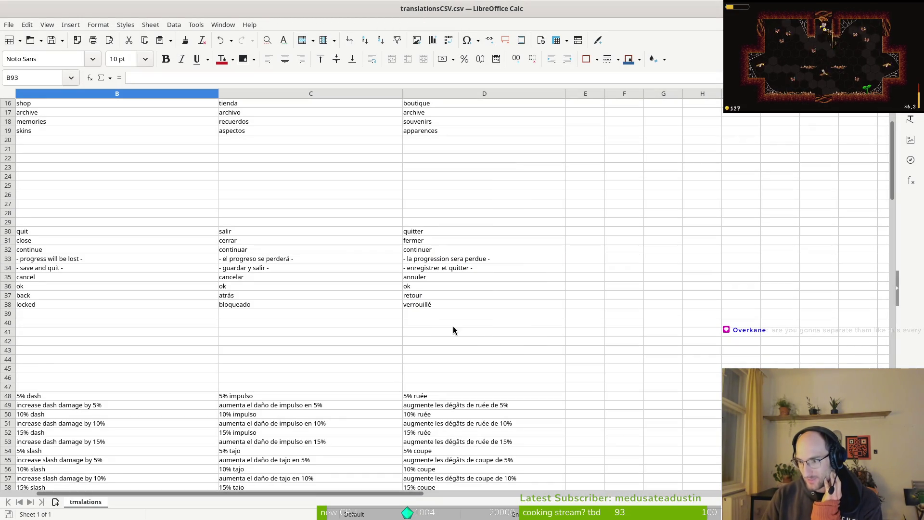
Inspect the empty cells and the French translations in rows 40–57 of the sheet
drag(32, 330, 334, 366)
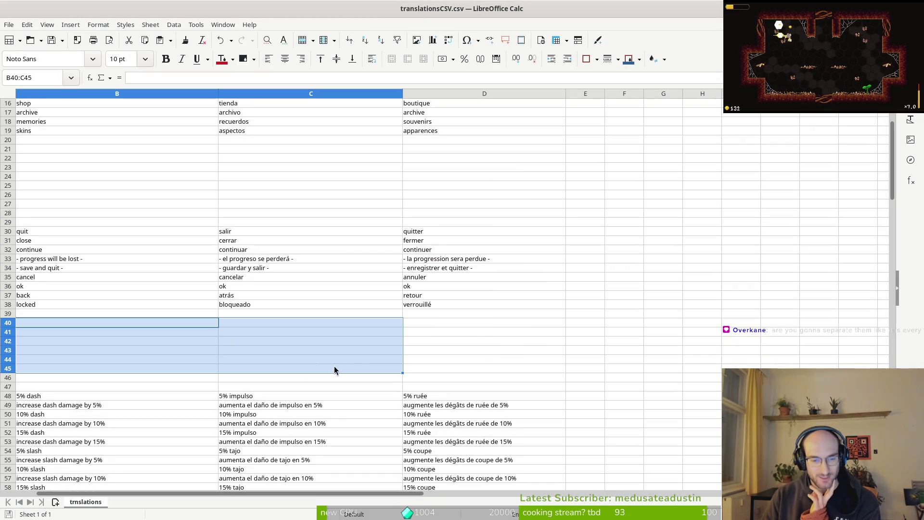
click(337, 359)
drag(434, 396, 517, 477)
click(439, 423)
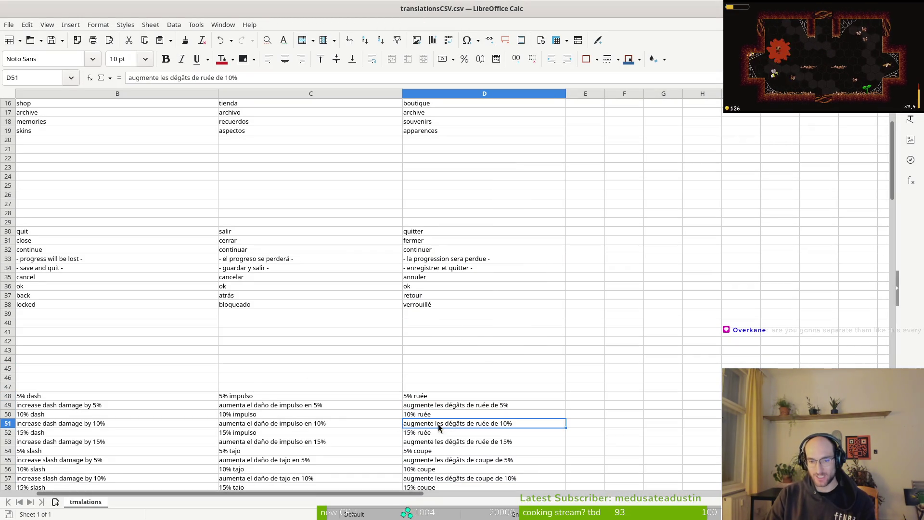
click(241, 368)
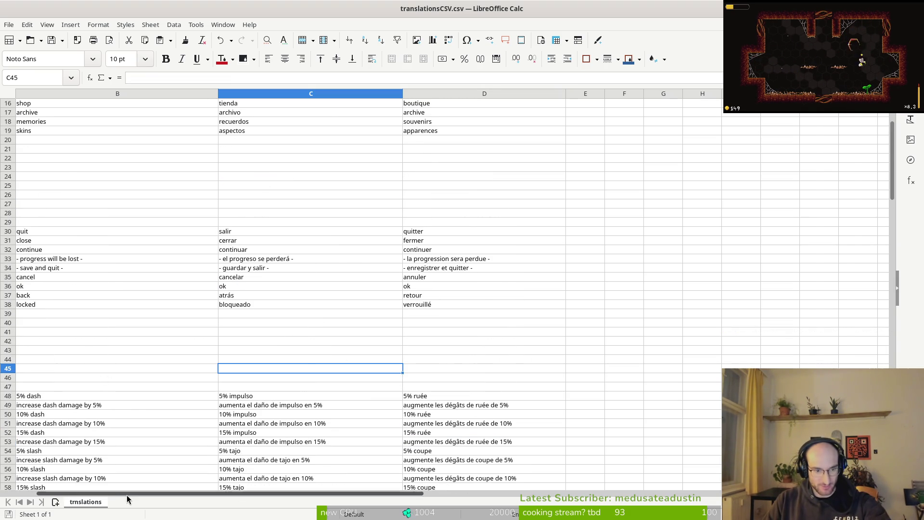
scroll(126, 495, left, 1)
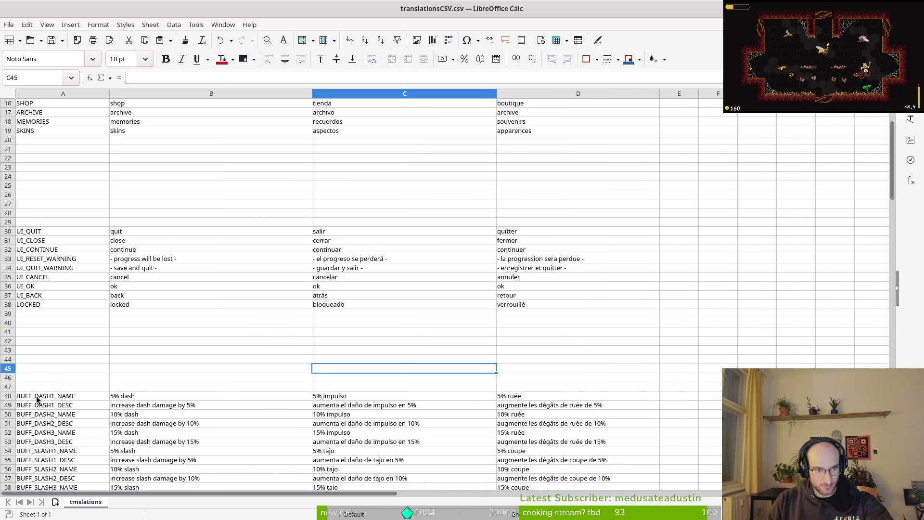
scroll(75, 395, down, 17)
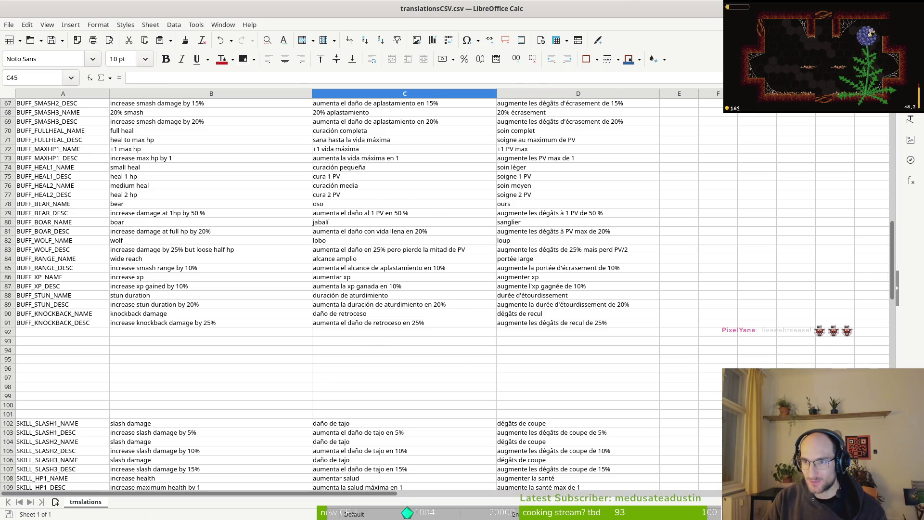
Close the spreadsheet and switch to the GitLab milestone page
click(899, 8)
click(663, 60)
key(ctrl+Page_Up)
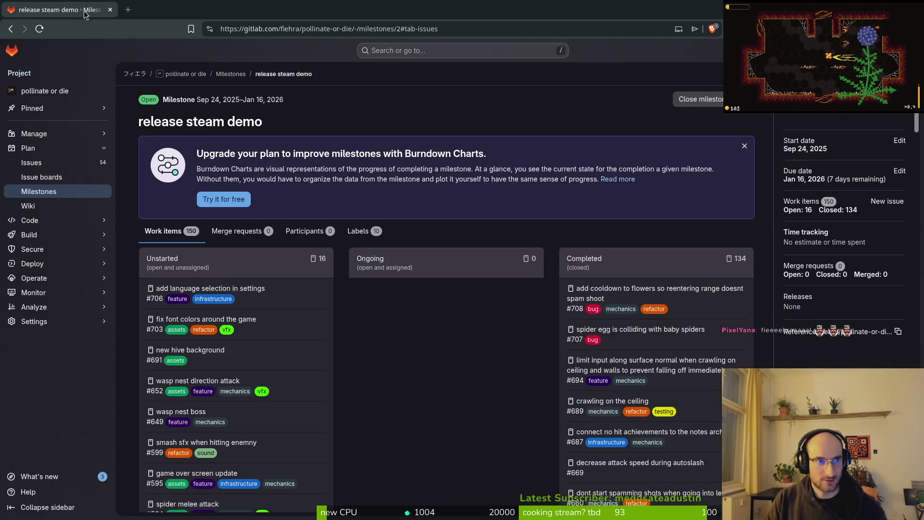
Run the game from the Godot editor with F5
key(alt+Tab)
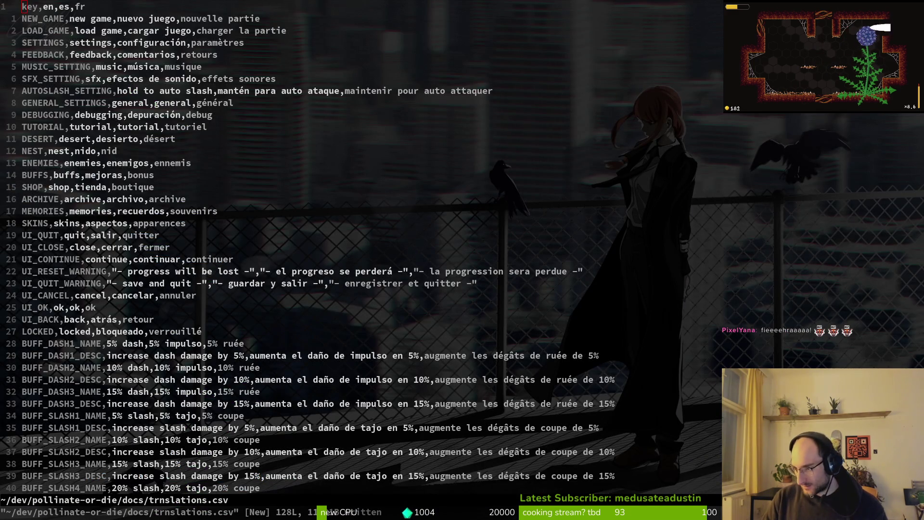
key(alt+Tab)
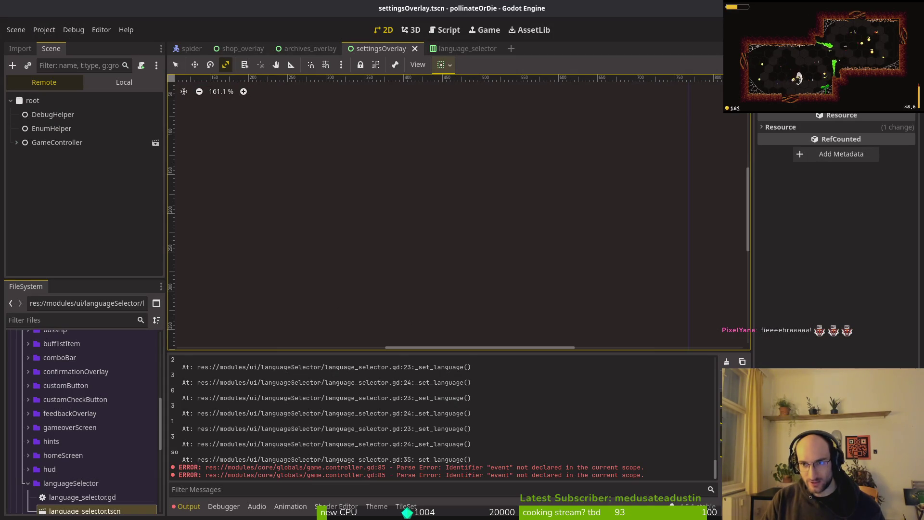
key(F5)
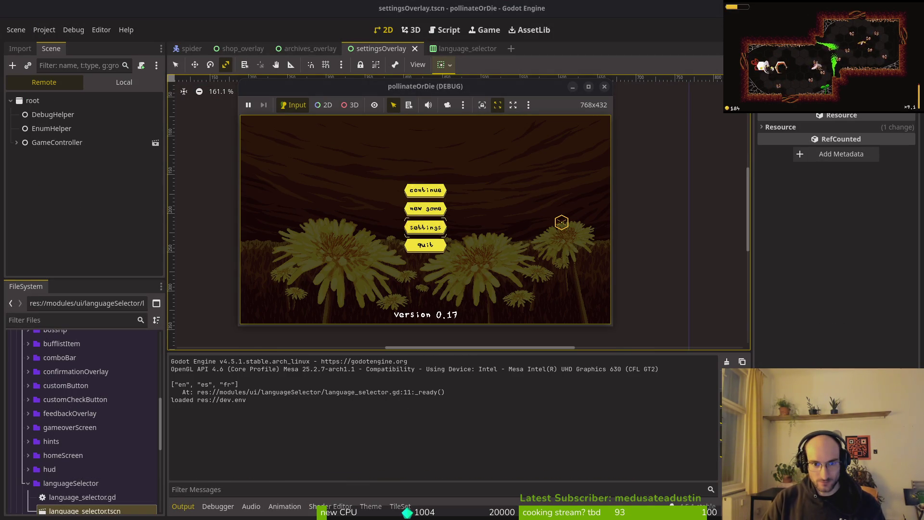
Open the game's Settings and cycle the language between English, Spanish and French
key(Return)
key(Right)
key(Left)
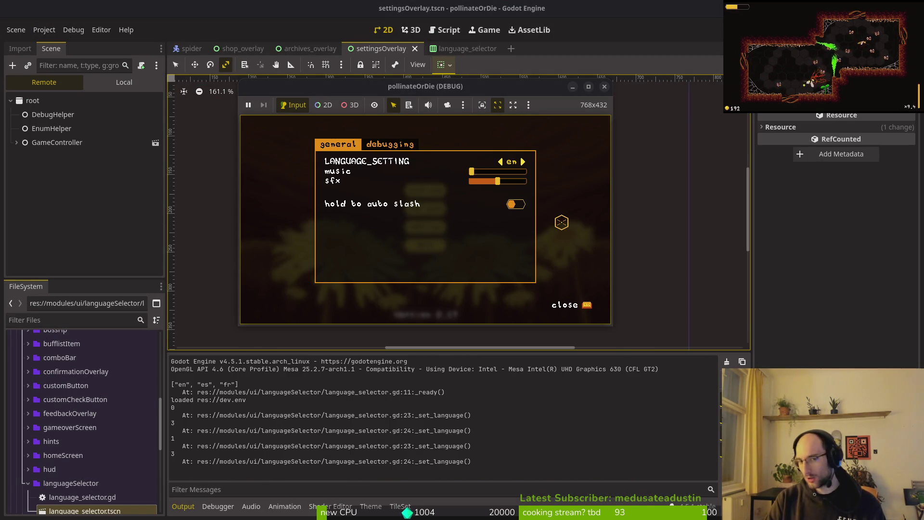
key(Left)
key(Left)
key(Left)
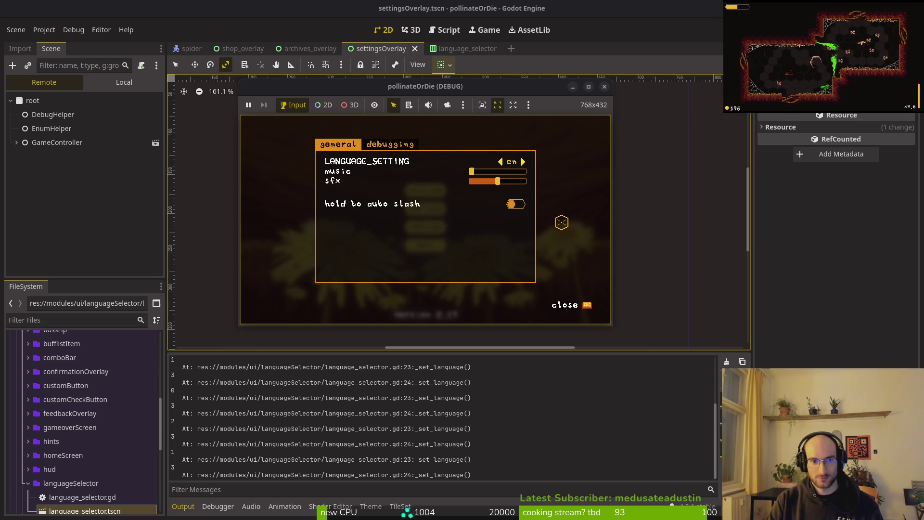
key(Left)
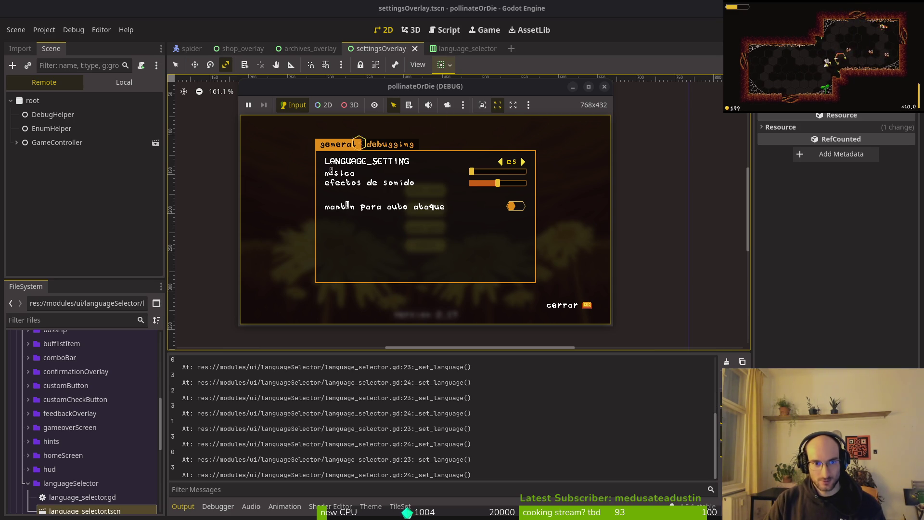
key(Right)
key(Right)
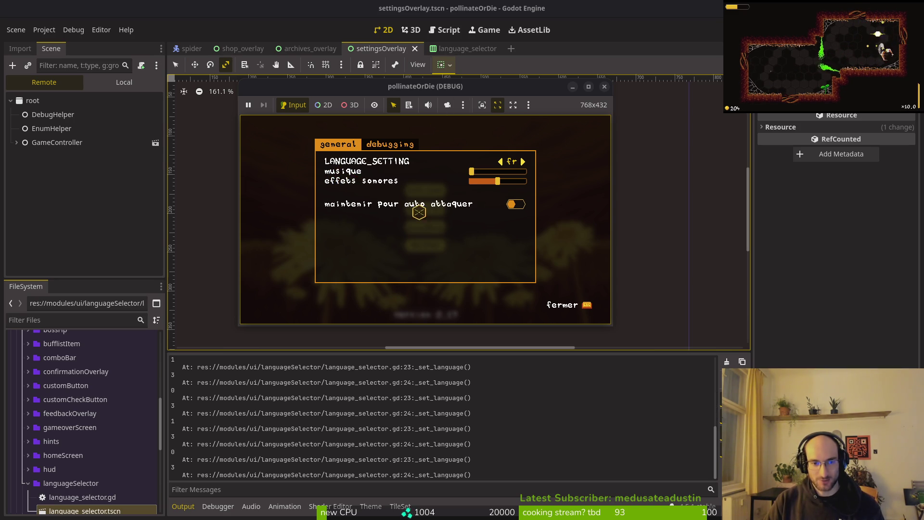
key(Left)
key(Left)
key(Right)
key(Left)
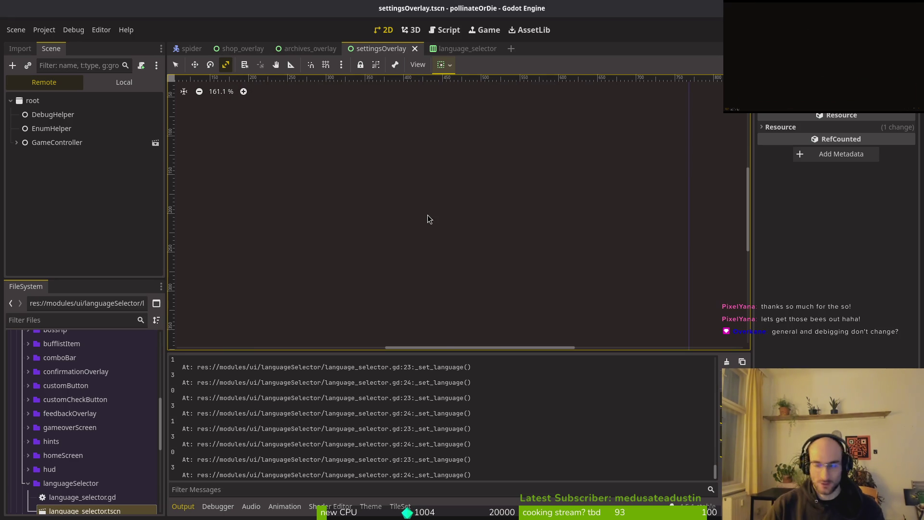
Search the project files for 'lang' and open modules/ui/languageSelector/language_selector.gd
key(alt+Tab)
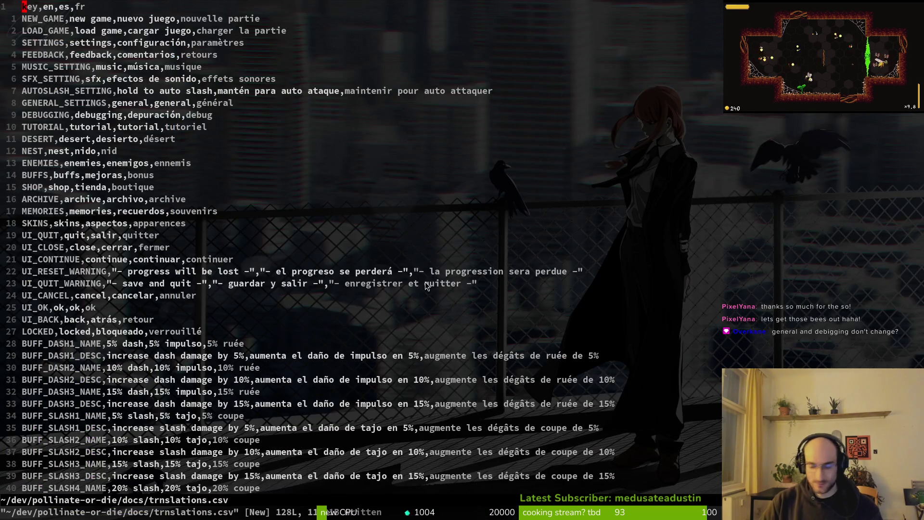
key(space)
key(f)
key(f)
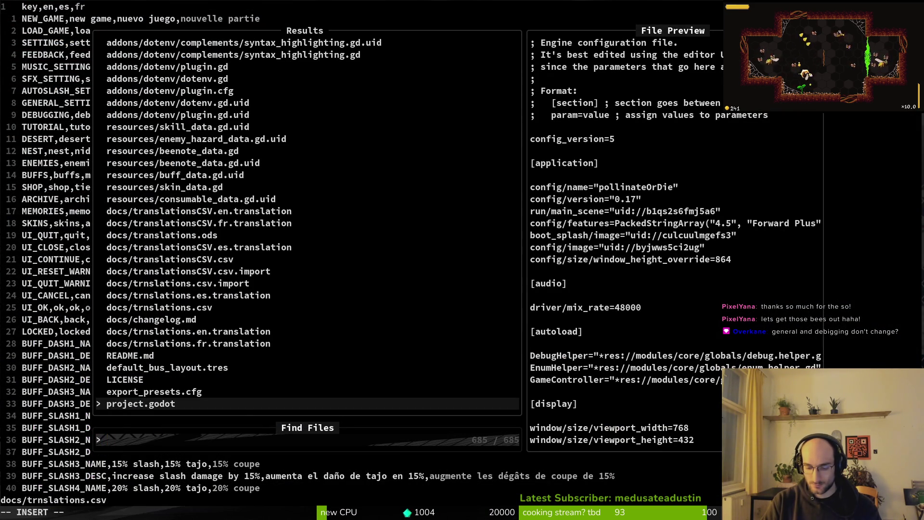
text(levesle)
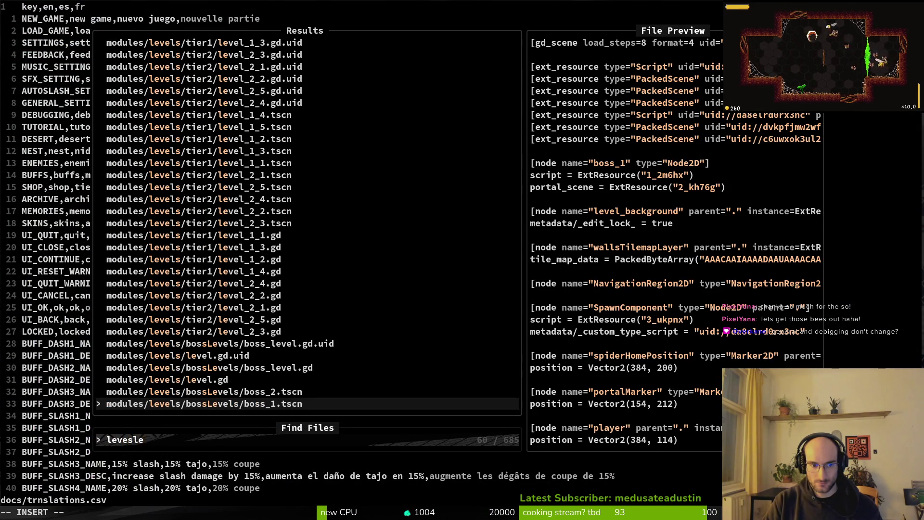
key(BackSpace)
key(BackSpace)
key(BackSpace)
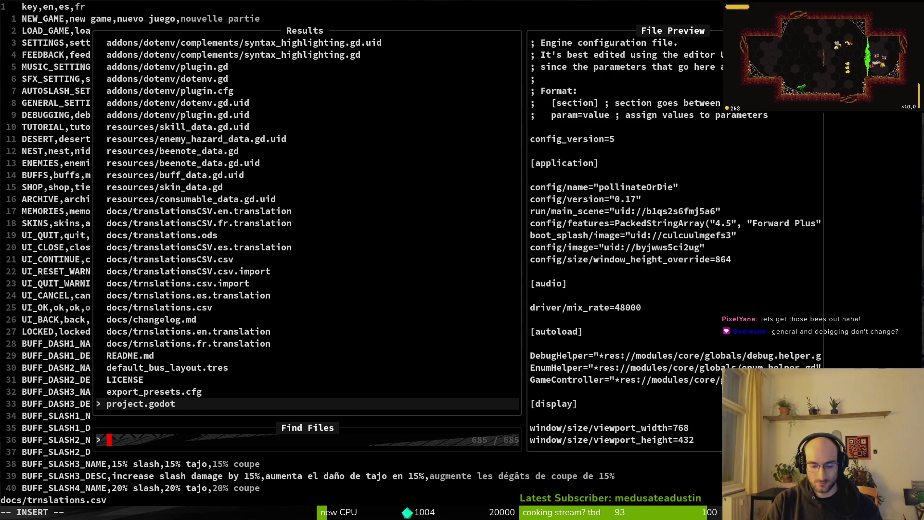
text(lang)
key(Return)
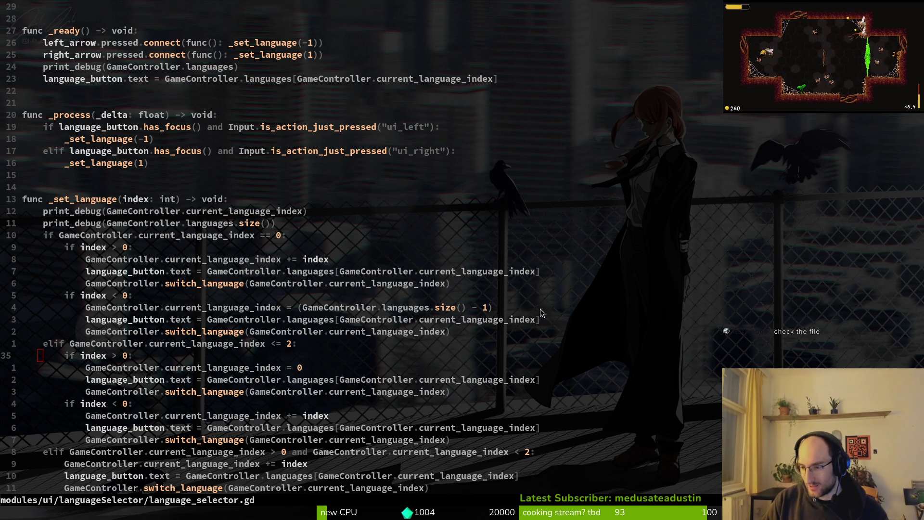
Review the _set_language branches, including the languages.size() - 1 check and language_button text assignment
click(385, 307)
scroll(336, 301, down, 2)
scroll(316, 300, down, 3)
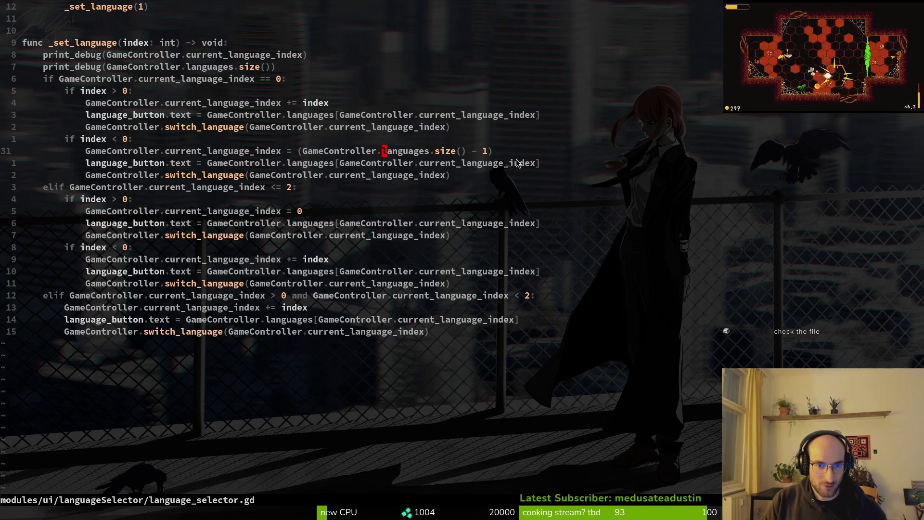
scroll(231, 291, up, 5)
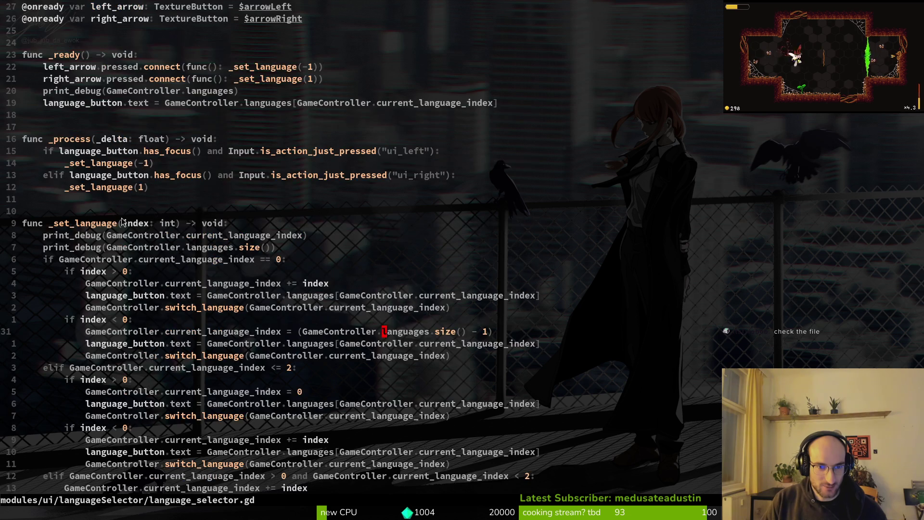
scroll(231, 291, down, 4)
click(336, 307)
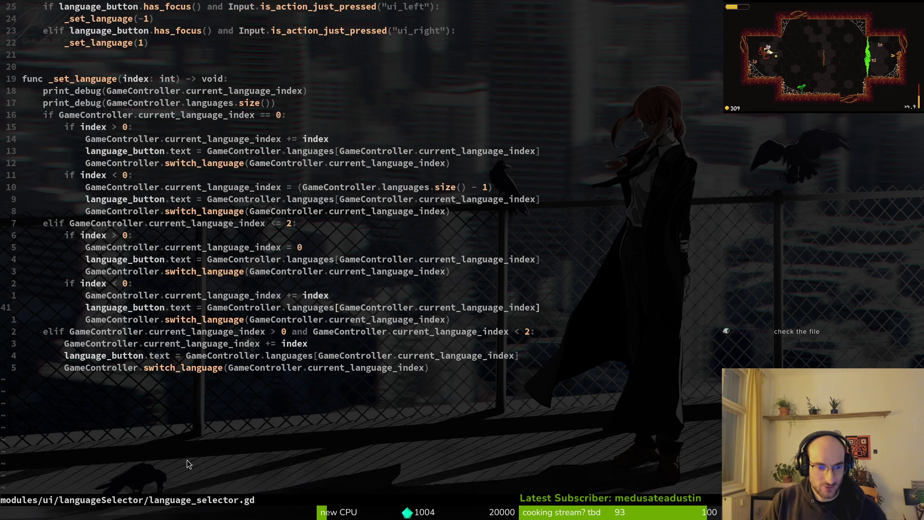
scroll(188, 463, up, 5)
scroll(134, 139, down, 5)
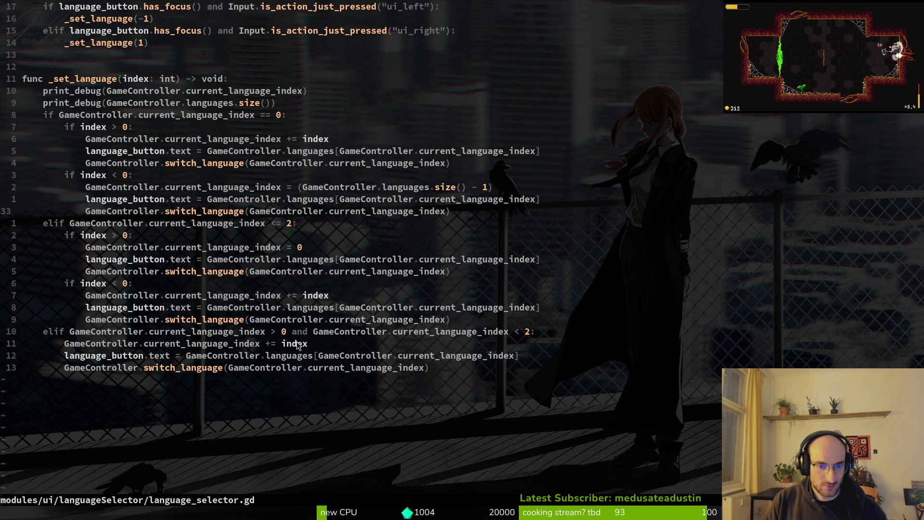
scroll(276, 281, up, 4)
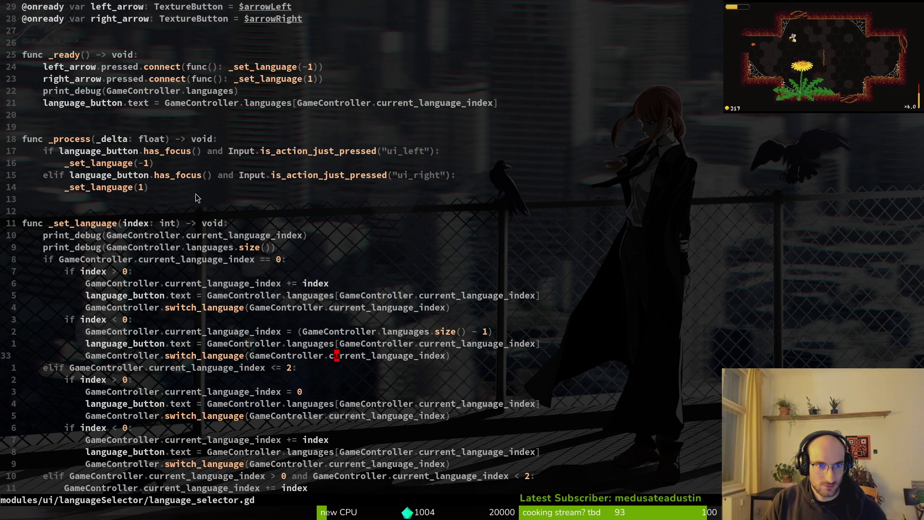
scroll(202, 196, down, 3)
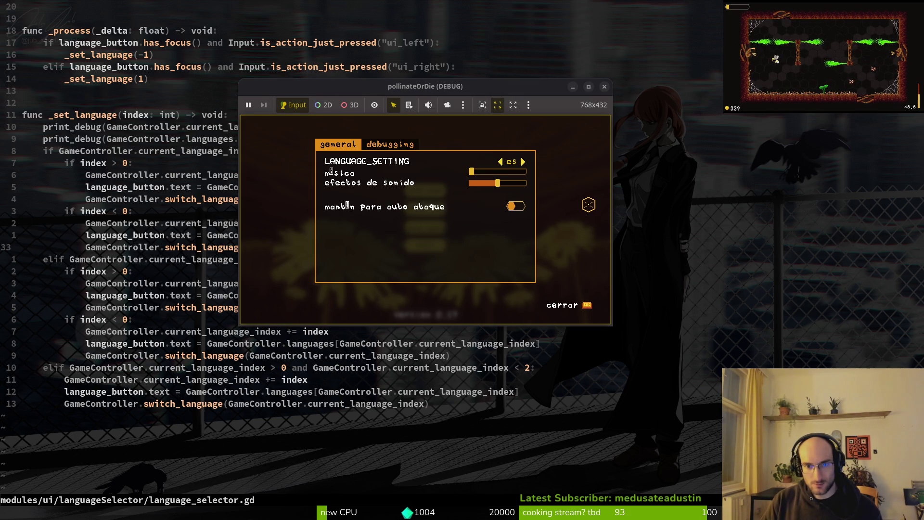
Cycle the game language through Spanish, English and French, then return to the final elif line
key(Right)
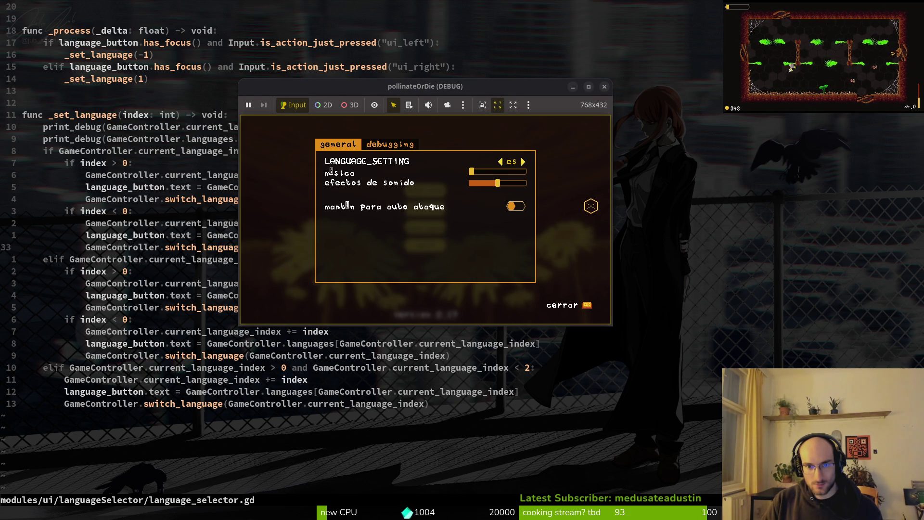
key(Left)
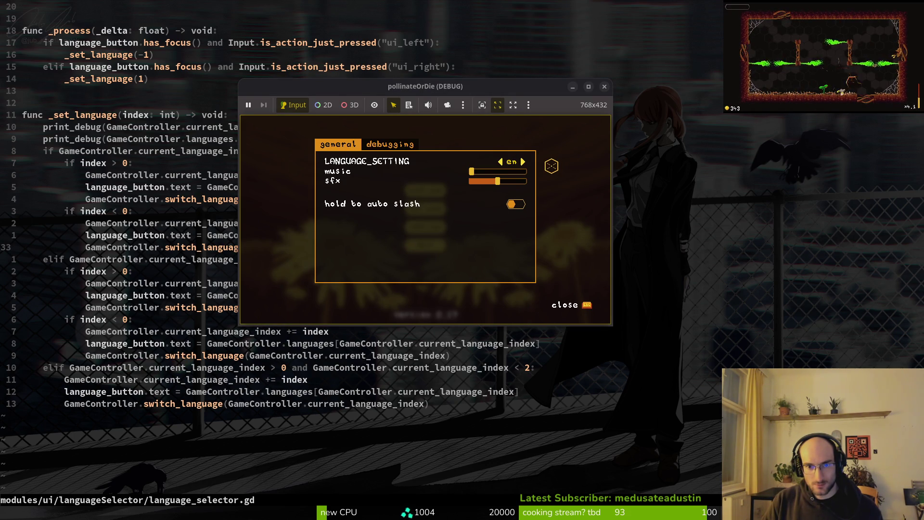
key(Right)
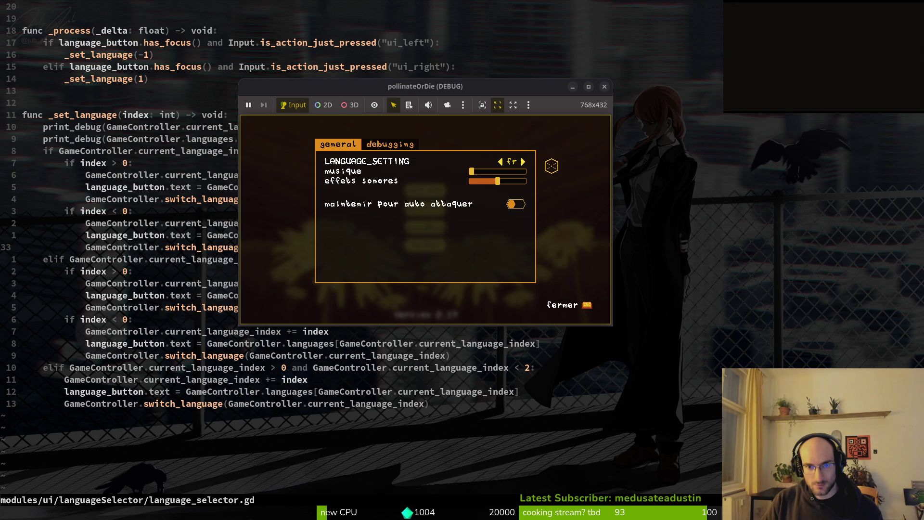
key(Left)
key(Right)
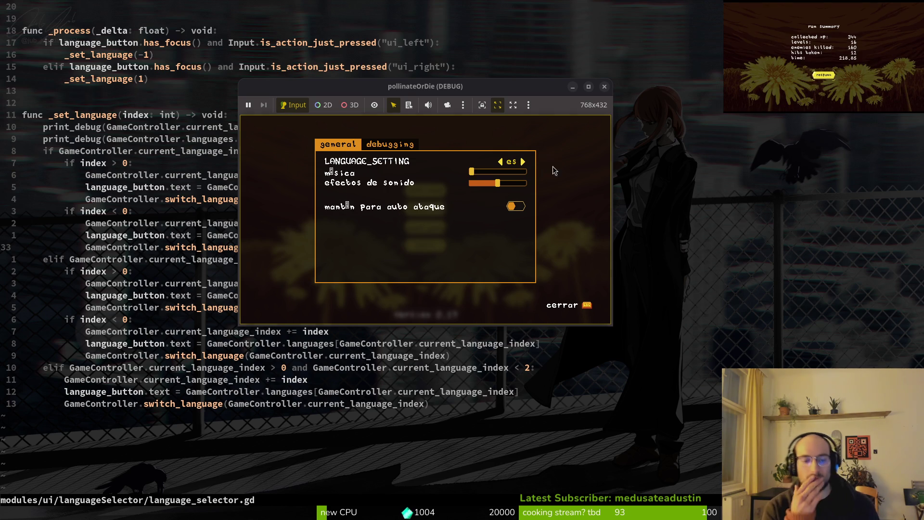
click(309, 371)
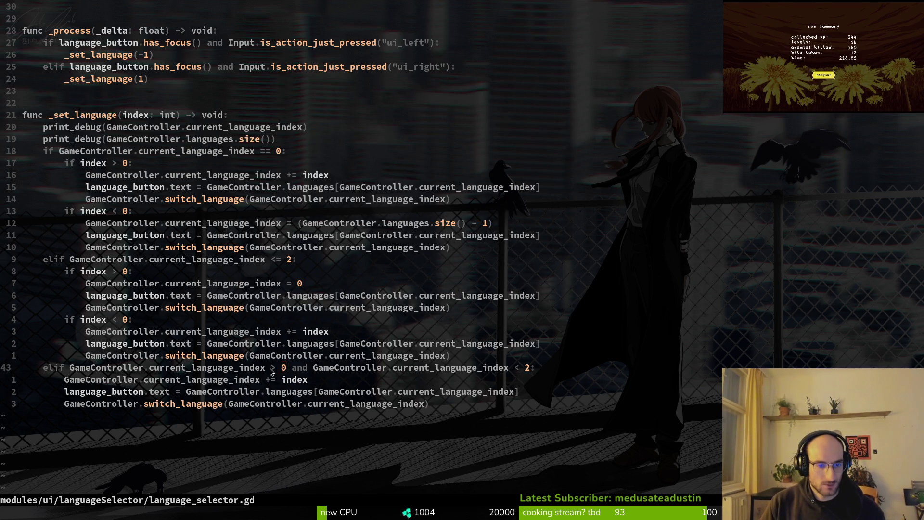
key(b)
key(b)
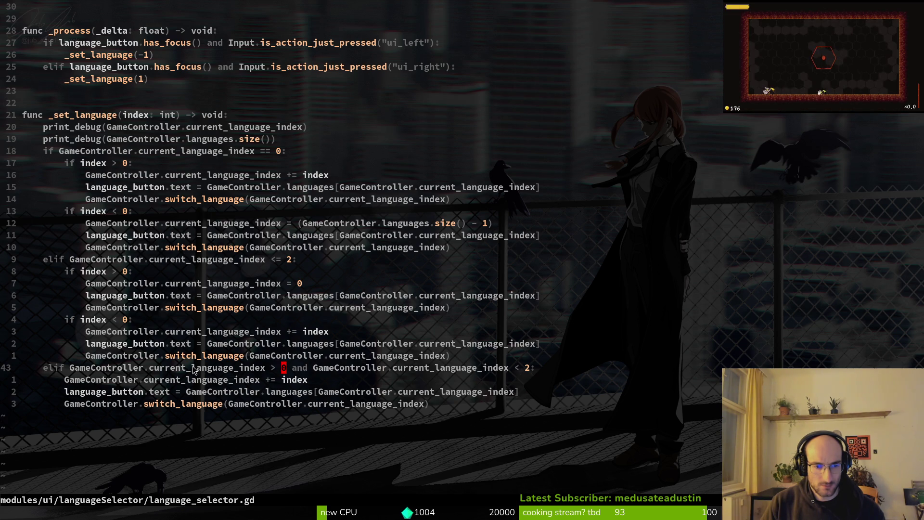
Add print_debug("shoudlwork") under the final elif and save language_selector.gd
text(opr)
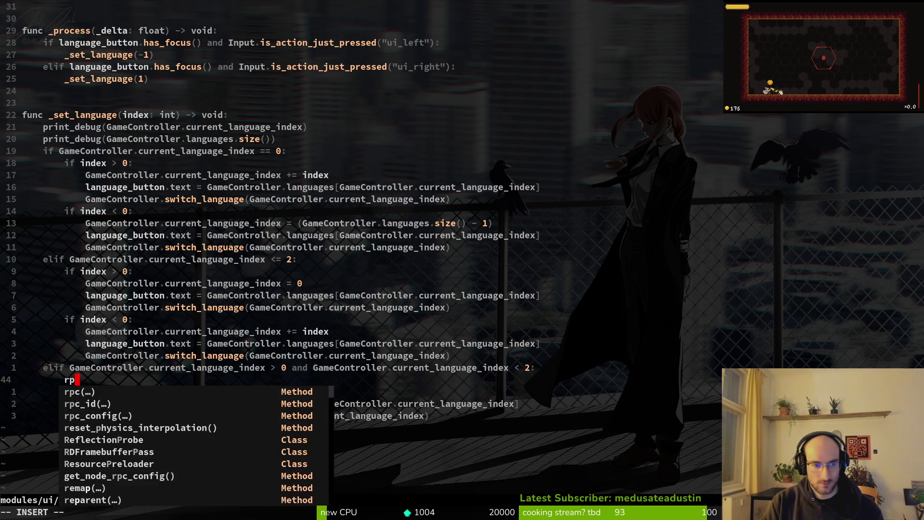
key(Tab)
key(Return)
text(")
text(shoudlwork)
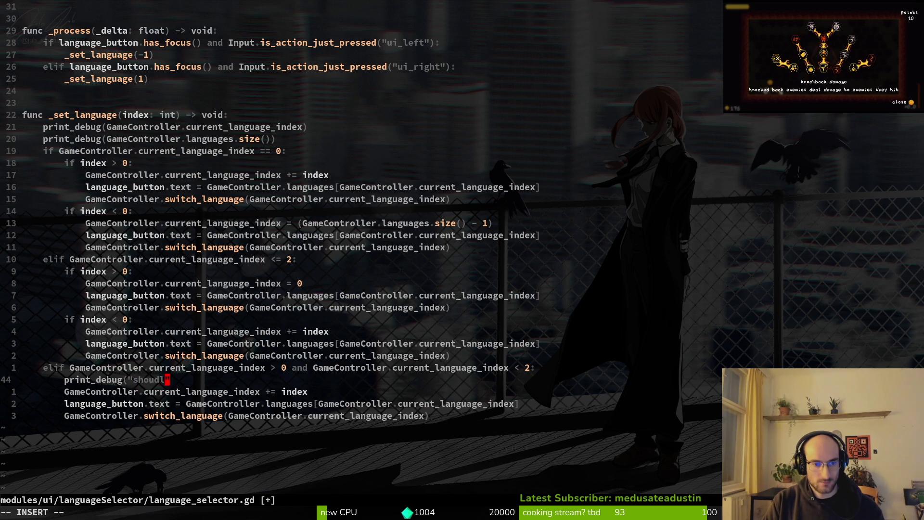
key(Escape)
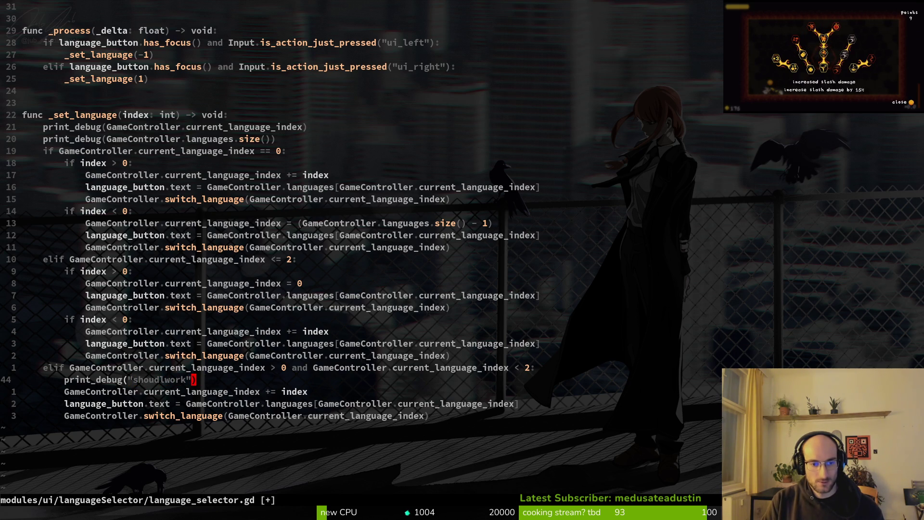
text(:w)
key(Return)
key(F5)
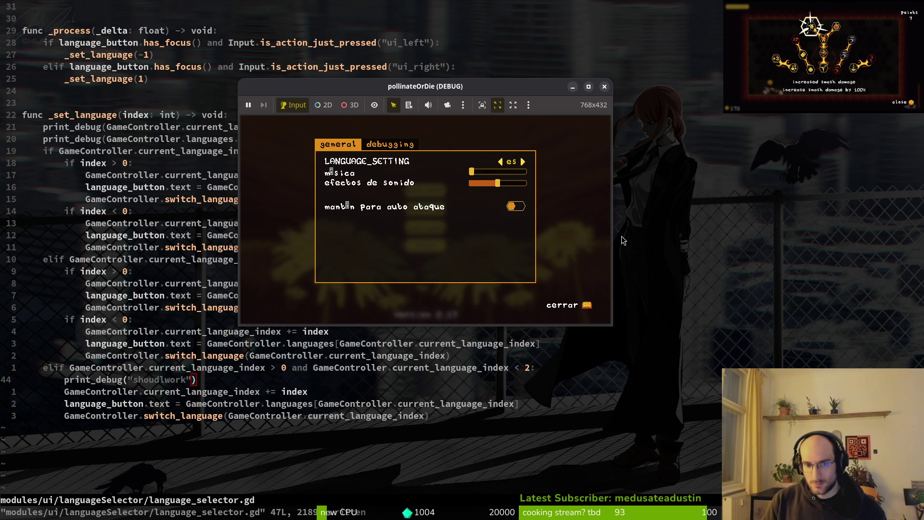
Rerun the game from Godot to check the debug output, then return to the code
key(alt+Tab)
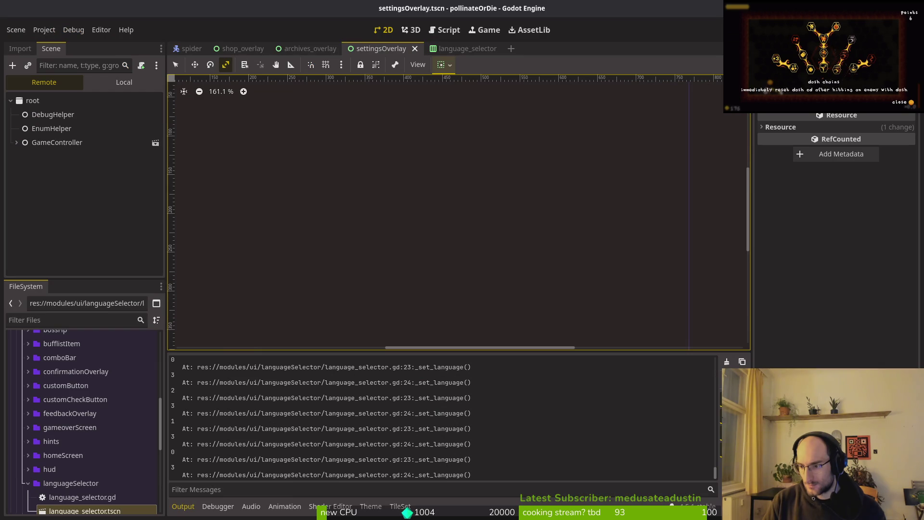
click(716, 252)
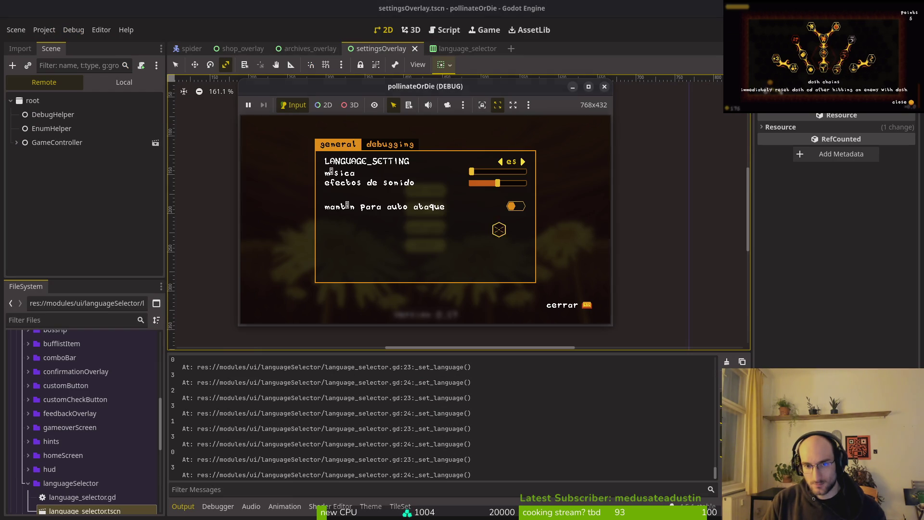
key(F5)
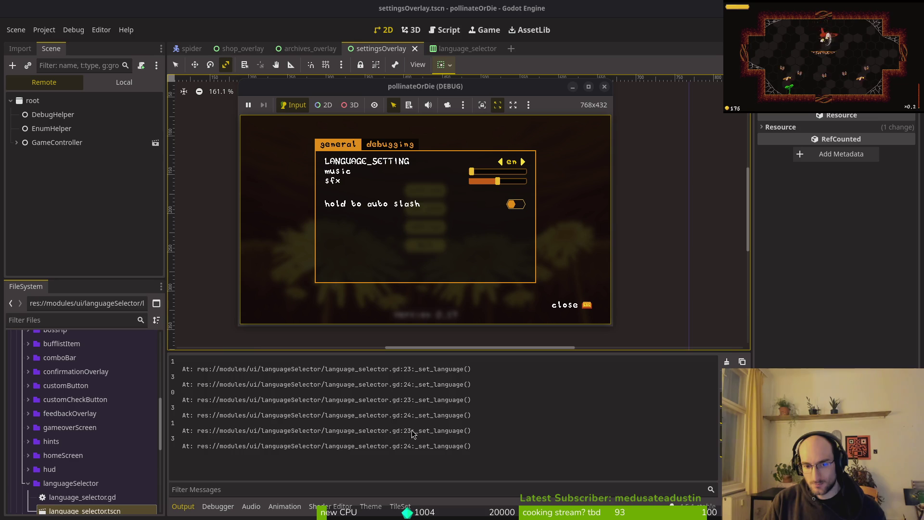
key(alt+Tab)
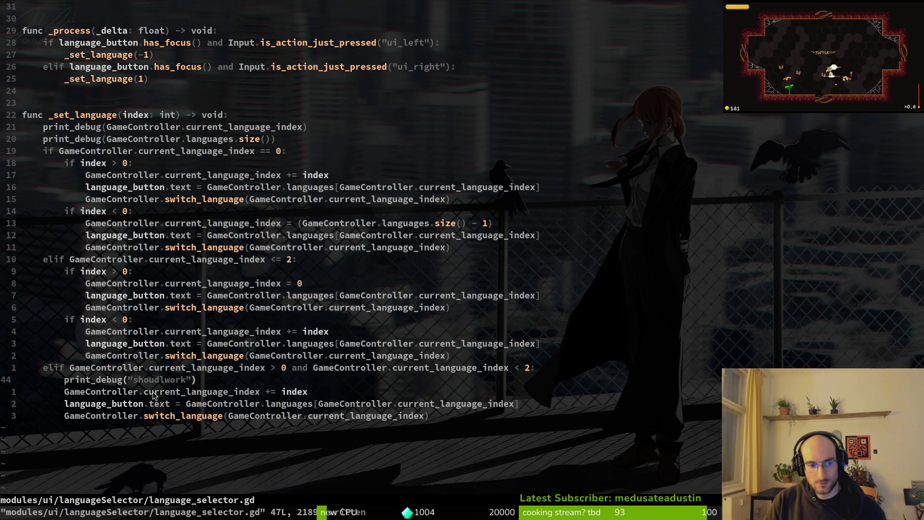
Insert a space before the colon on the elif <= 2 line
click(82, 66)
click(93, 91)
click(84, 176)
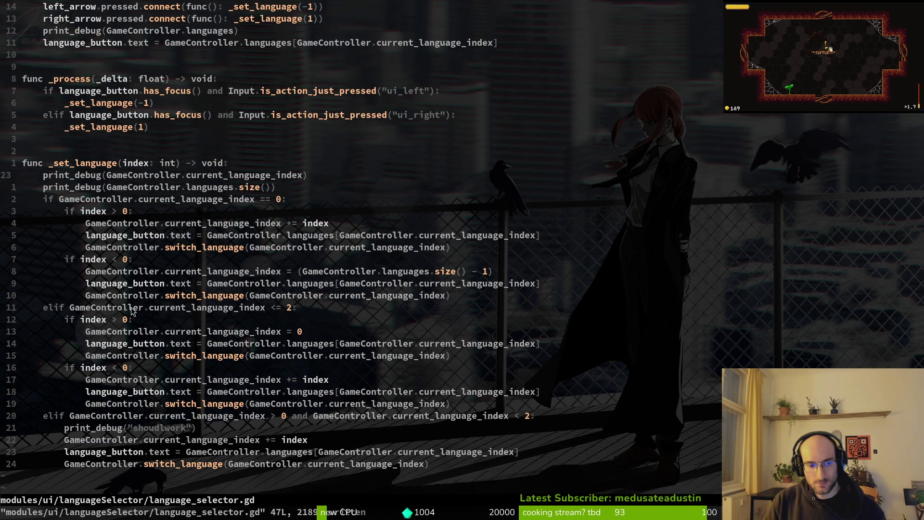
click(183, 427)
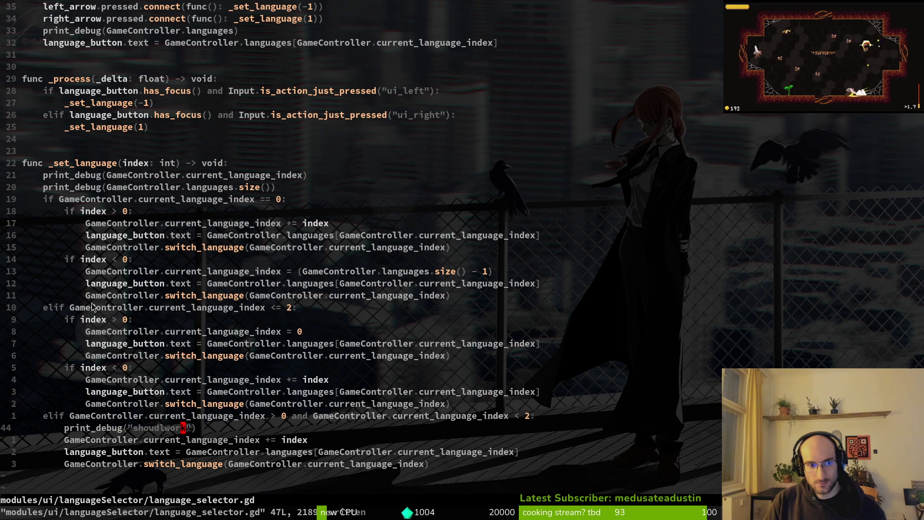
click(276, 311)
click(293, 308)
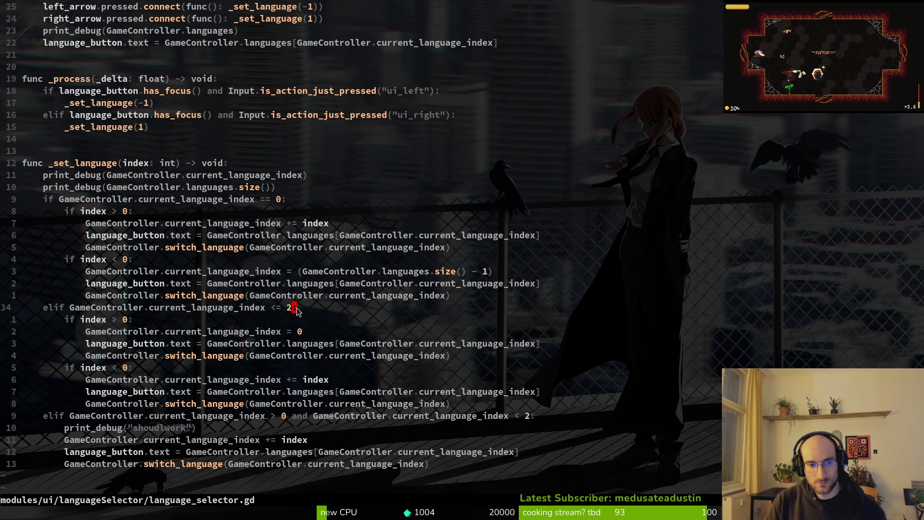
key(i)
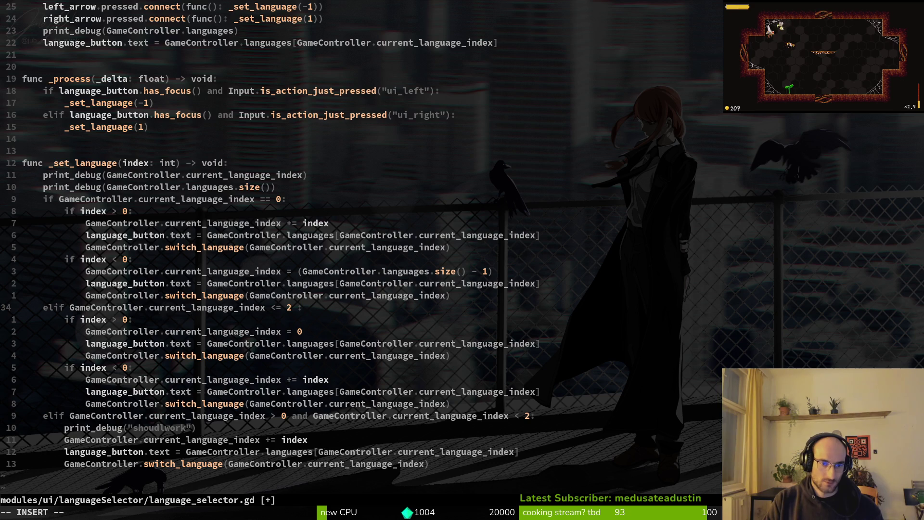
key(Escape)
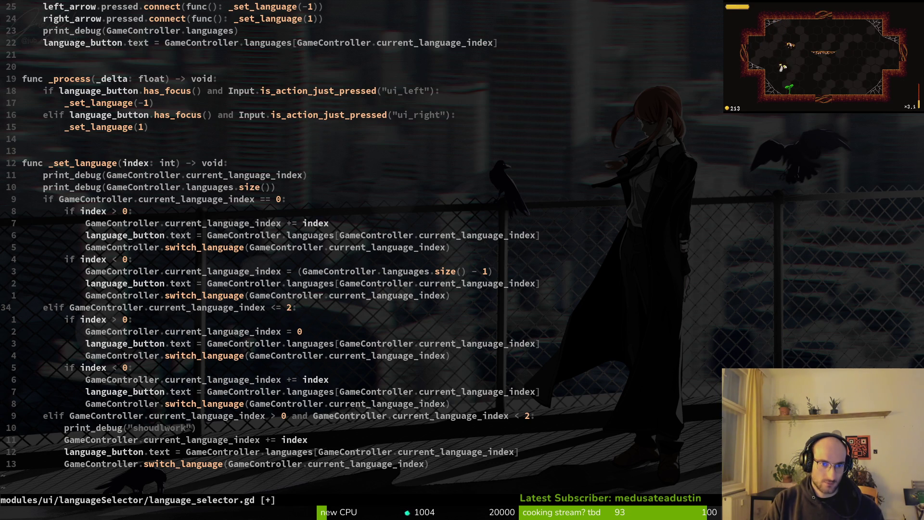
Add print_debug("index") below the elif <= 2 line and save language_selector.gd
key(shift+v)
key(j)
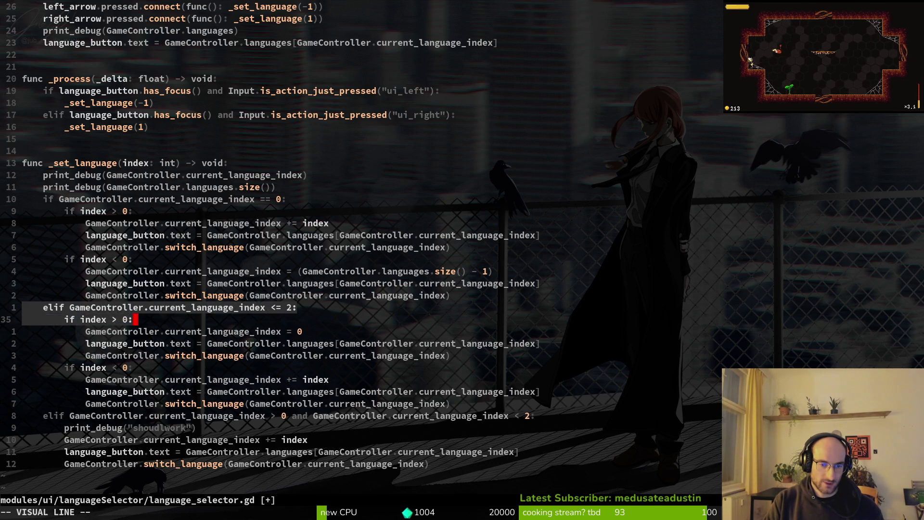
key(y)
key(shift+v)
key(y)
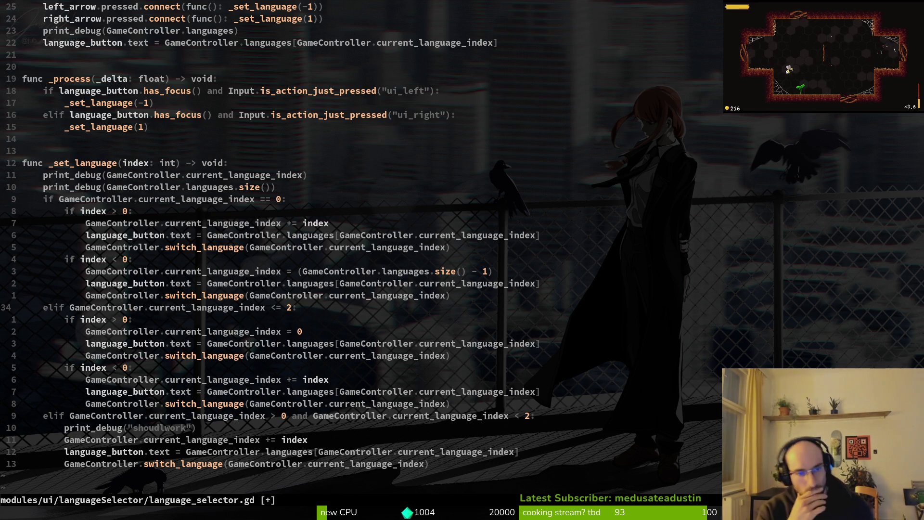
text(o)
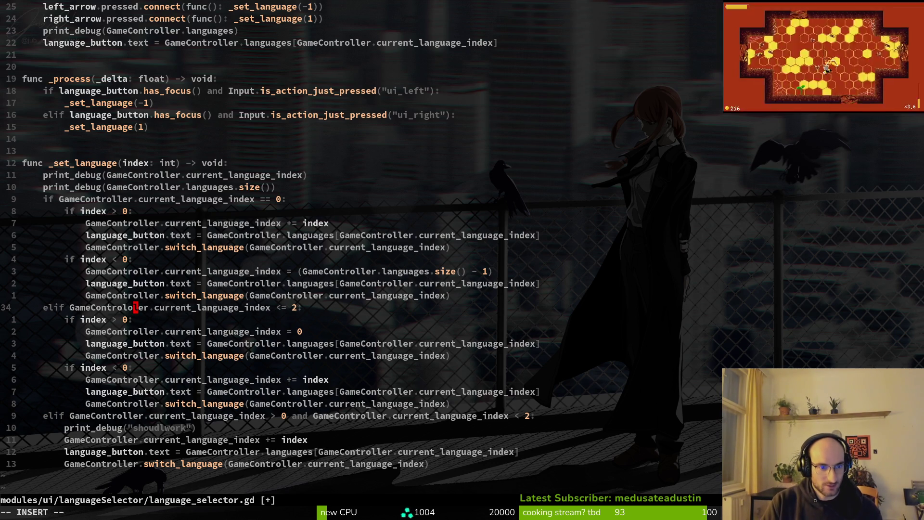
text(x)
text(oprint_debug()
text("")
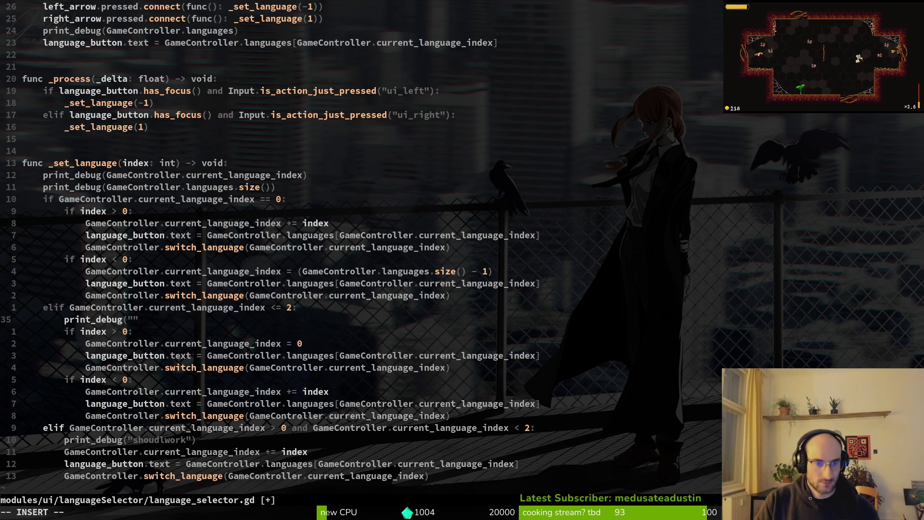
text(ndex"))
key(Escape)
text(:w)
key(Return)
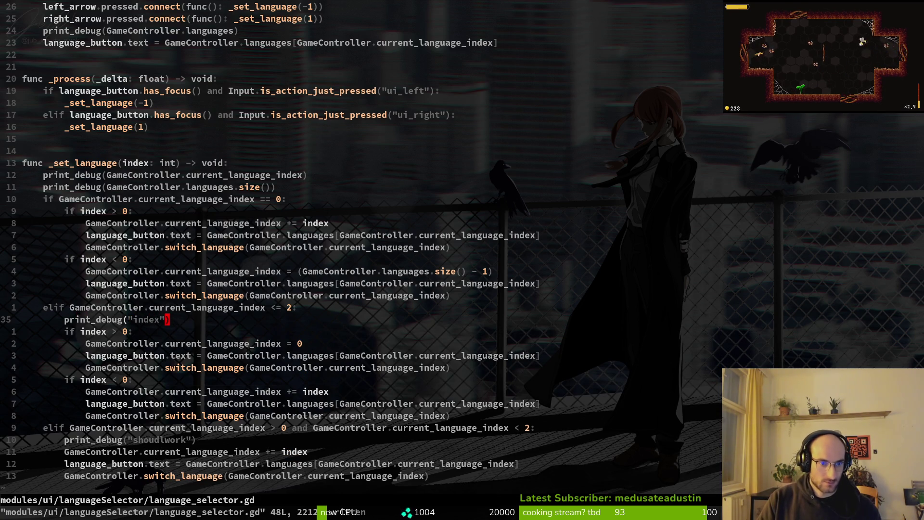
key(alt+Tab)
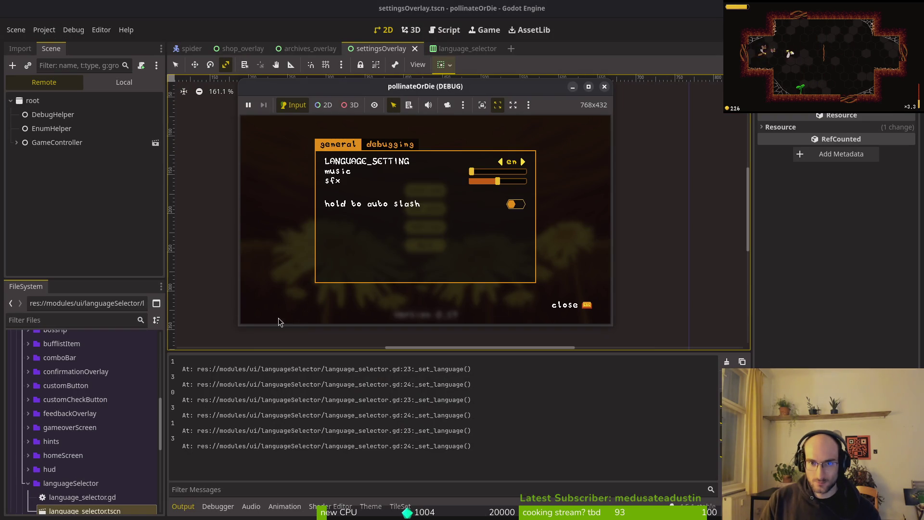
Toggle the game language between Spanish and English several times, then close the game
click(278, 318)
key(Left)
key(Right)
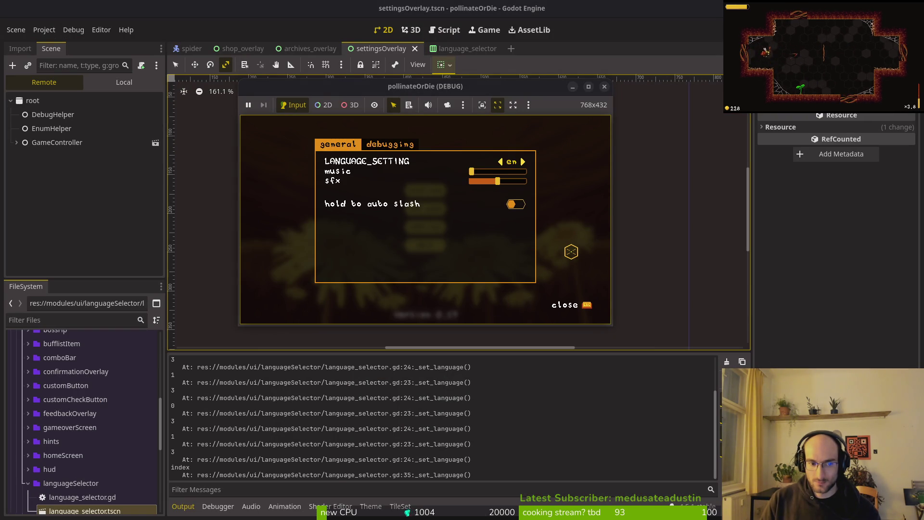
key(Left)
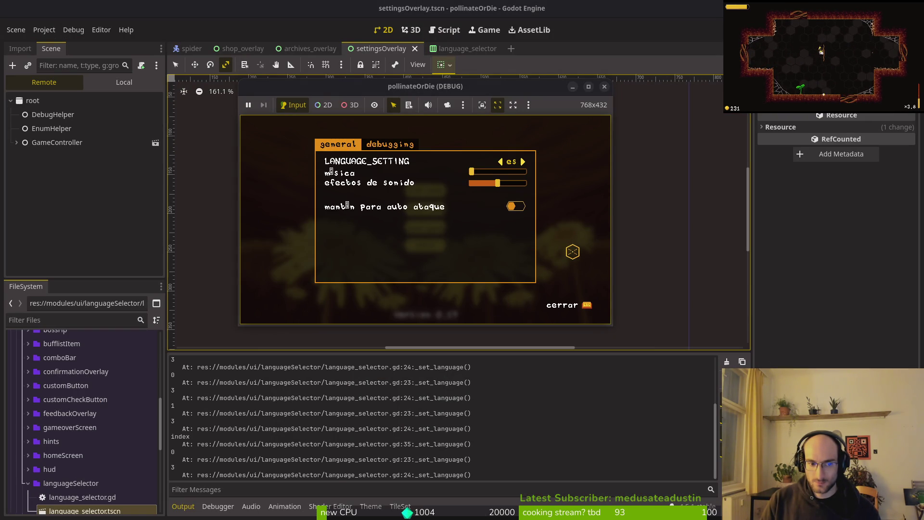
key(Right)
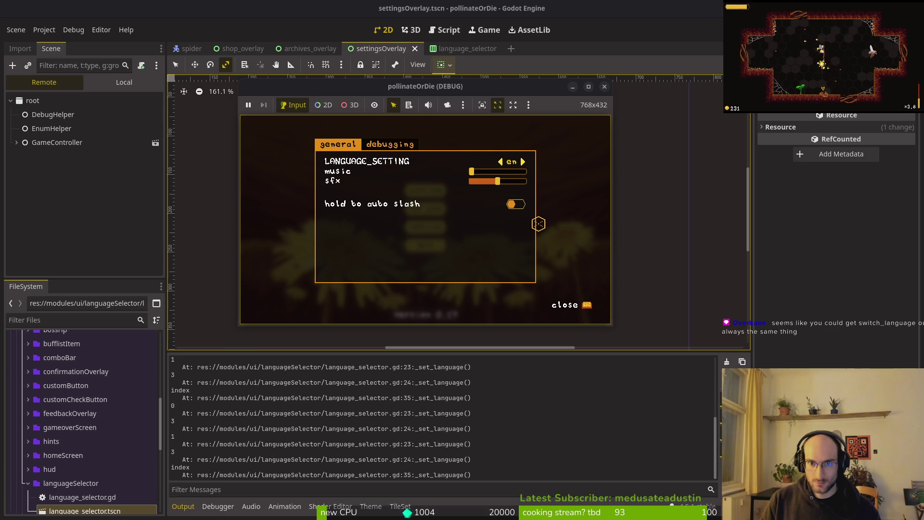
key(Left)
key(alt+F4)
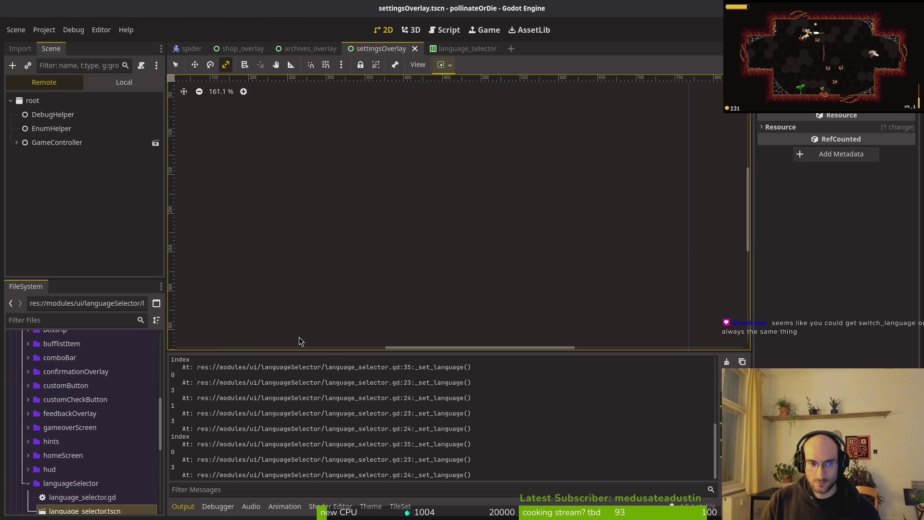
key(alt+Tab)
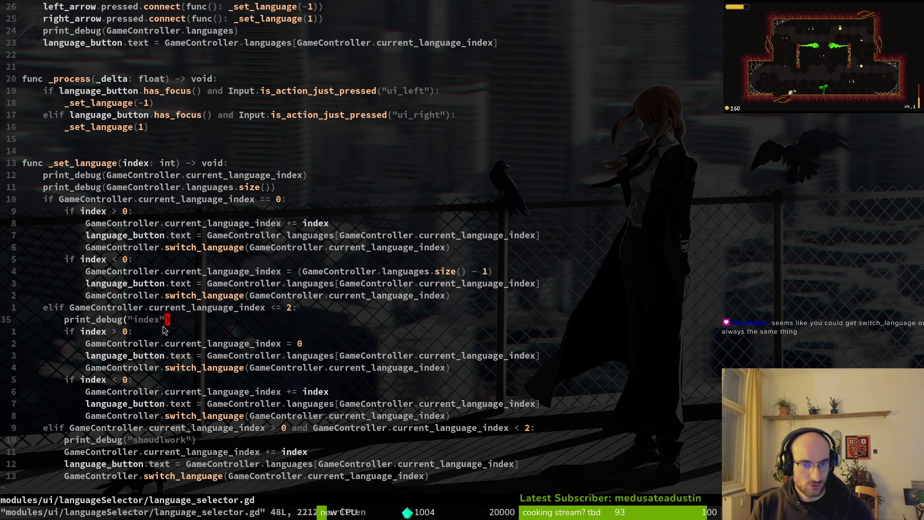
Select and yank the button-text and switch_language lines in _set_language
key(j)
key(j)
key(j)
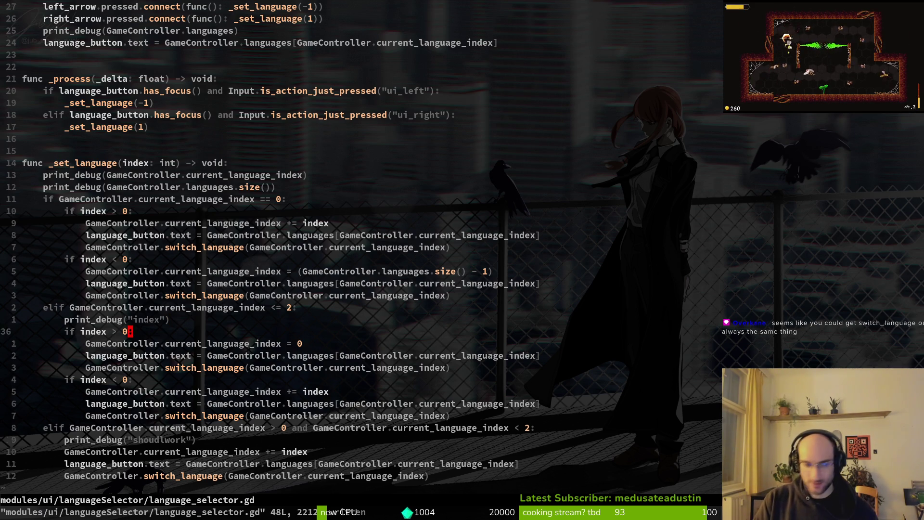
key(shift+v)
key(Escape)
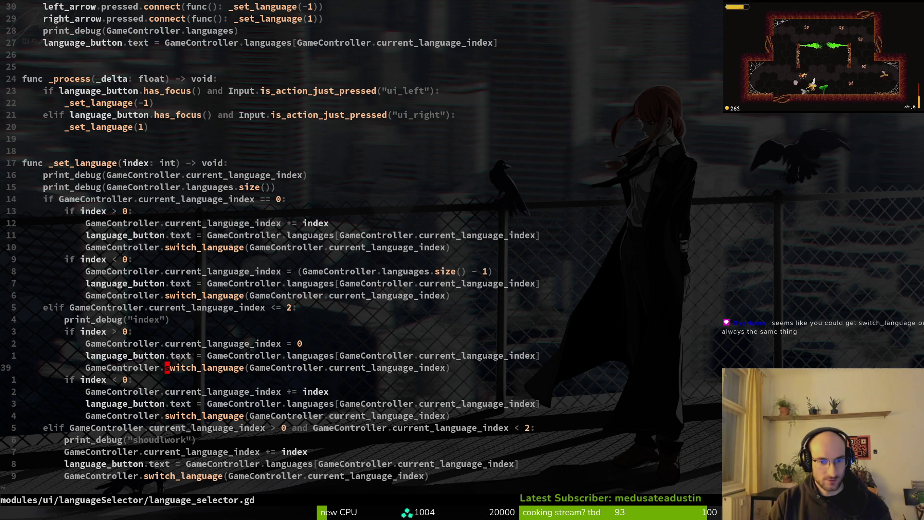
key(k)
key(shift+v)
key(j)
key(y)
key(shift+v)
key(j)
key(y)
key(k)
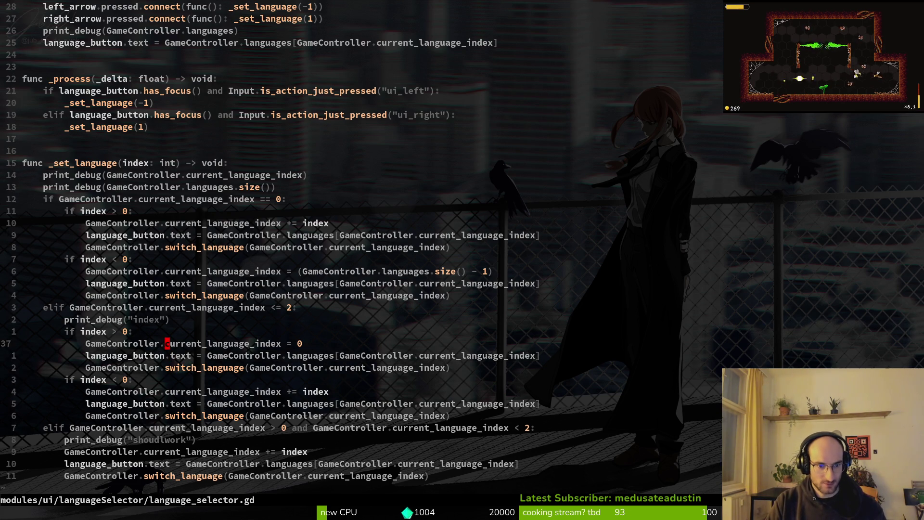
Move the button-text and switch_language lines down to the end of the file
key(j)
key(shift+v)
key(j)
key(shift+j)
key(shift+j)
key(shift+j)
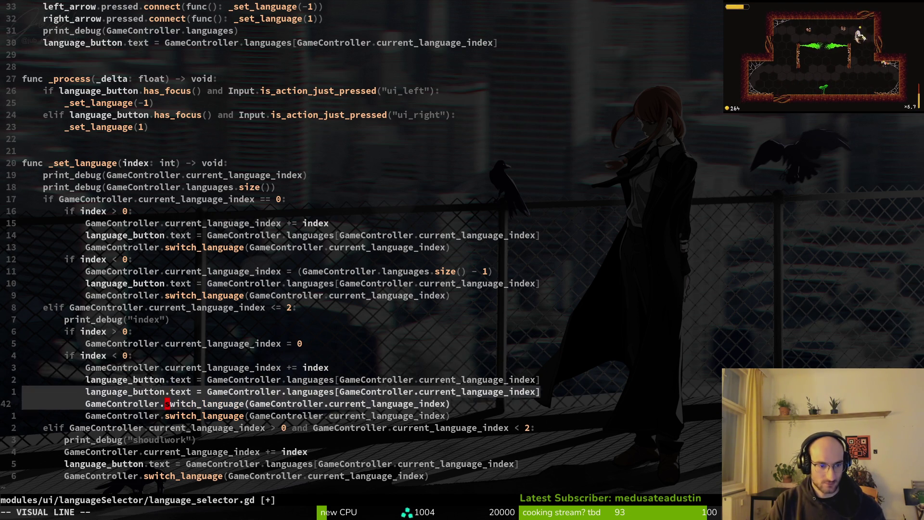
key(shift+j)
key(shift+j)
key(shift+j)
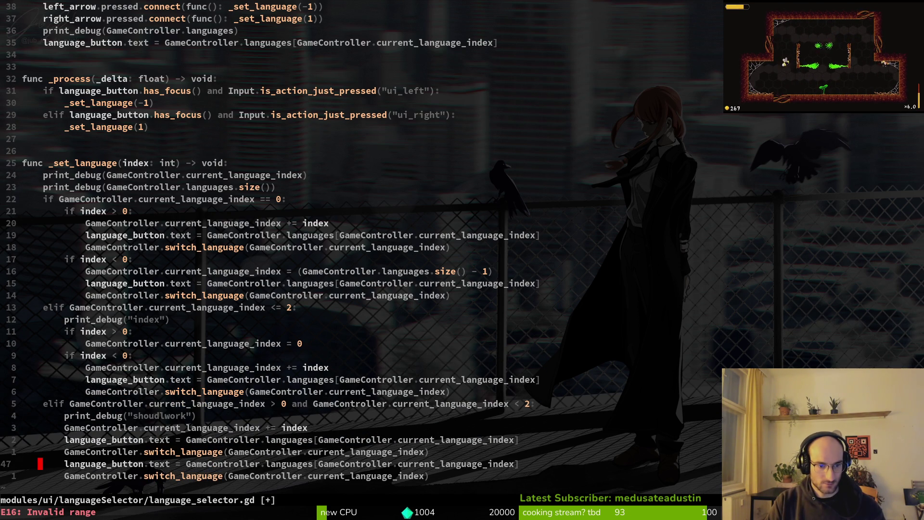
Delete the duplicated two-line block near the end and the two lines under if index < 0
key(k)
key(k)
key(shift+v)
key(j)
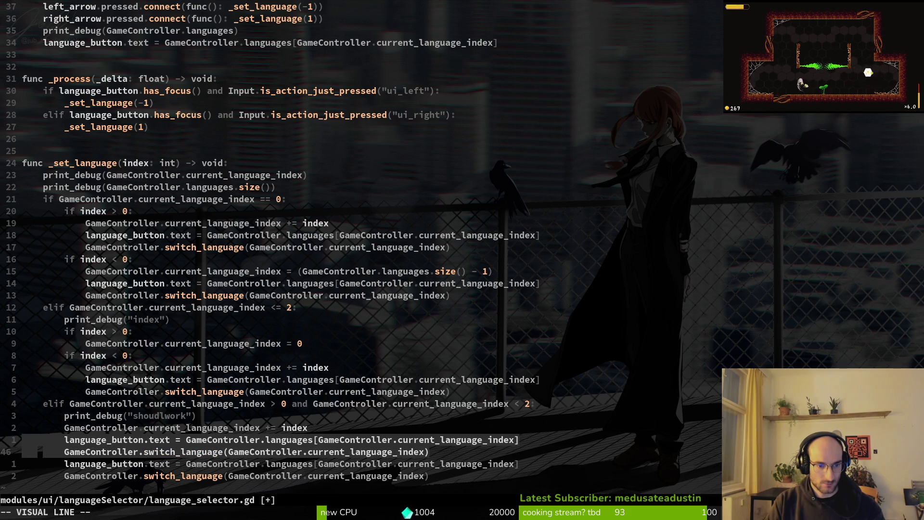
key(d)
key(k)
key(k)
key(k)
key(shift+v)
key(j)
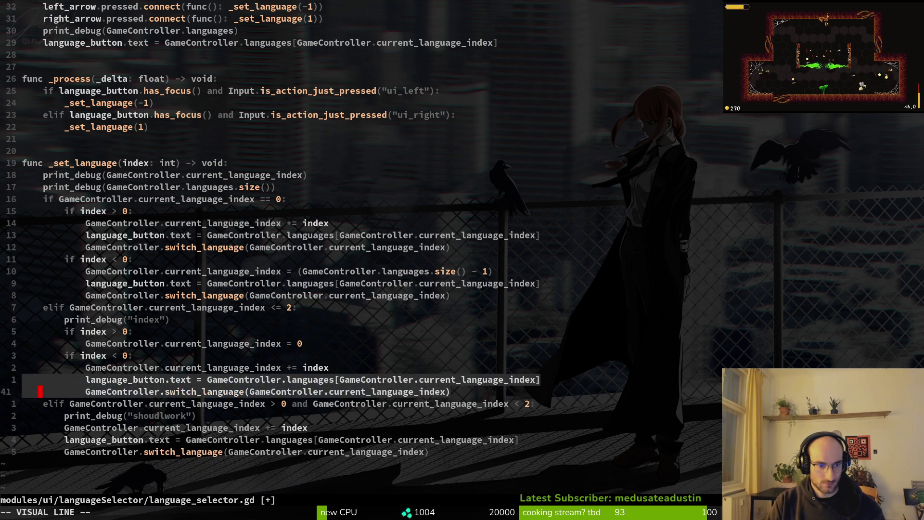
key(d)
key(k)
Delete the repeated button-text lines in the earlier index-reset branch and save with :w
key(k)
key(k)
key(k)
key(j)
key(j)
key(j)
key(k)
key(k)
key(k)
key(k)
key(k)
key(k)
key(k)
key(shift+v)
Remove the print_debug lines for current_language_index and the languages size, then save
key(j)
key(d)
key(k)
key(k)
key(k)
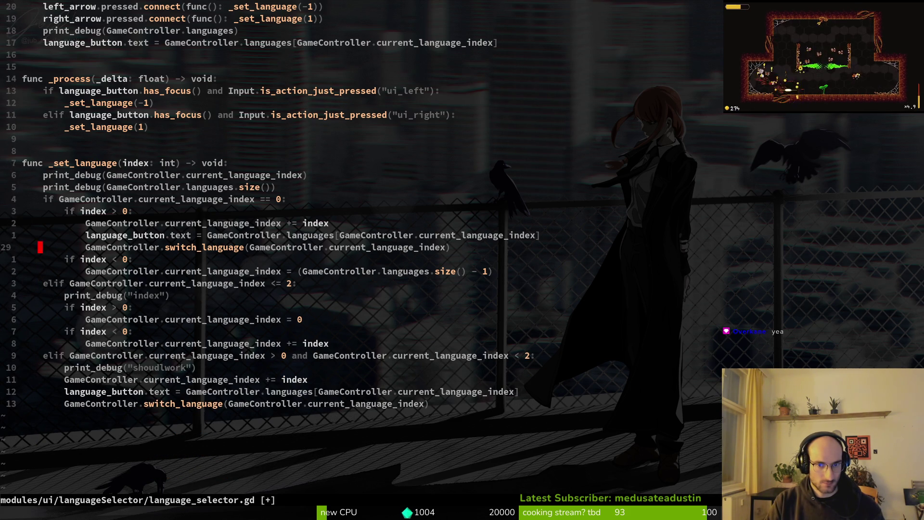
key(shift+v)
text(kd:w)
key(Return)
key(k)
key(k)
key(k)
key(k)
key(k)
key(k)
Change the elif comparison from <= 2 to == 2, save, and run the project with F5
key(j)
key(d)
key(d)
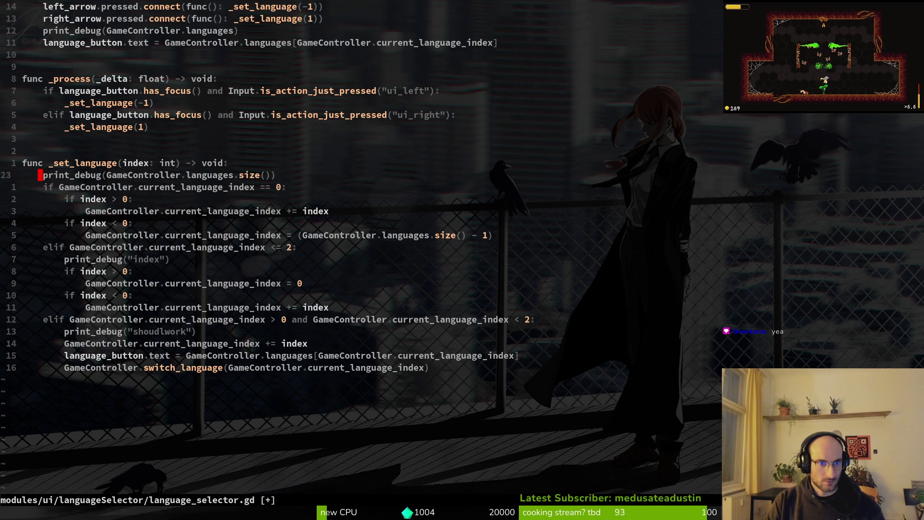
key(d)
key(d)
text(:w)
key(Return)
key(j)
key(j)
key(j)
key(j)
key(j)
key(j)
key(k)
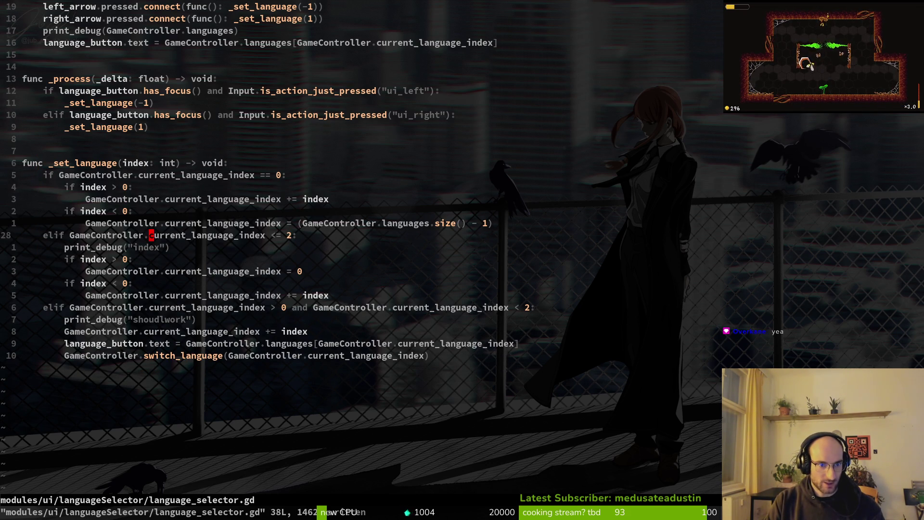
key(h)
key(h)
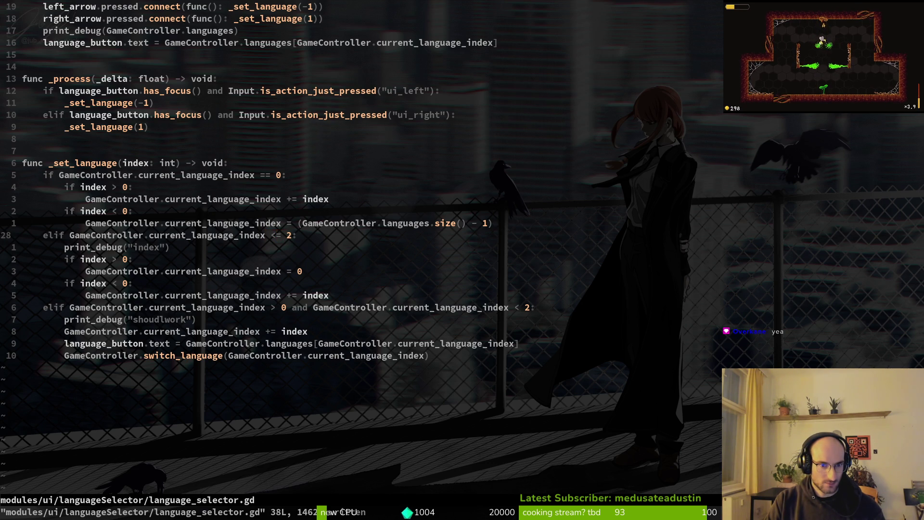
text(i)
text(>)
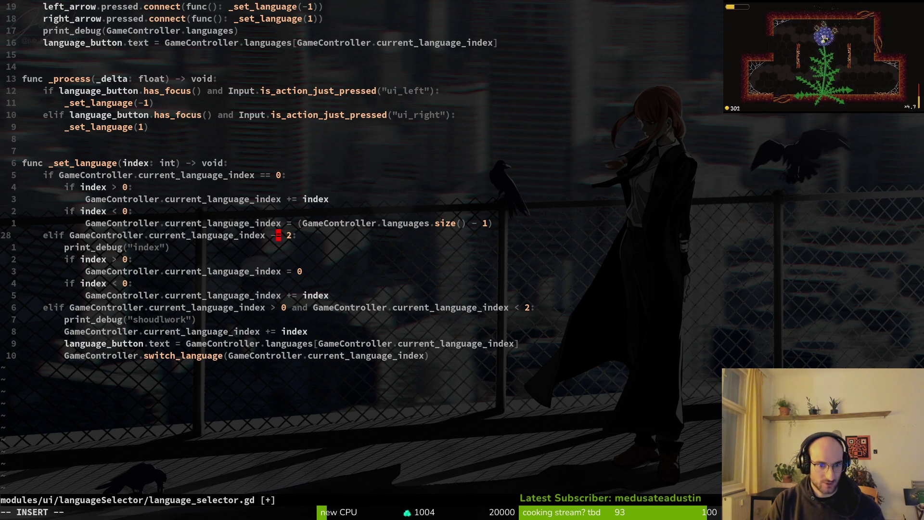
text(=)
key(Escape)
text(:w)
key(Return)
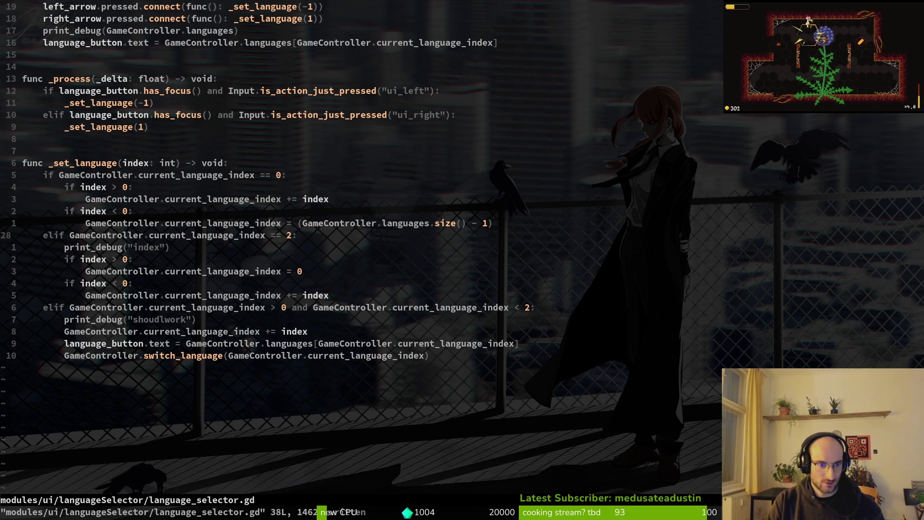
key(alt+Tab)
key(F5)
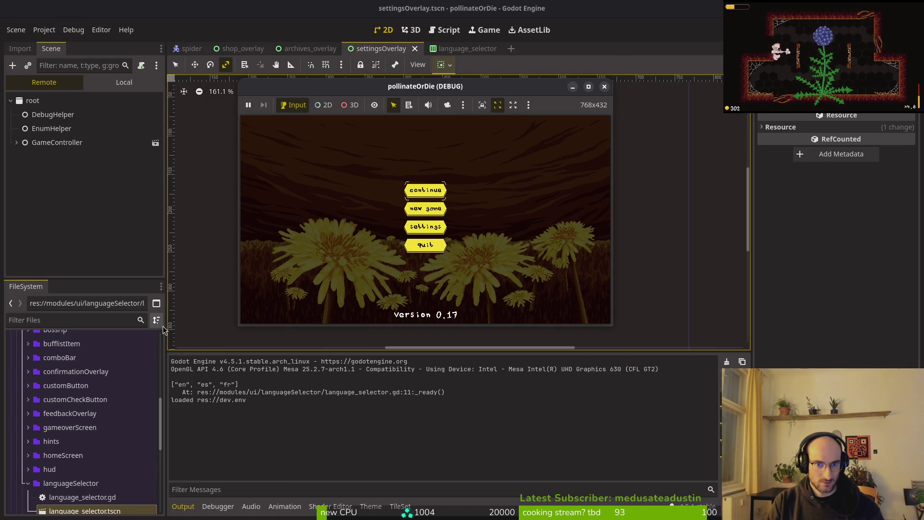
In the game's settings, switch language to French and back to English twice, then close the game
click(572, 202)
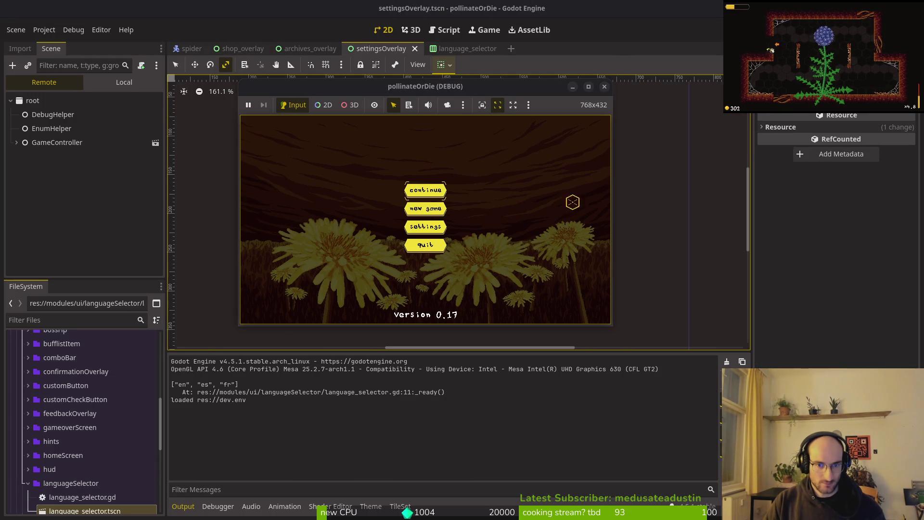
key(Escape)
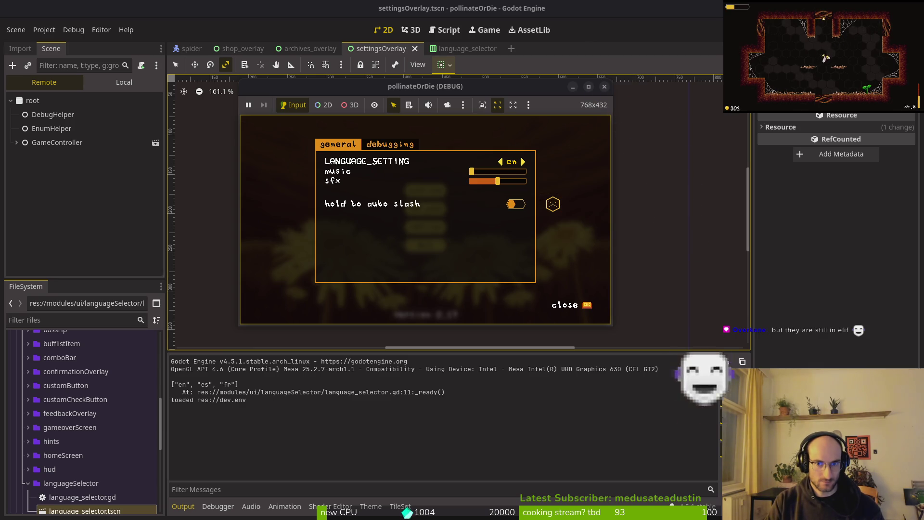
key(Left)
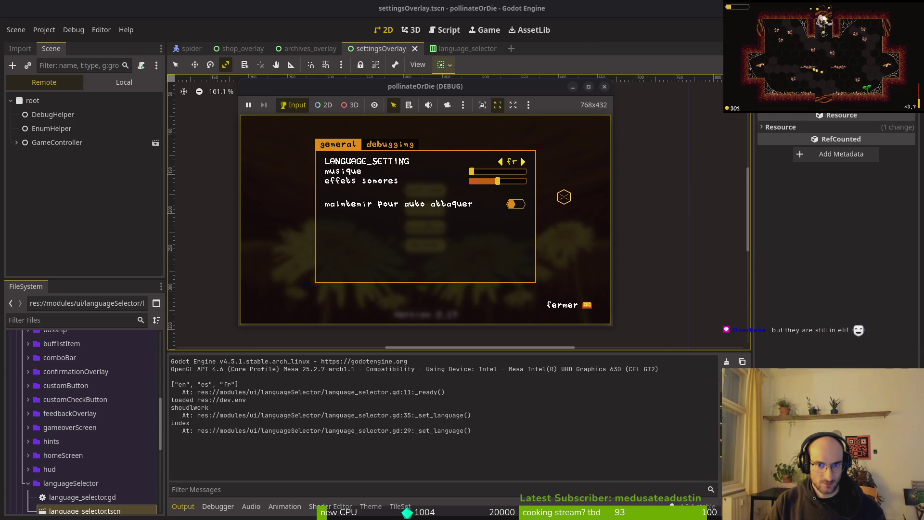
key(Right)
key(Left)
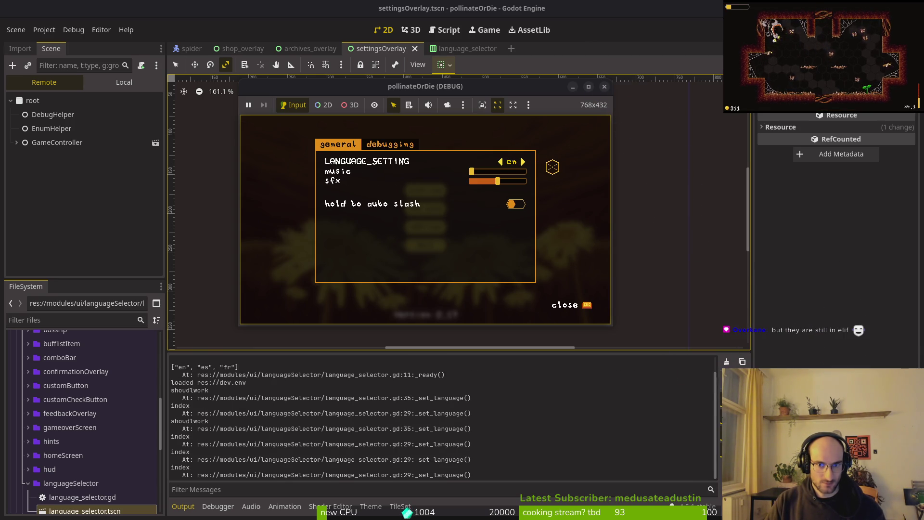
key(Right)
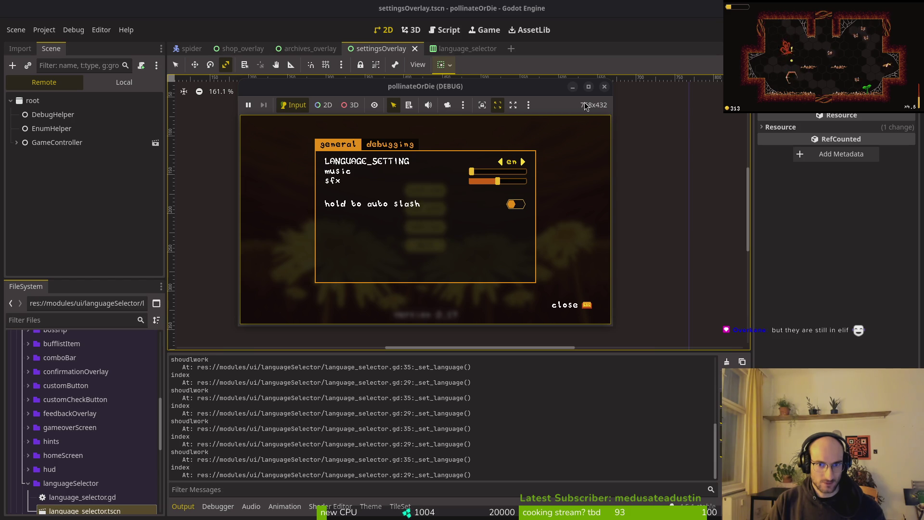
click(604, 87)
key(alt+Tab)
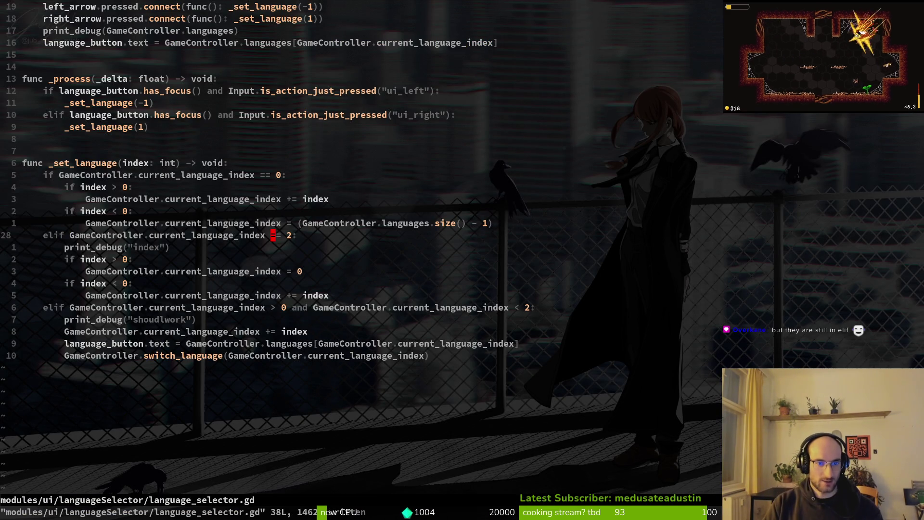
Dedent the button-text and switch_language lines out of the final elif, save, and rerun with F5
key(j)
key(j)
key(j)
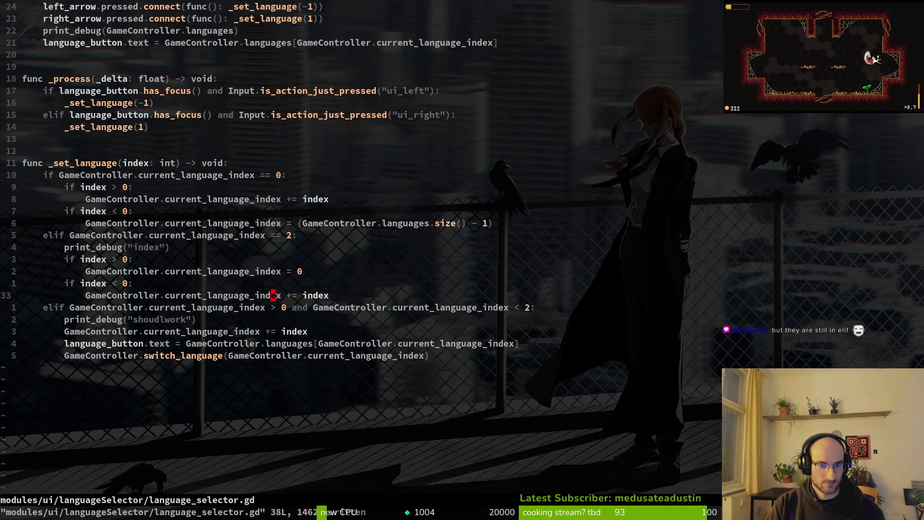
key(j)
key(j)
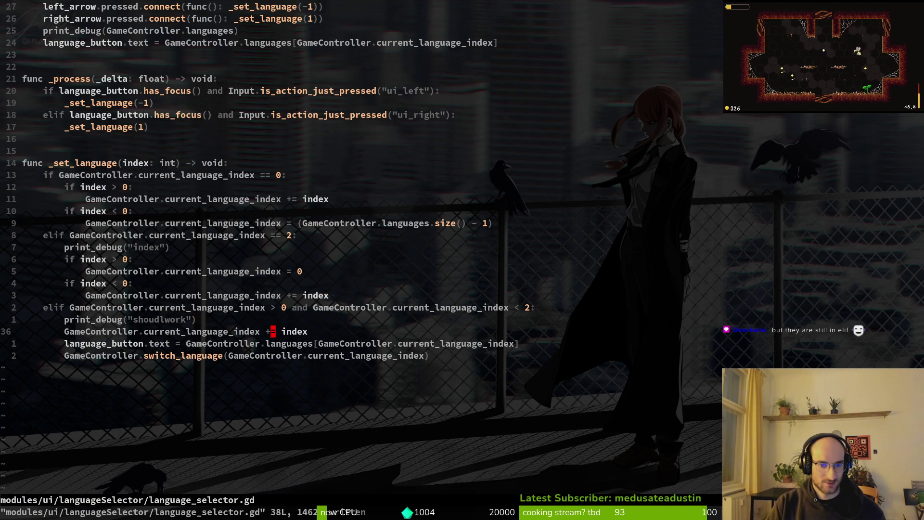
key(j)
key(shift+v)
key(j)
key(less)
text(:w)
key(Return)
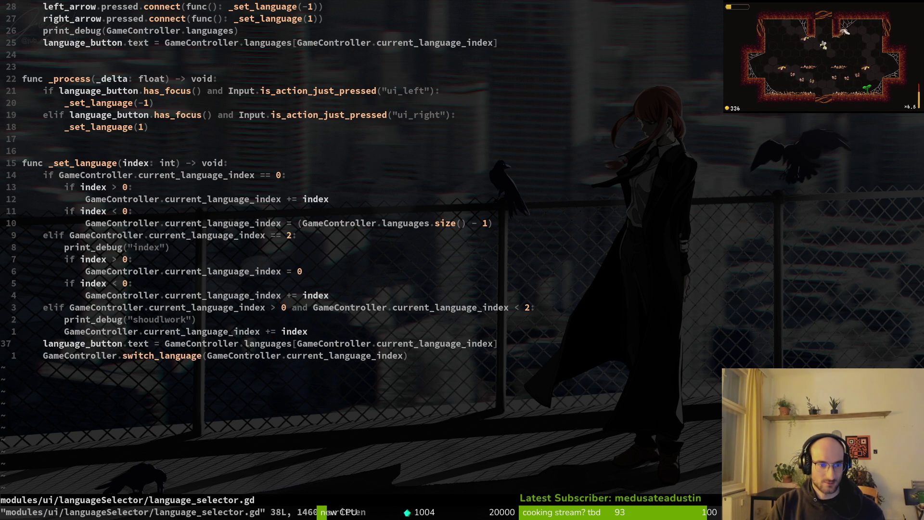
key(alt+Tab)
key(F5)
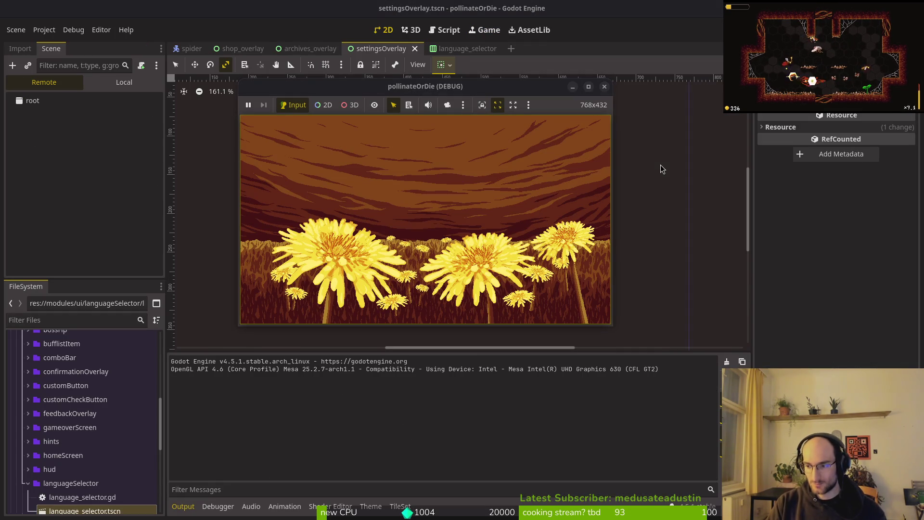
Open the game settings and cycle the language between French and Spanish
key(Escape)
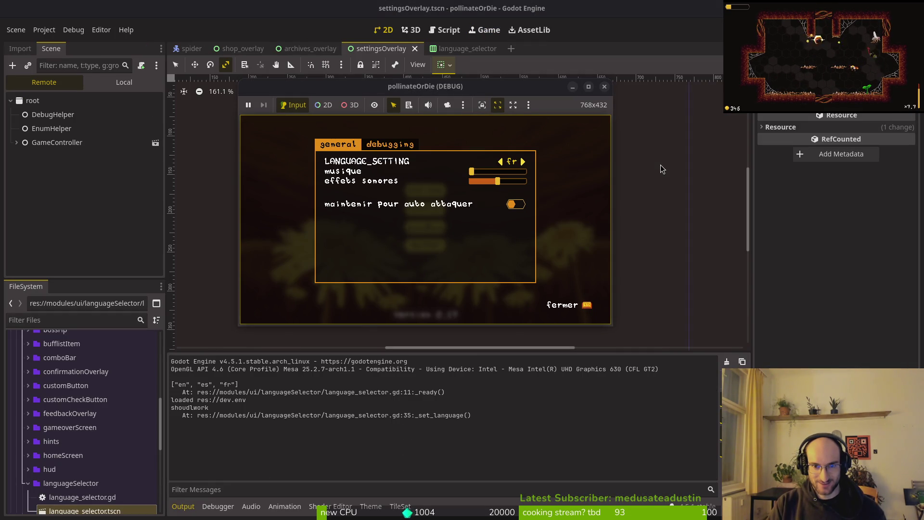
key(Right)
key(Right)
key(Right)
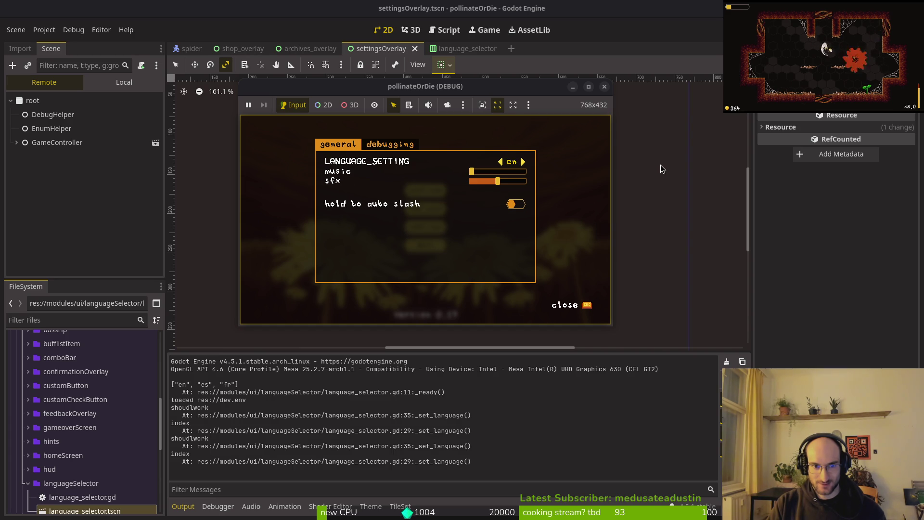
key(Right)
key(Left)
key(Left)
key(Right)
key(Left)
key(Left)
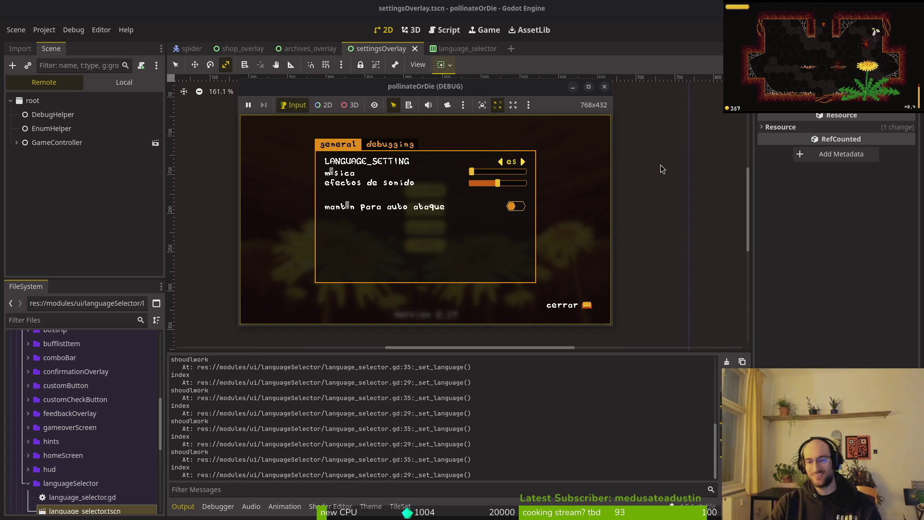
key(Right)
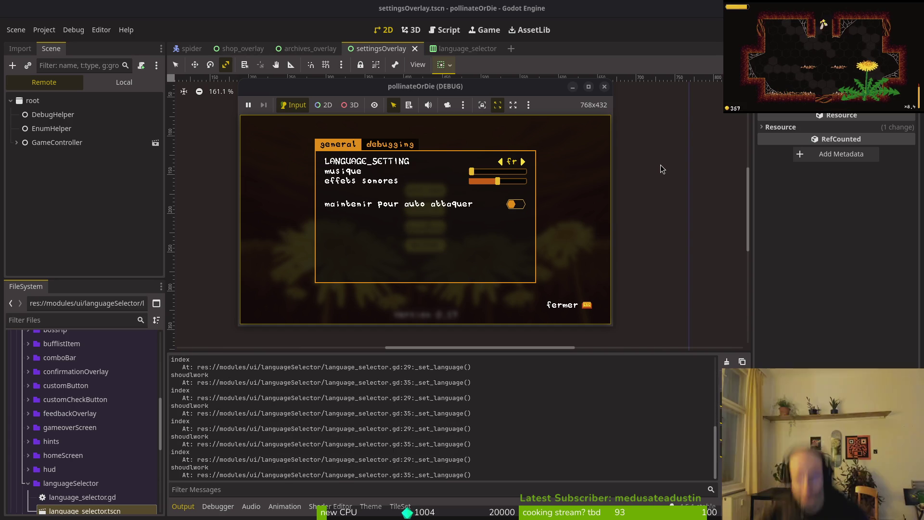
key(Right)
key(Right)
key(Right)
key(Left)
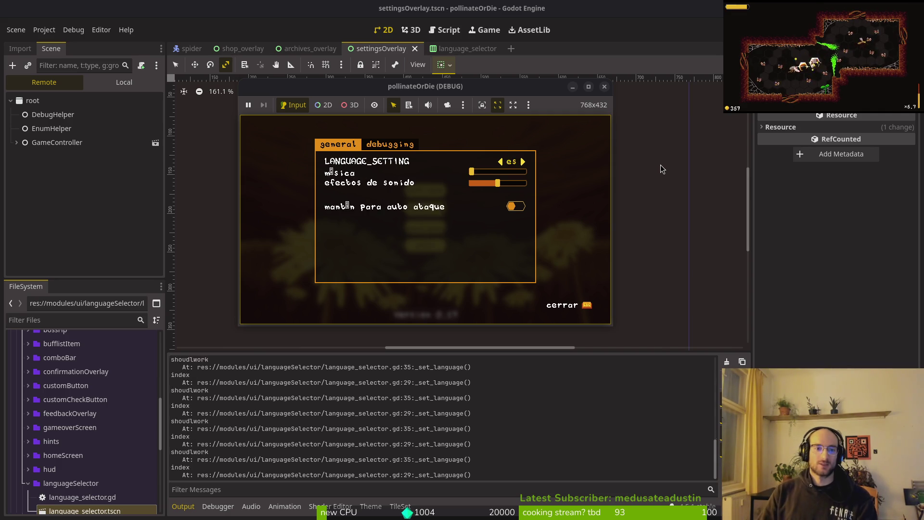
Toggle the language between Spanish and English, ending on English, then stop the debug run
key(Right)
key(Left)
key(Left)
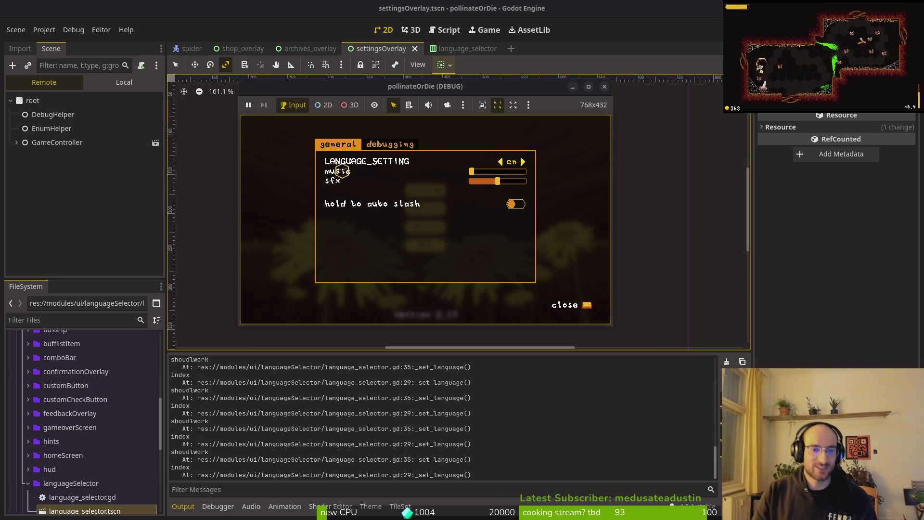
key(Left)
key(Left)
key(Left)
key(Right)
key(Left)
key(Right)
key(Left)
key(Right)
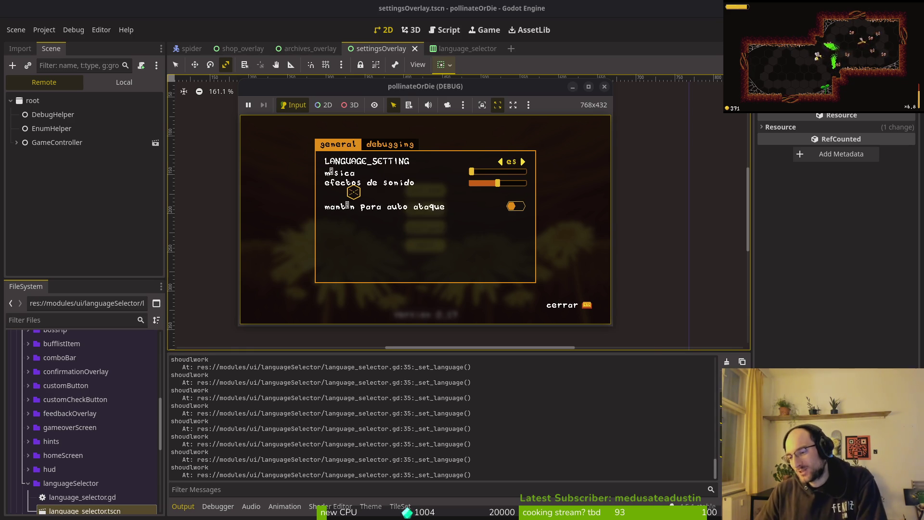
key(Left)
key(Right)
key(Left)
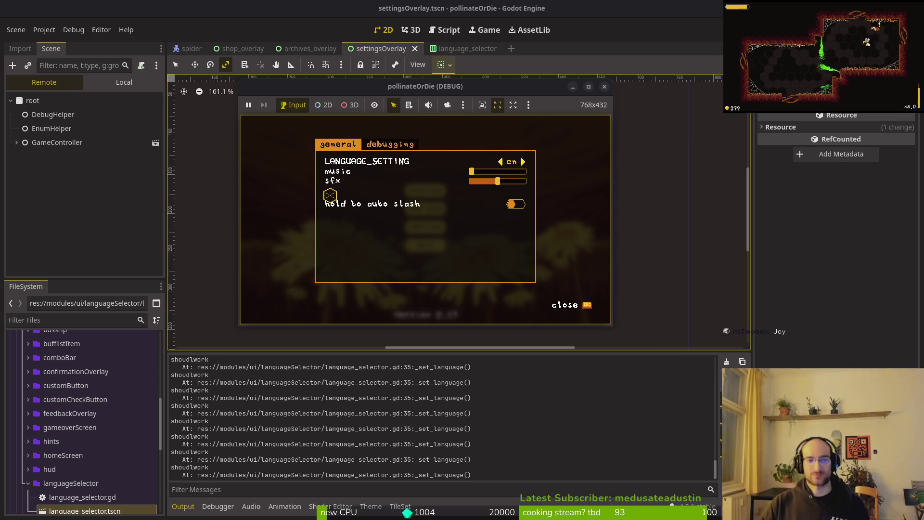
click(605, 87)
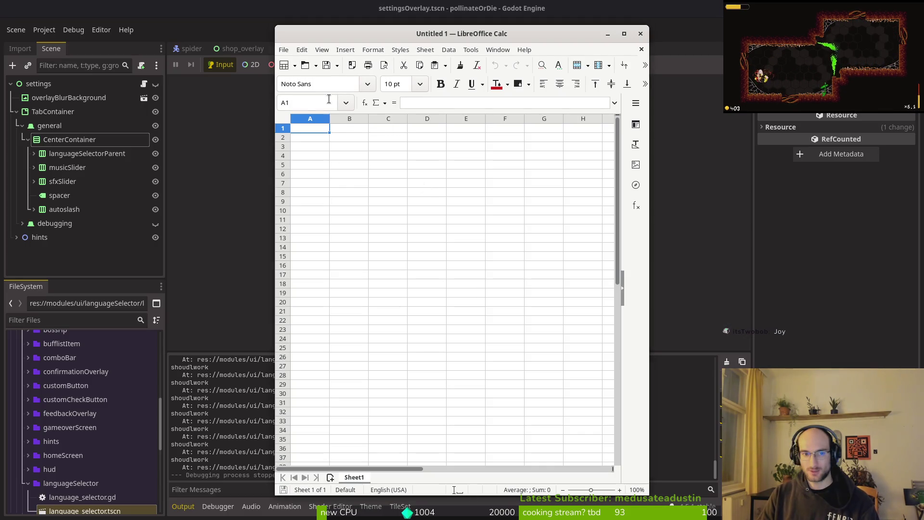
Open translations.ods from the project's docs folder via File > Open
click(285, 53)
click(301, 78)
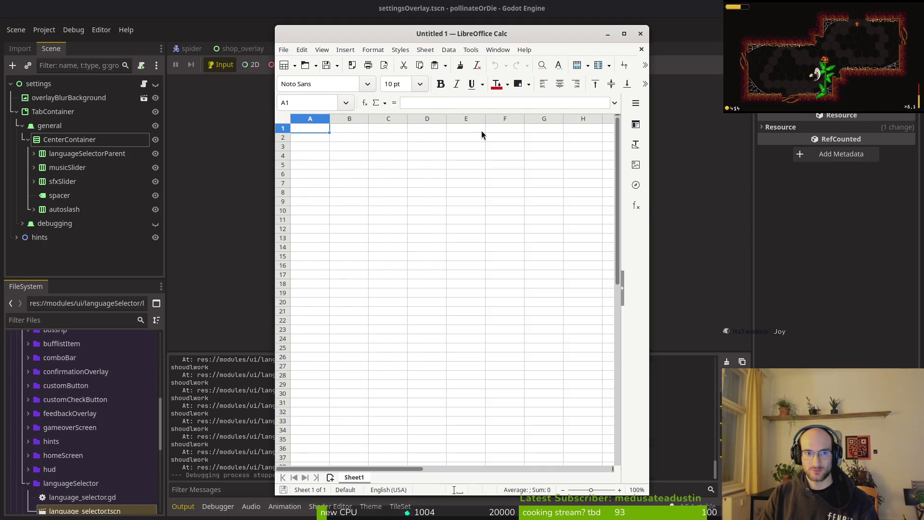
click(355, 157)
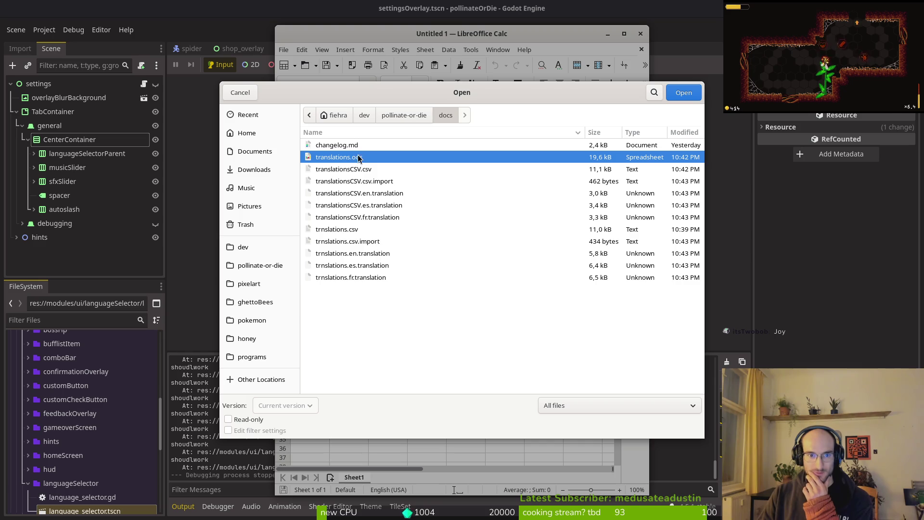
click(695, 99)
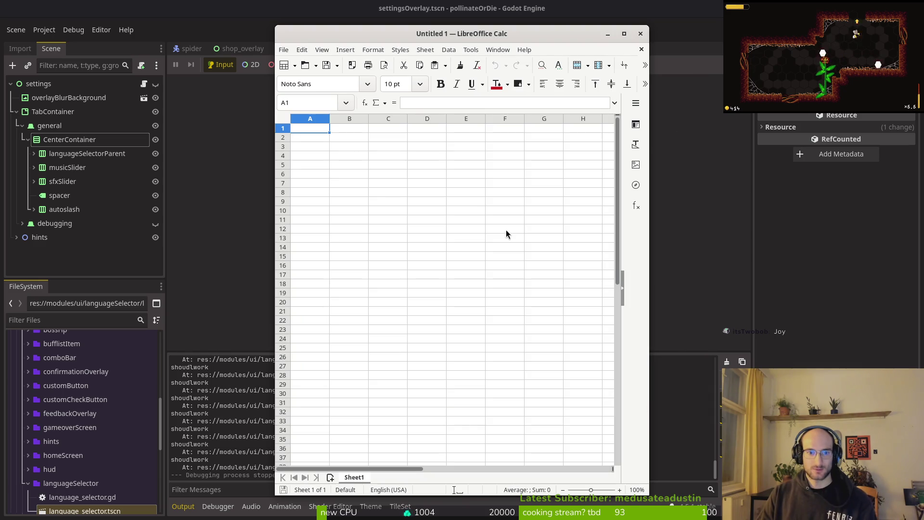
Maximize Calc and insert an empty row below the SFX_SETTING row
double_click(396, 38)
scroll(293, 255, up, 10)
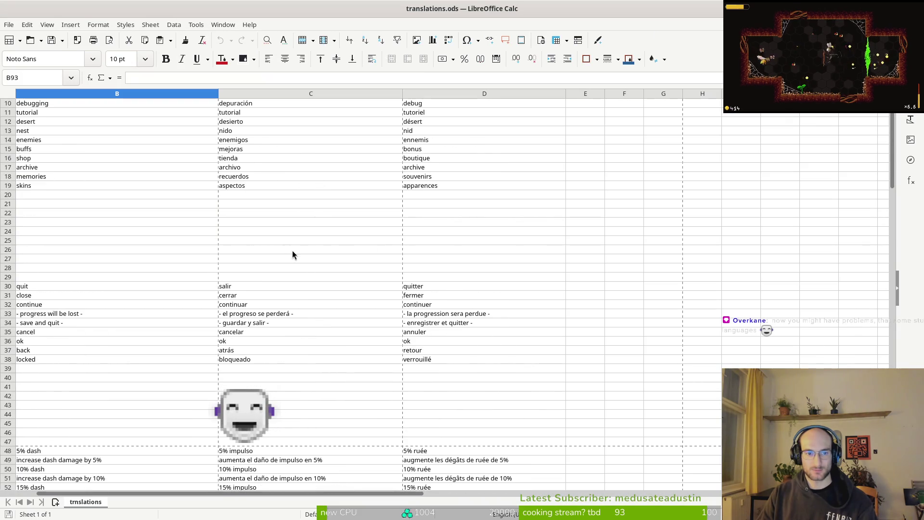
scroll(242, 237, up, 3)
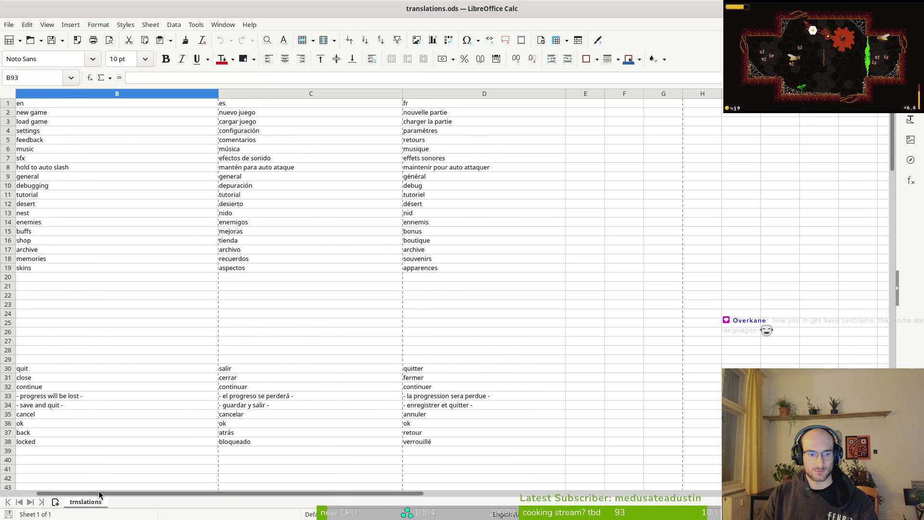
scroll(72, 486, down, 4)
scroll(51, 491, left, 1)
click(65, 258)
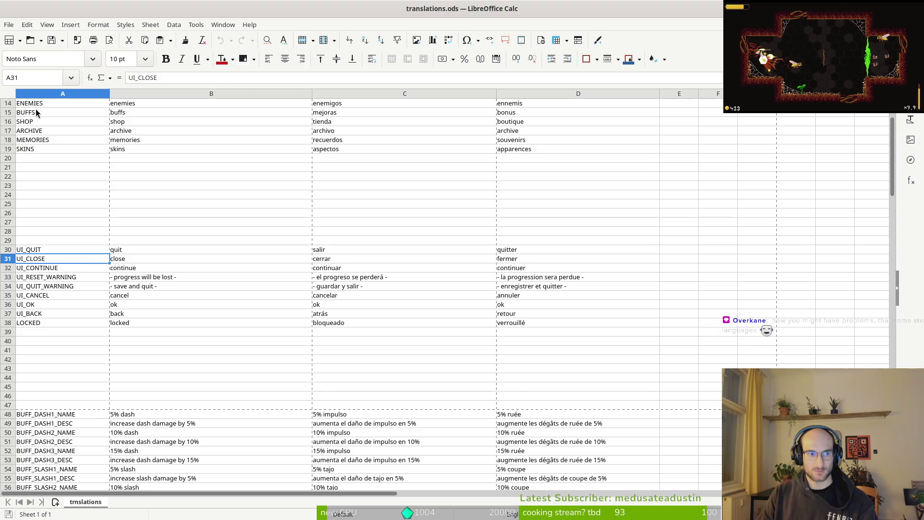
scroll(48, 168, up, 4)
click(34, 161)
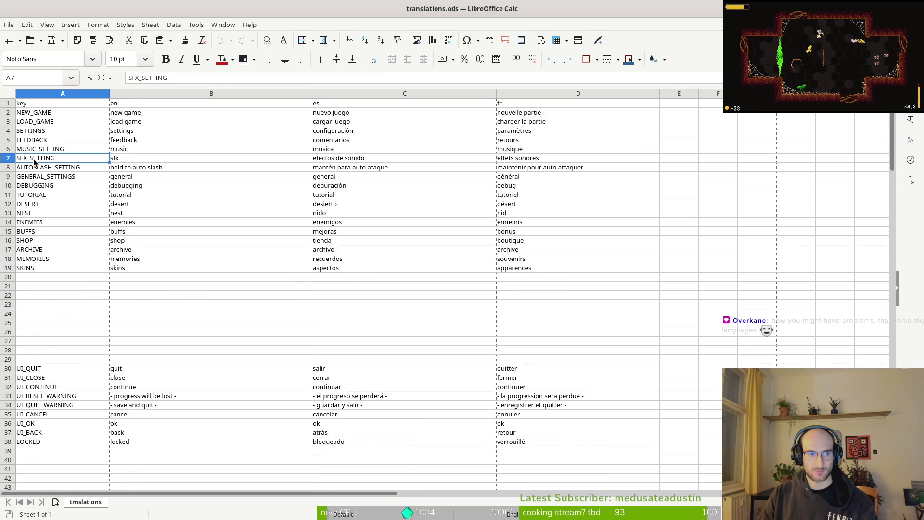
right_click(11, 151)
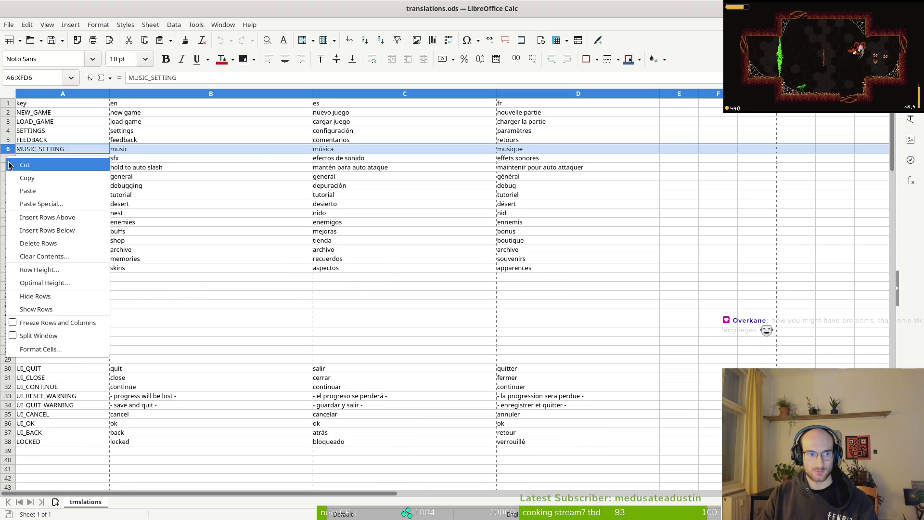
click(10, 158)
right_click(9, 158)
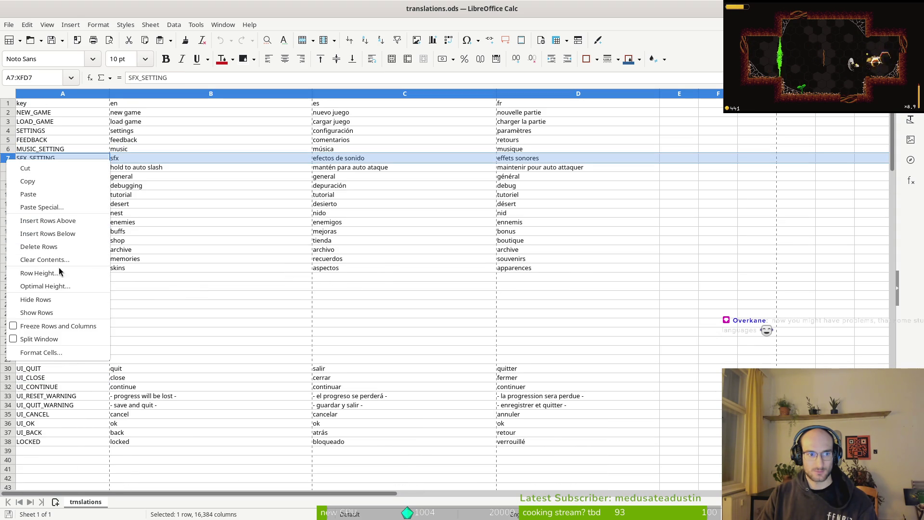
click(58, 234)
Enter LANGUAGE_SETTING in A8 and the English text 'language' in B8
click(28, 166)
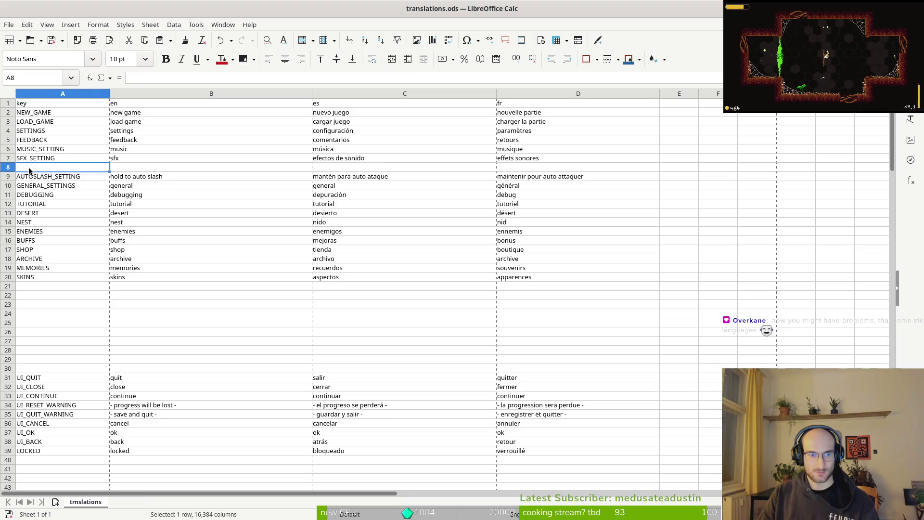
text(LANGUAGE_SE)
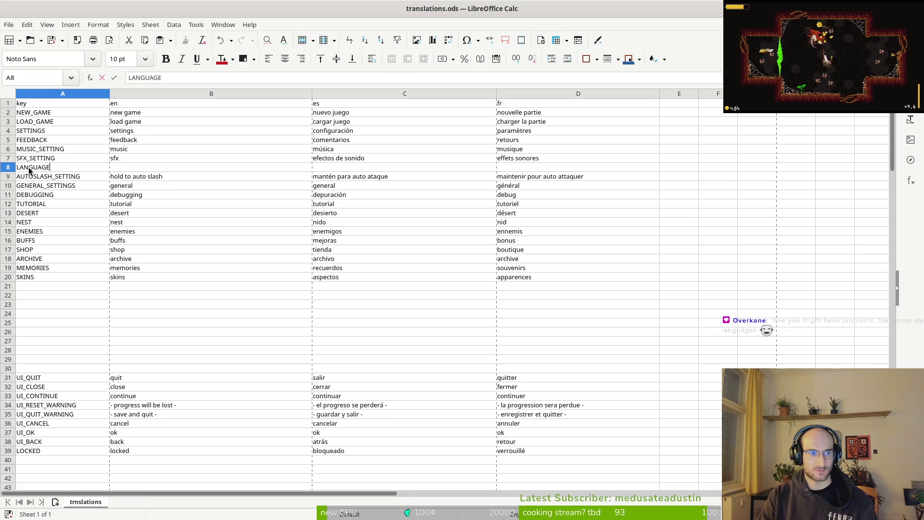
text(TTING)
key(Tab)
text(lang)
key(Tab)
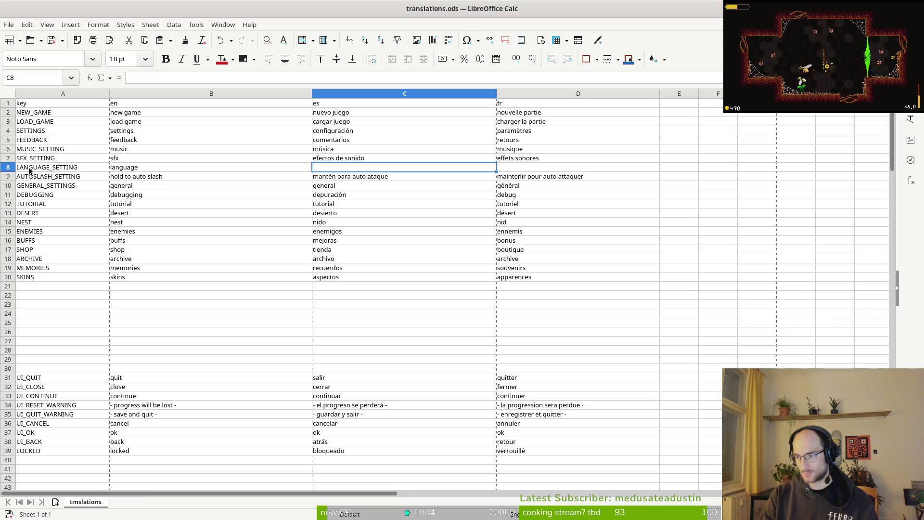
key(alt+Tab)
key(ctrl+t)
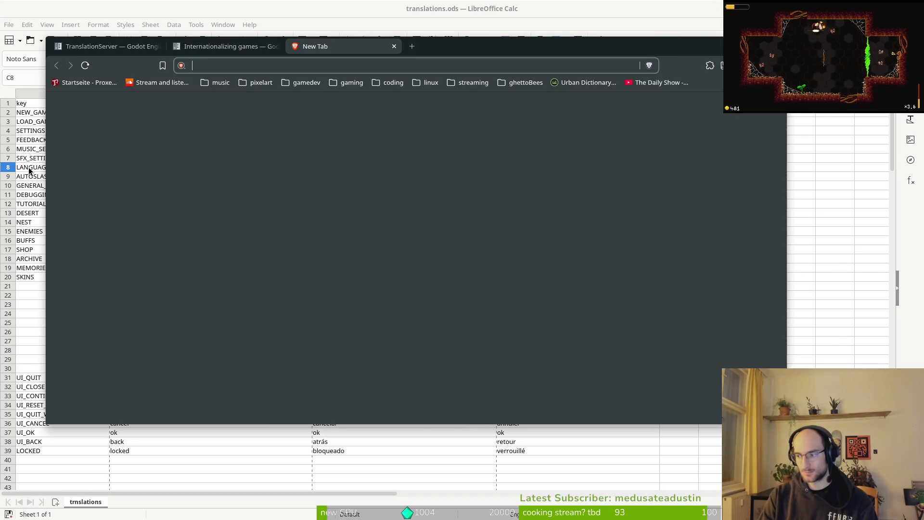
Load Perplexity in the browser and copy row 8 (A8 to D8) from the spreadsheet
text(tra)
key(BackSpace)
key(BackSpace)
key(BackSpace)
text(perp)
key(Return)
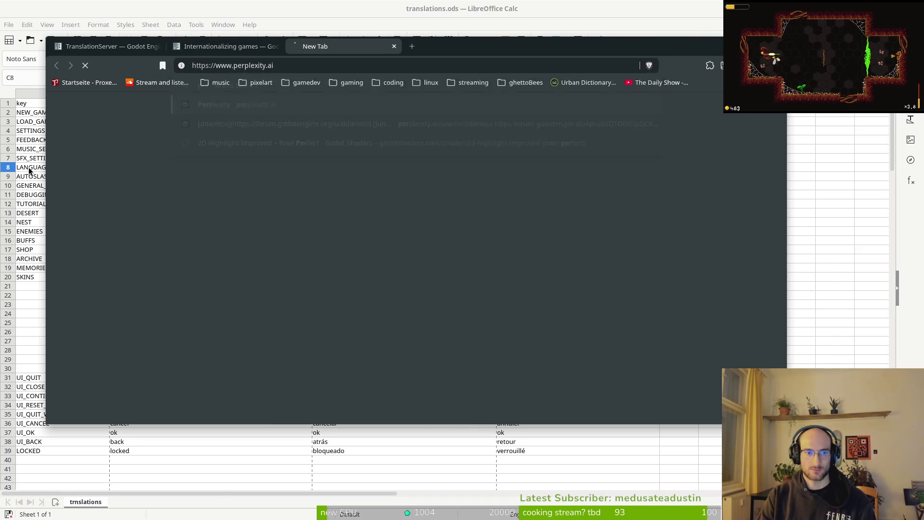
key(alt+Tab)
drag(42, 171, 527, 170)
key(ctrl+c)
key(alt+Tab)
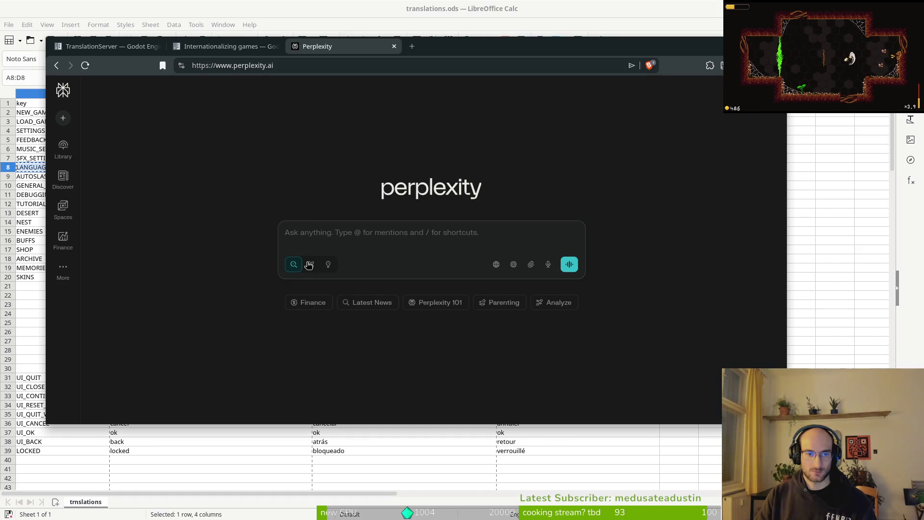
Ask Perplexity to translate the pasted row into French, dismissing the sign-in prompts
click(333, 234)
text(translate pls into)
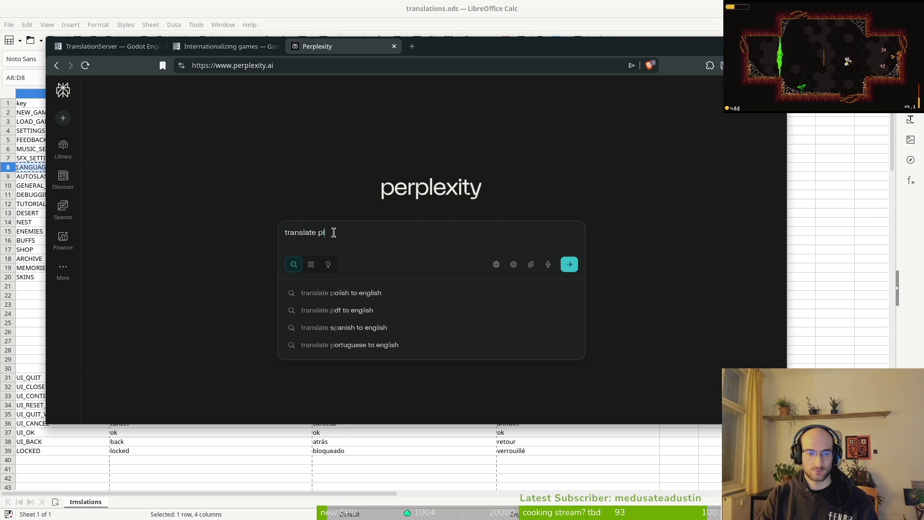
key(BackSpace)
key(BackSpace)
text(french espa)
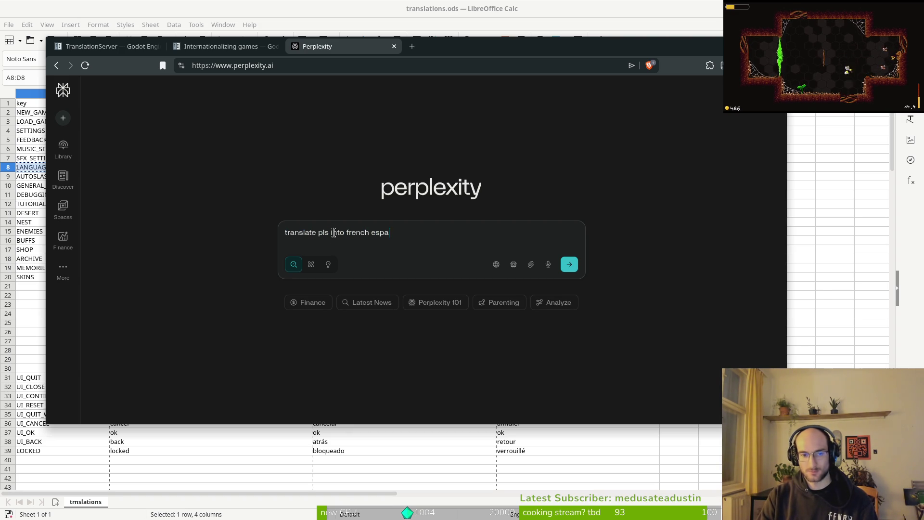
text(nol)
text(:)
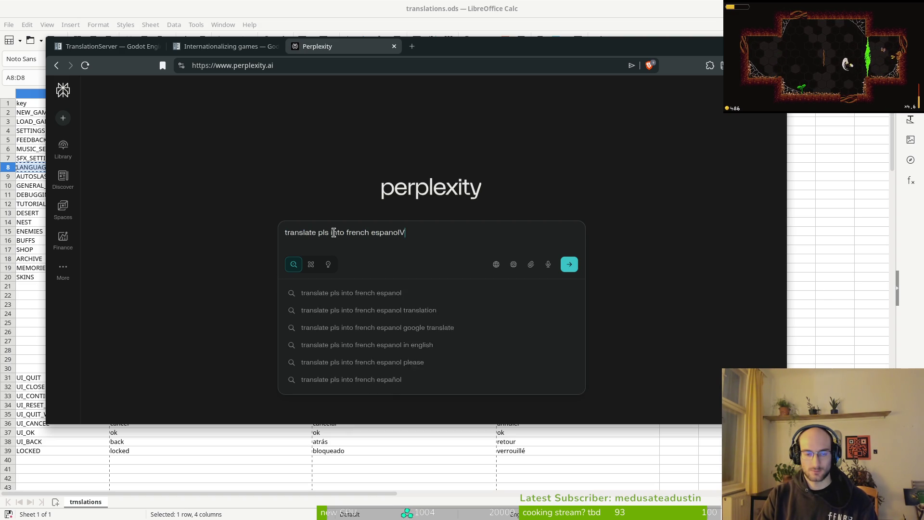
key(ctrl+v)
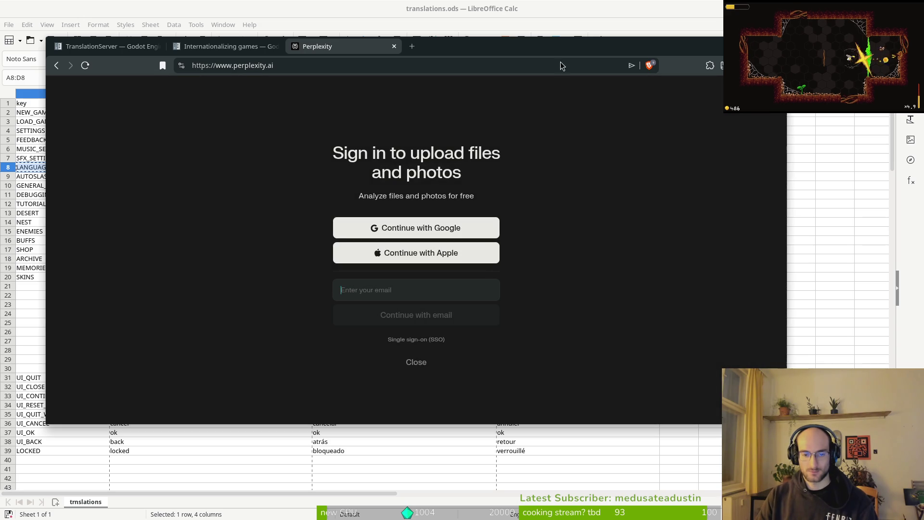
click(415, 362)
key(ctrl+v)
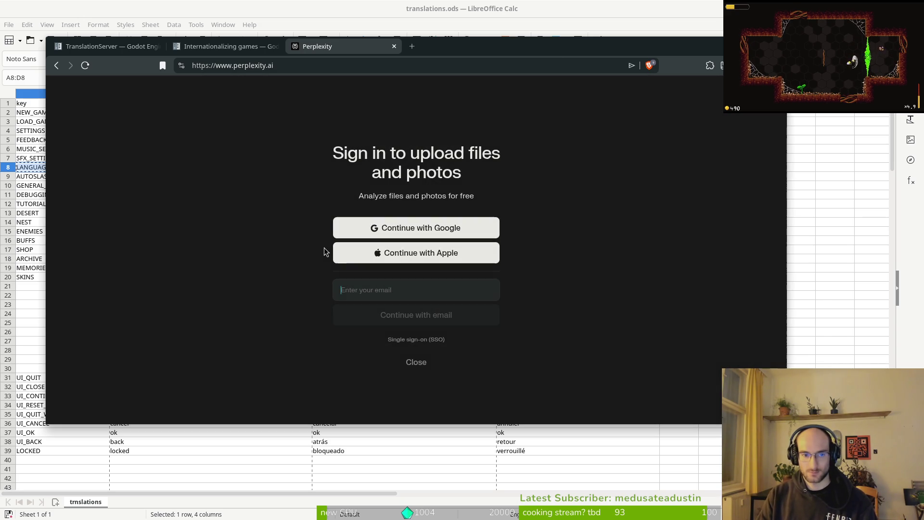
click(426, 356)
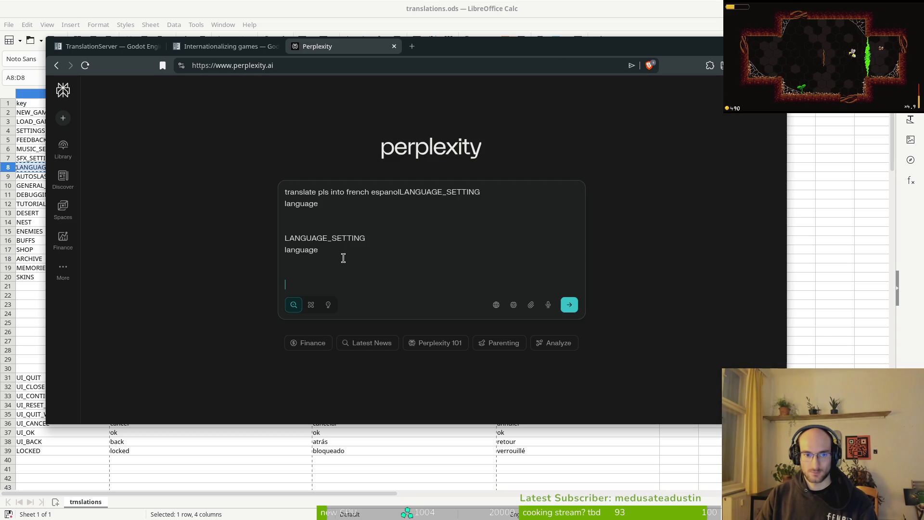
click(570, 304)
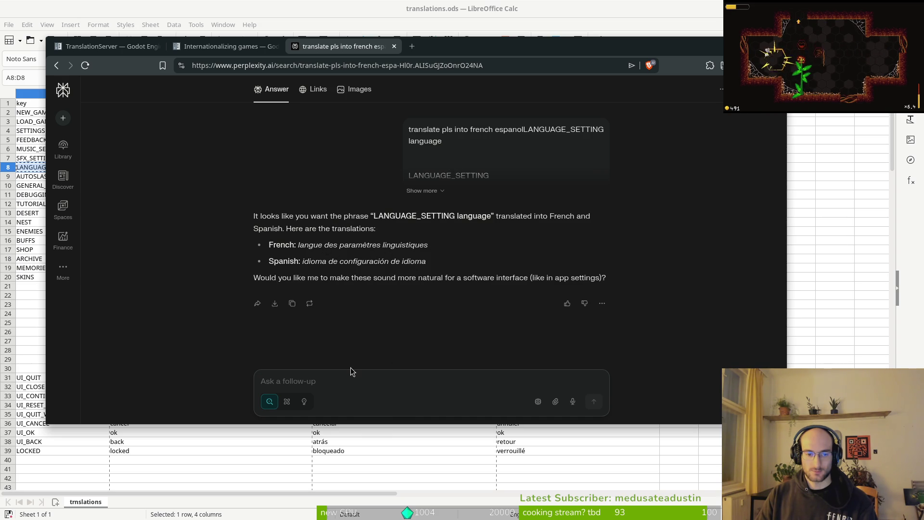
Ask the follow-up 'just language' to get 'langue' and 'idioma', then move the browser aside
text(just )
text(e)
key(Return)
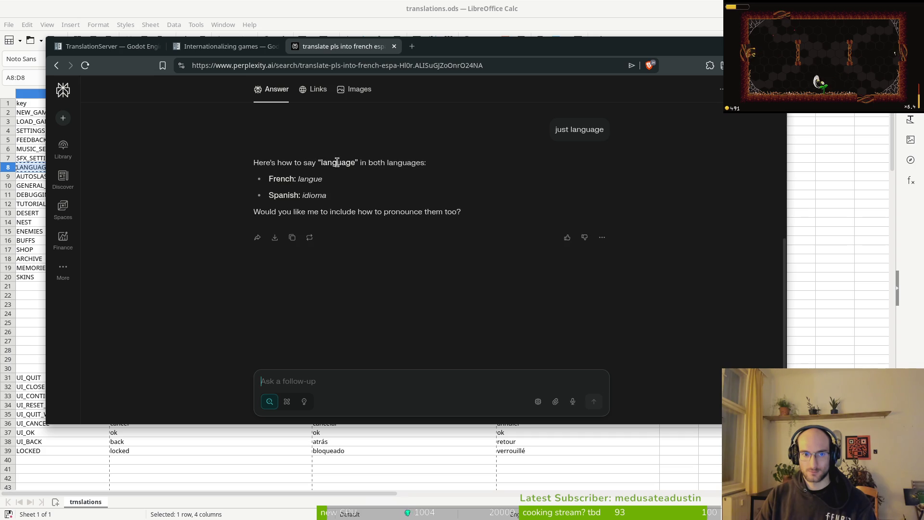
mouse_move(302, 197)
mouse_down()
mouse_move(334, 200)
mouse_move(301, 196)
mouse_move(300, 179)
mouse_move(322, 181)
mouse_up()
click(339, 204)
click(317, 206)
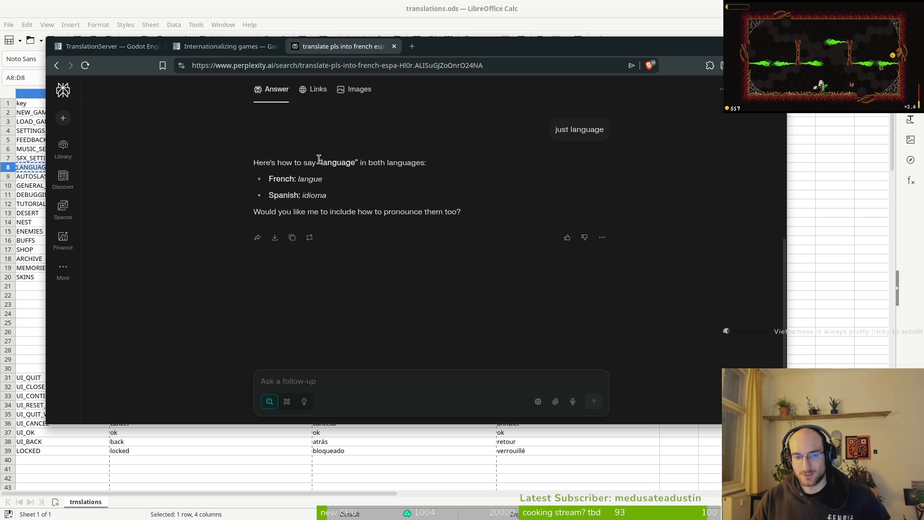
drag(481, 54, 543, 105)
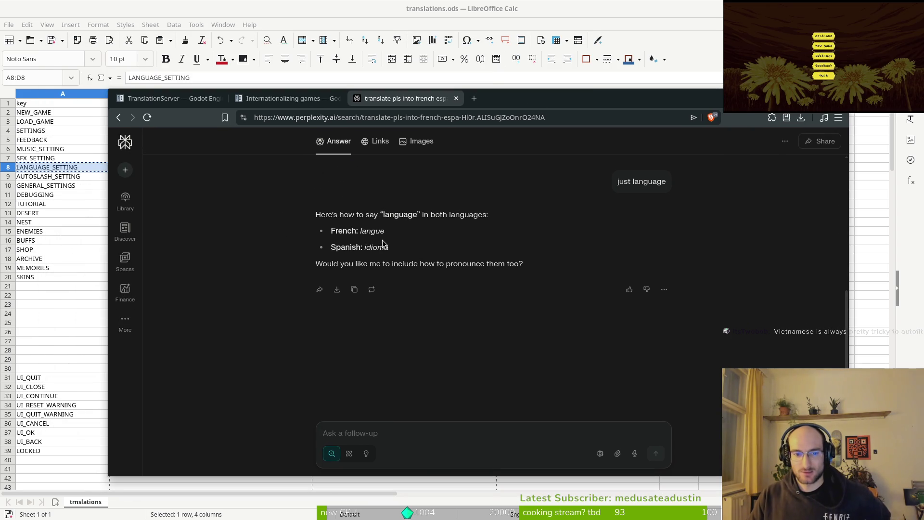
Review the English notes in column B of the spreadsheet
scroll(43, 386, down, 20)
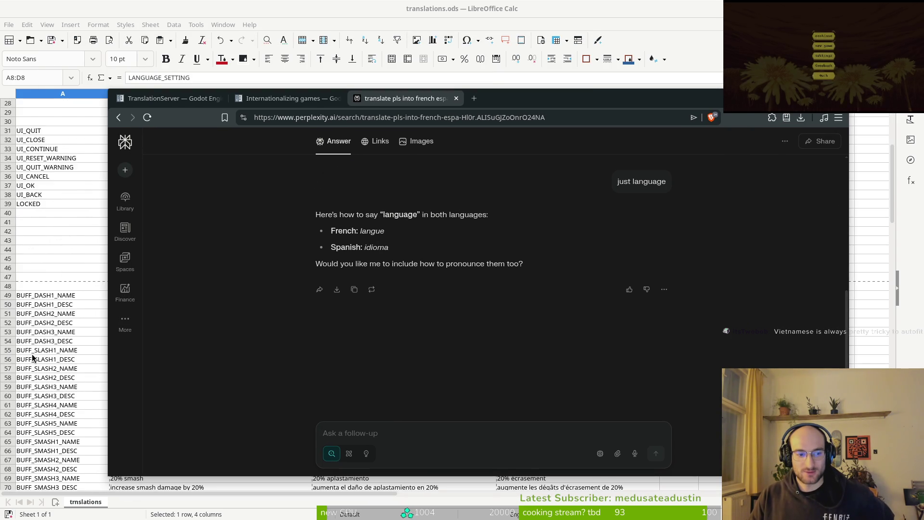
scroll(31, 351, down, 2)
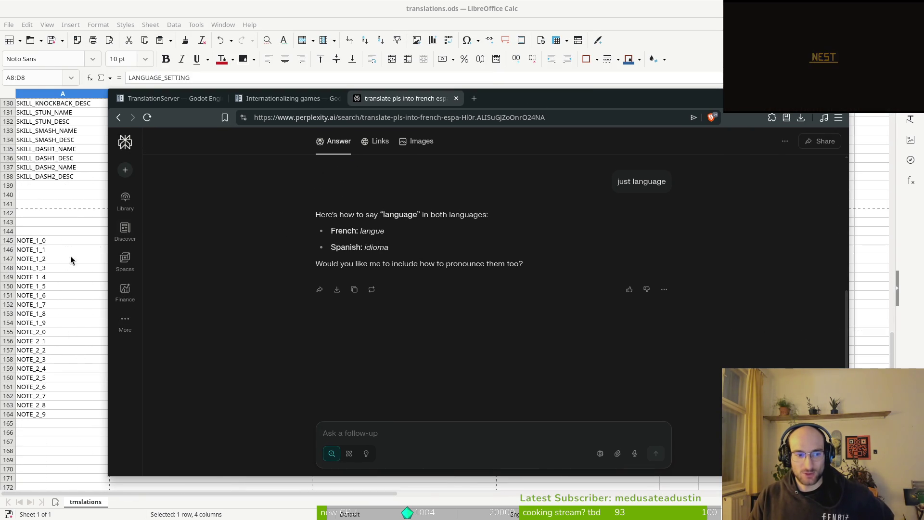
click(137, 12)
drag(131, 252, 296, 425)
click(197, 270)
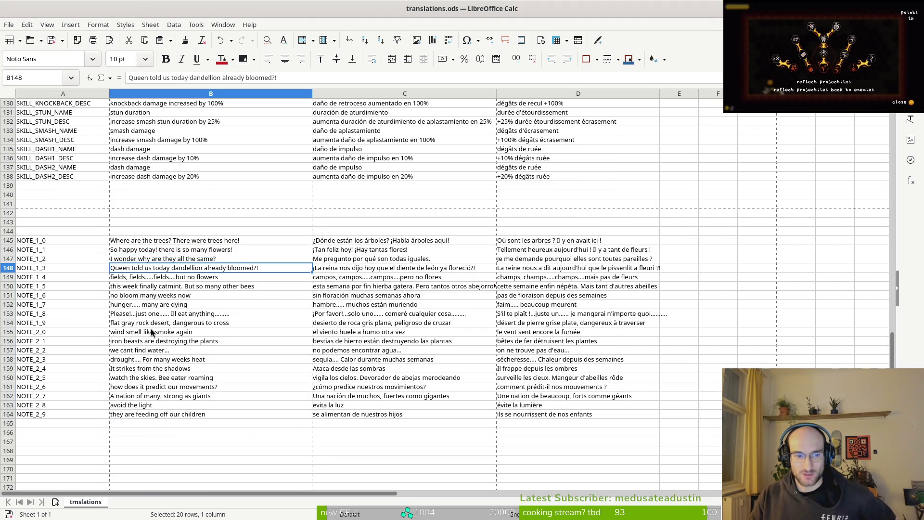
drag(207, 258, 205, 342)
click(202, 313)
Copy the Spanish word 'idioma' from the Perplexity answer back to the sheet
key(alt+Tab)
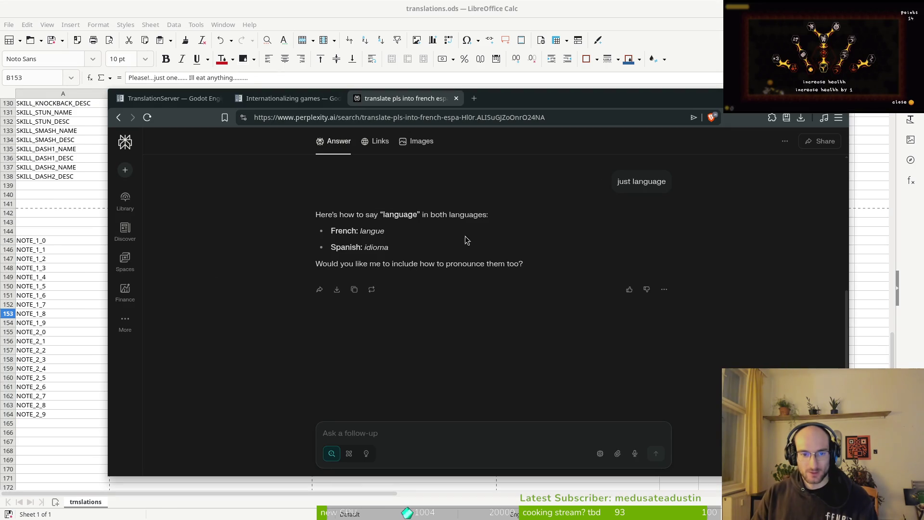
drag(378, 247, 411, 242)
key(ctrl+c)
key(alt+Tab)
scroll(217, 210, up, 20)
scroll(160, 192, up, 20)
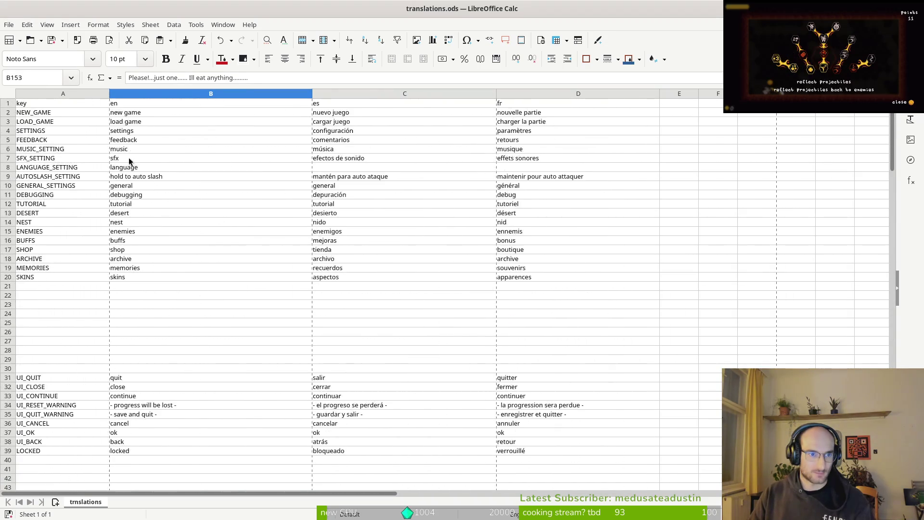
Paste 'idioma' into C8, then clear the cell again
click(330, 167)
key(ctrl+v)
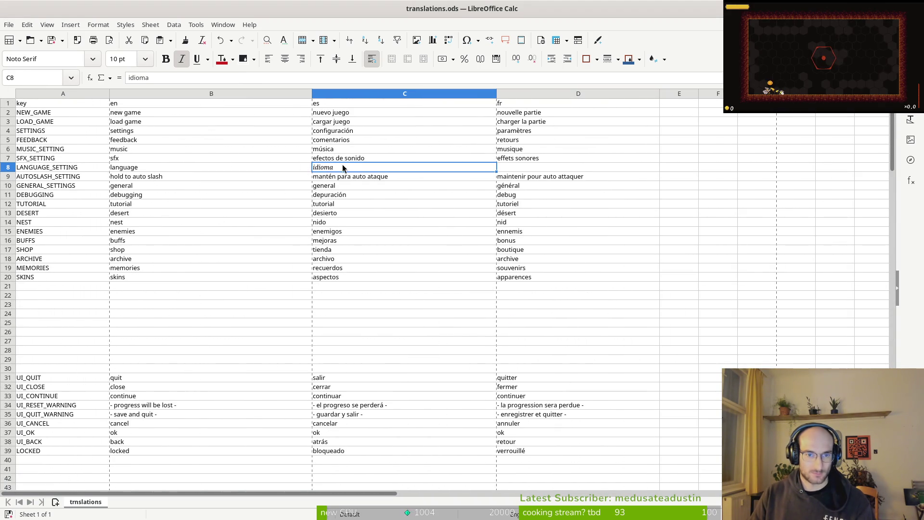
text(id)
key(BackSpace)
key(BackSpace)
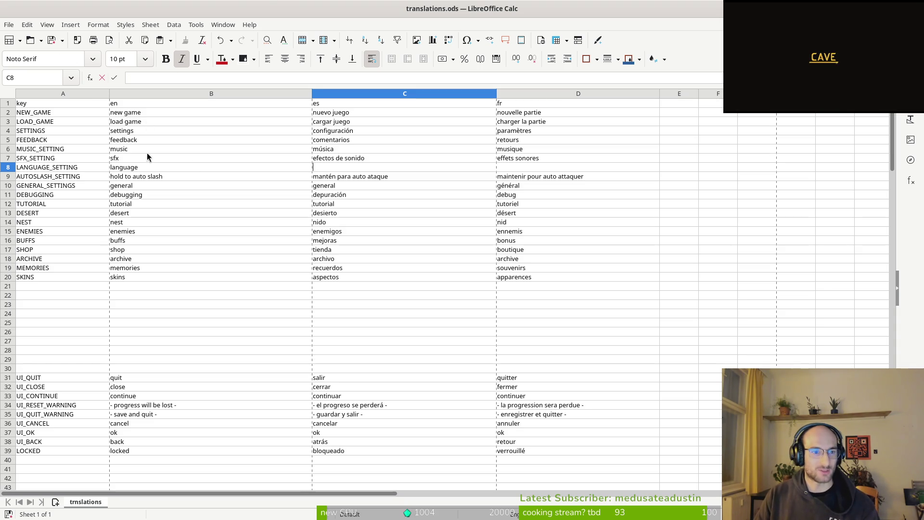
click(123, 159)
Compare the fonts of cells B8, B9, C7, C8 and D8
click(324, 168)
click(228, 176)
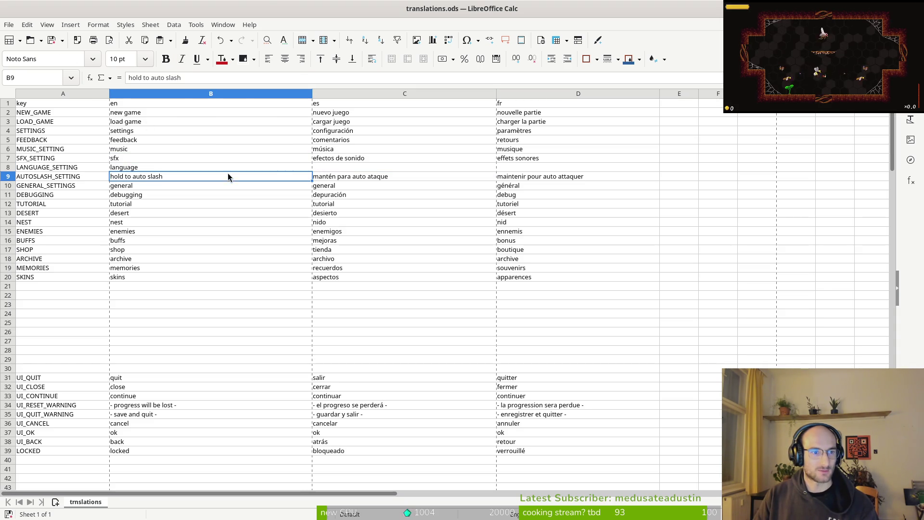
click(282, 167)
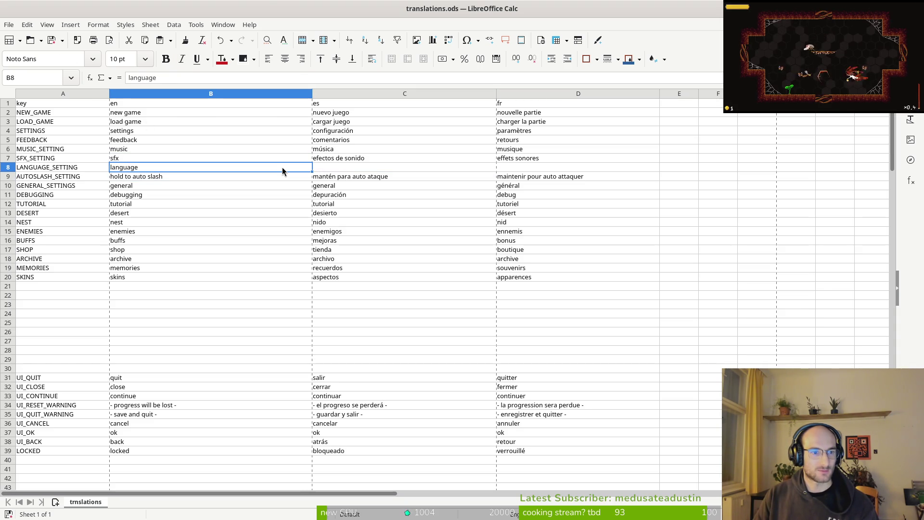
click(330, 167)
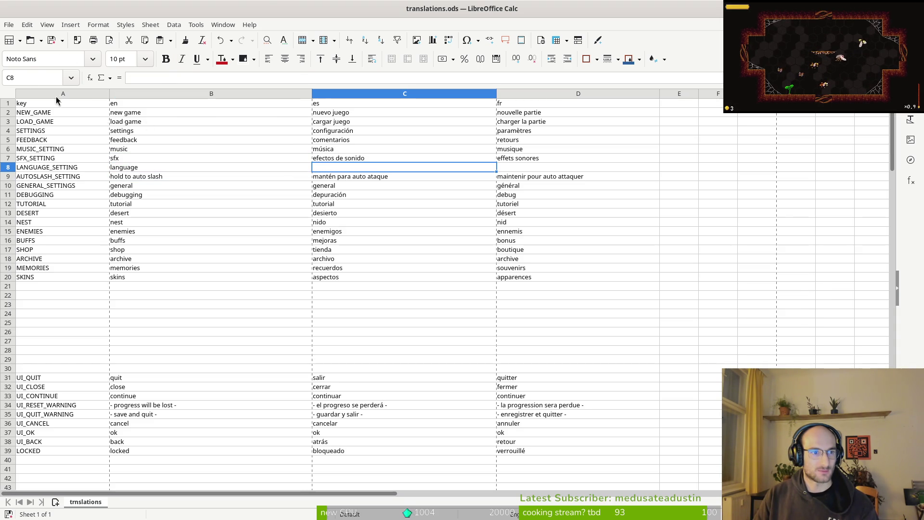
click(264, 172)
click(404, 159)
click(533, 172)
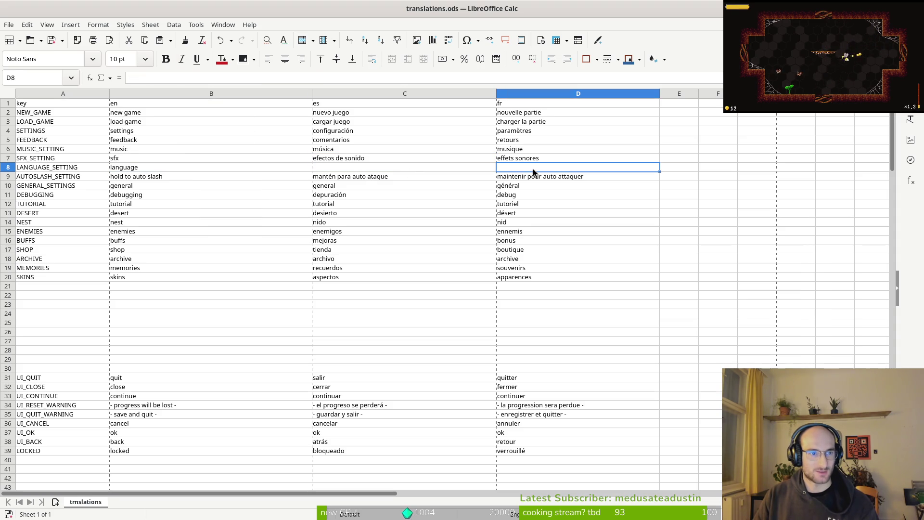
click(417, 166)
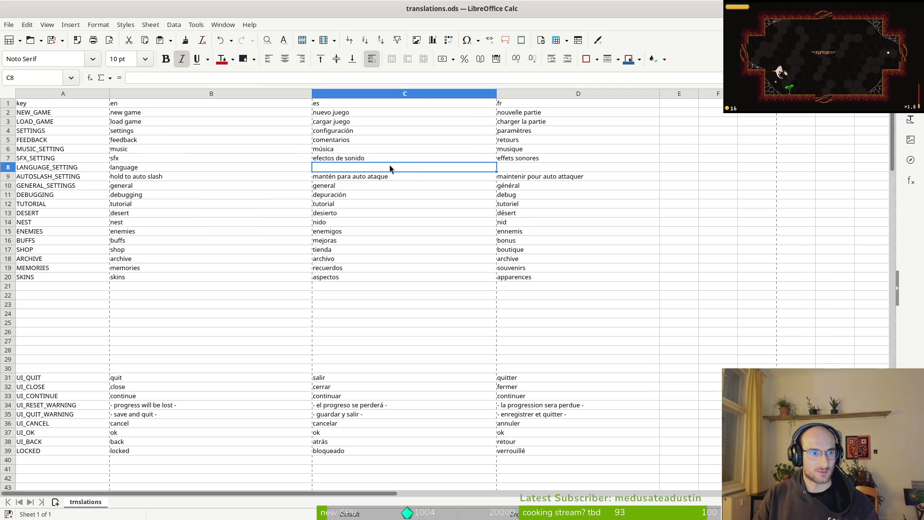
Enter 'idioma' in C8 in non-italic Noto Sans
click(63, 59)
text(Noto Sans Vithkuqi)
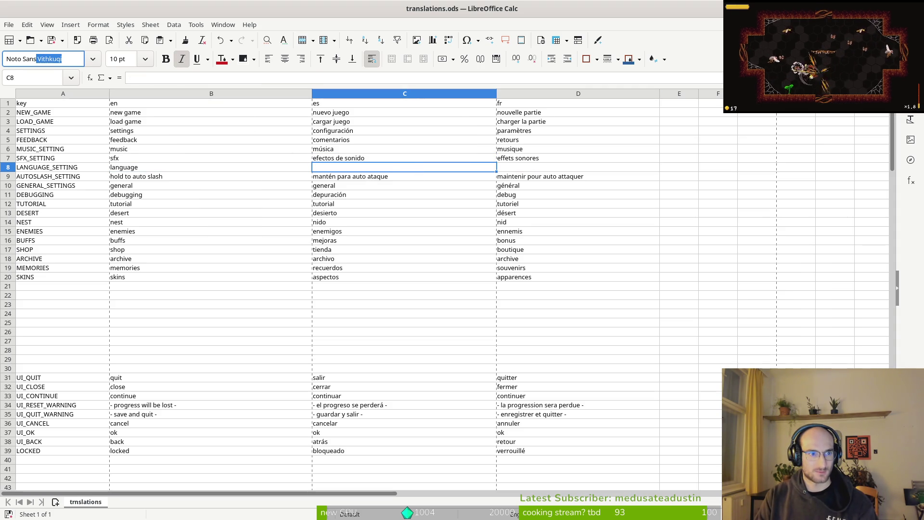
key(Delete)
key(Return)
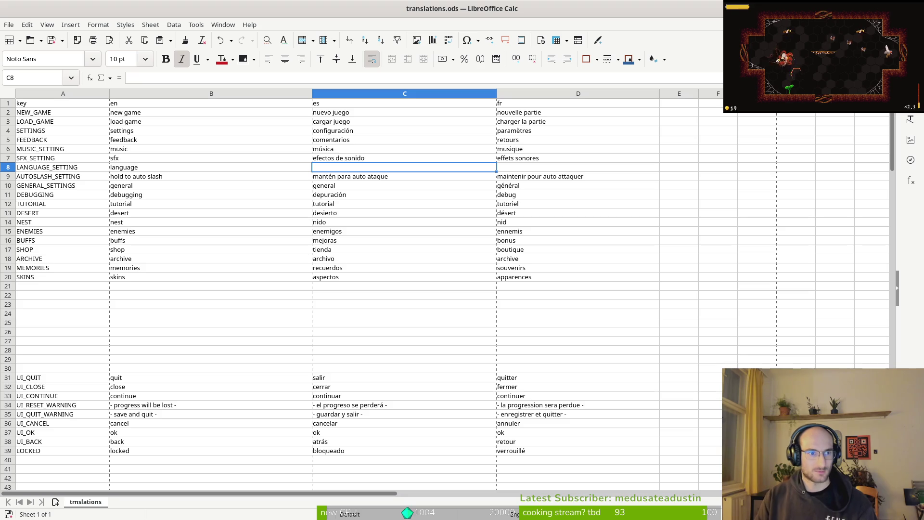
text(idioma)
key(Return)
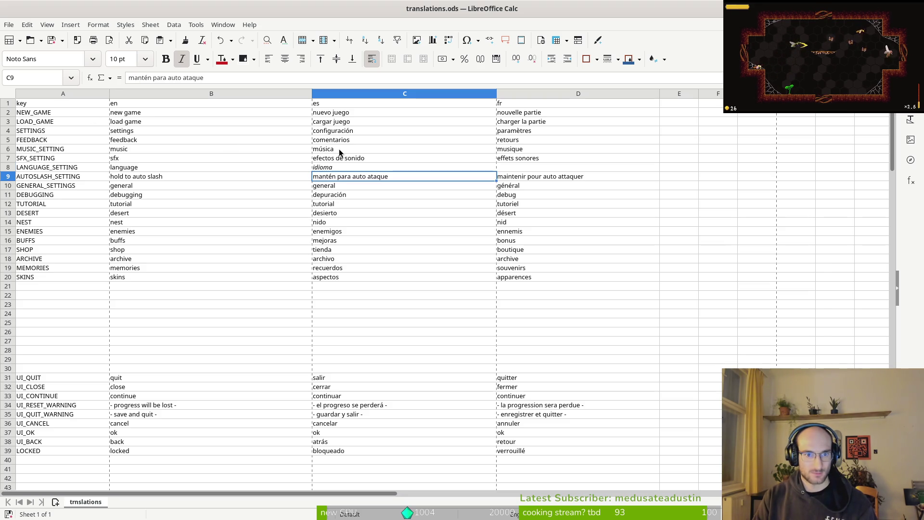
key(Up)
click(182, 60)
Enter the French word 'langue' in cell D8
click(513, 169)
text(langue)
key(Escape)
text(langue)
key(Return)
Return to Godot and collapse the general node in the scene tree
click(395, 229)
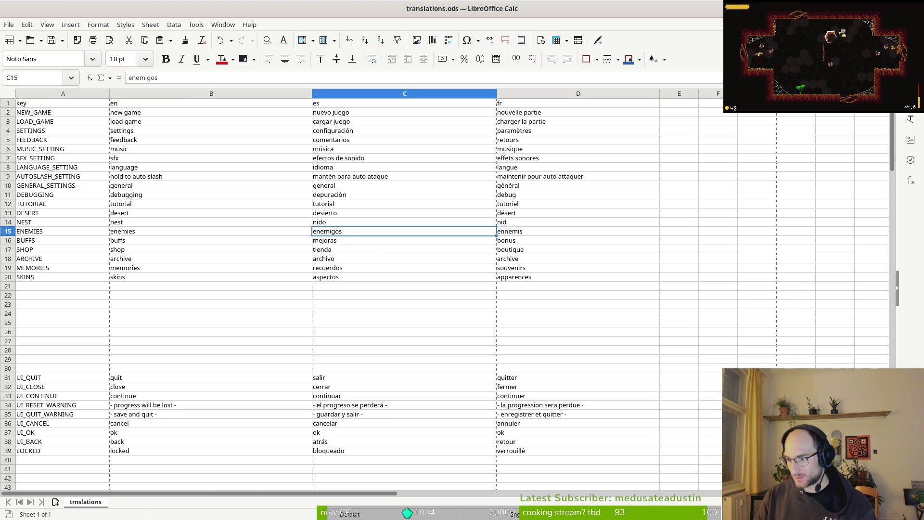
key(alt+Tab)
click(22, 125)
Save settingsOverlay, close the language_selector, archives_overlay and shop_overlay tabs, and run the game
key(ctrl+s)
click(16, 112)
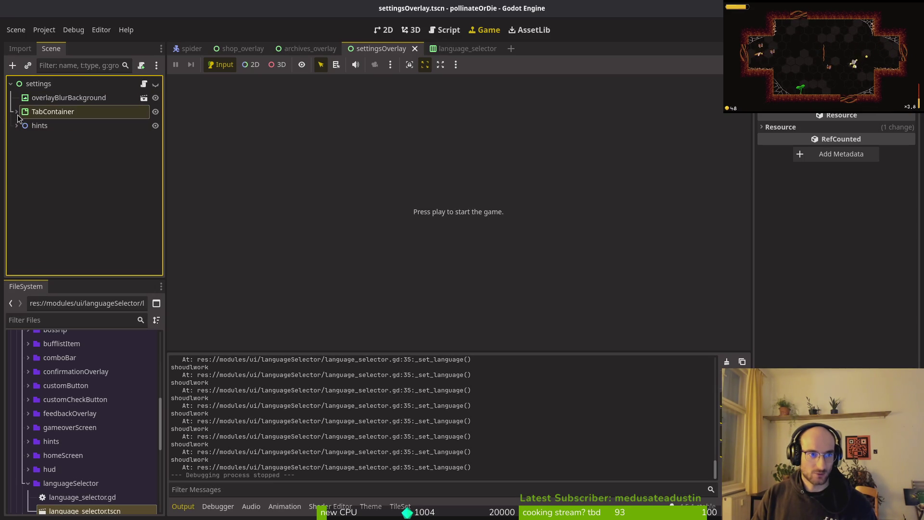
middle_click(450, 43)
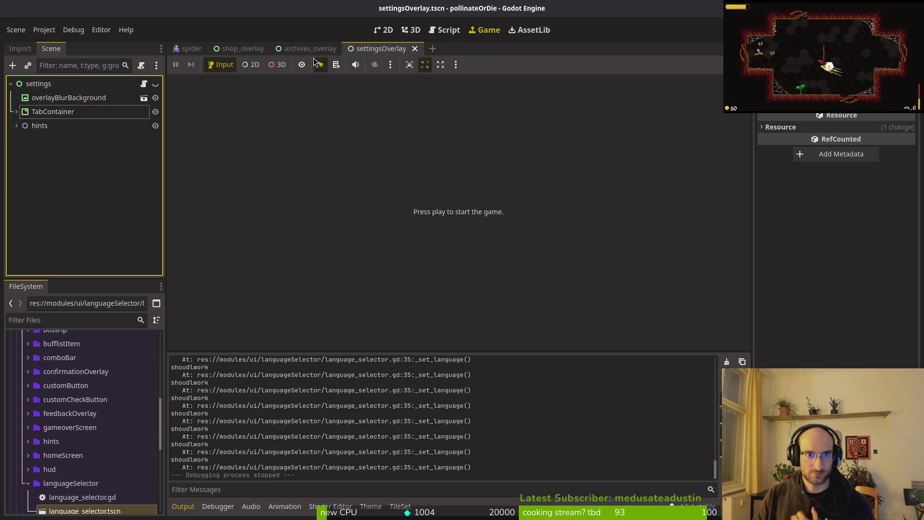
middle_click(305, 46)
middle_click(246, 49)
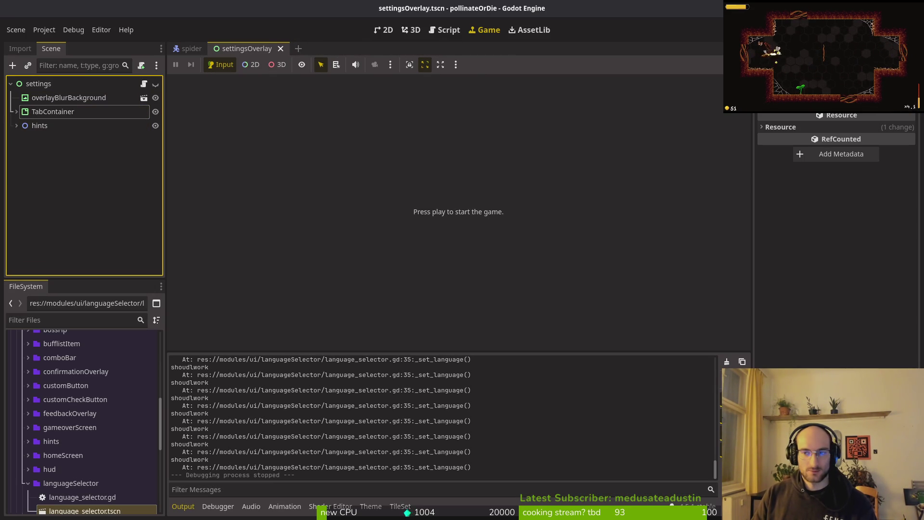
key(F5)
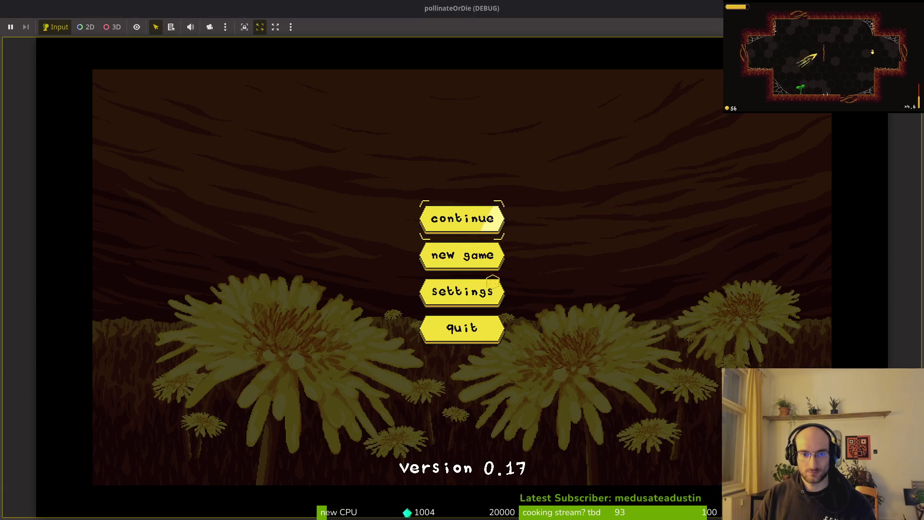
Open the game's Settings and cycle through the languages to test translations
click(479, 285)
key(Right)
key(Right)
click(667, 156)
double_click(666, 160)
triple_click(665, 160)
click(666, 160)
double_click(666, 160)
double_click(666, 160)
click(665, 160)
key(Right)
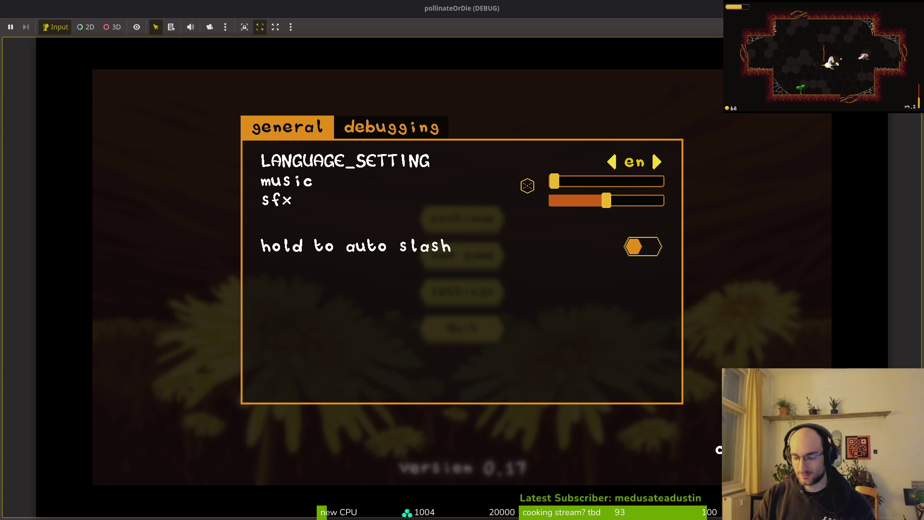
Set the language to Spanish, close settings, and start a new game
key(e)
key(q)
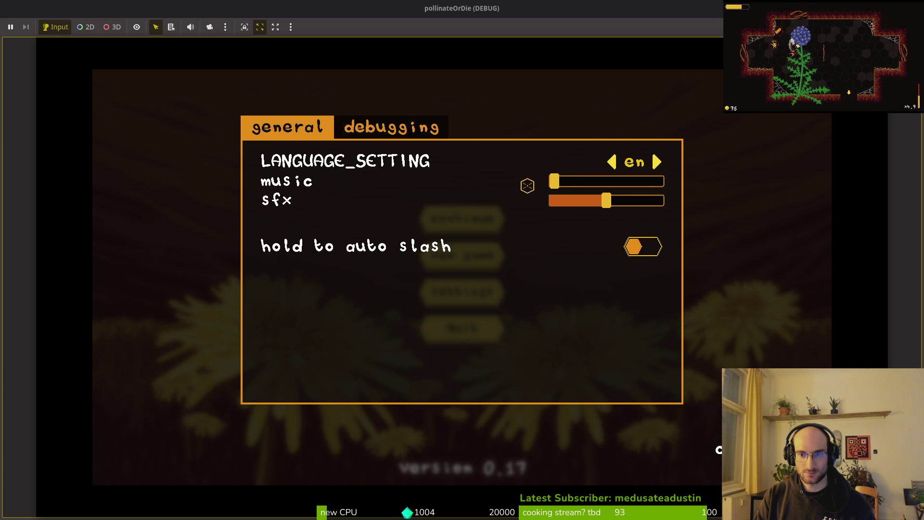
key(e)
key(q)
key(Right)
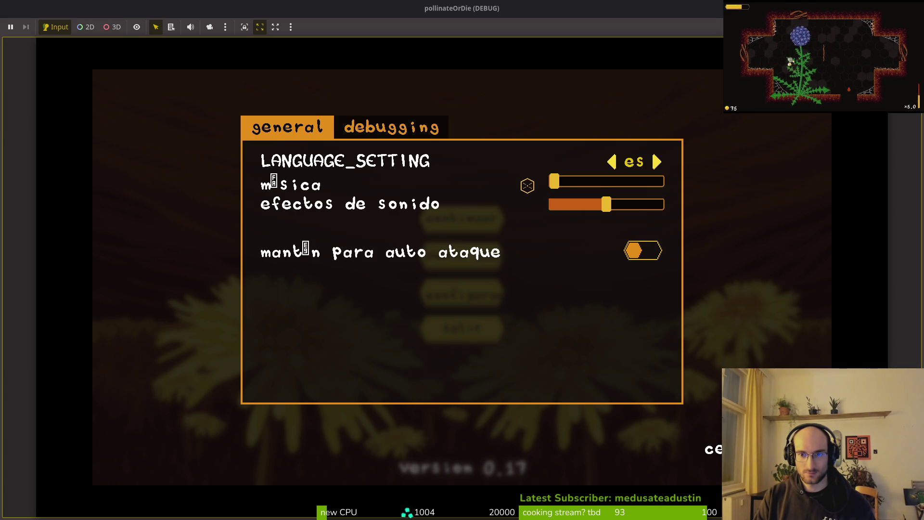
key(Escape)
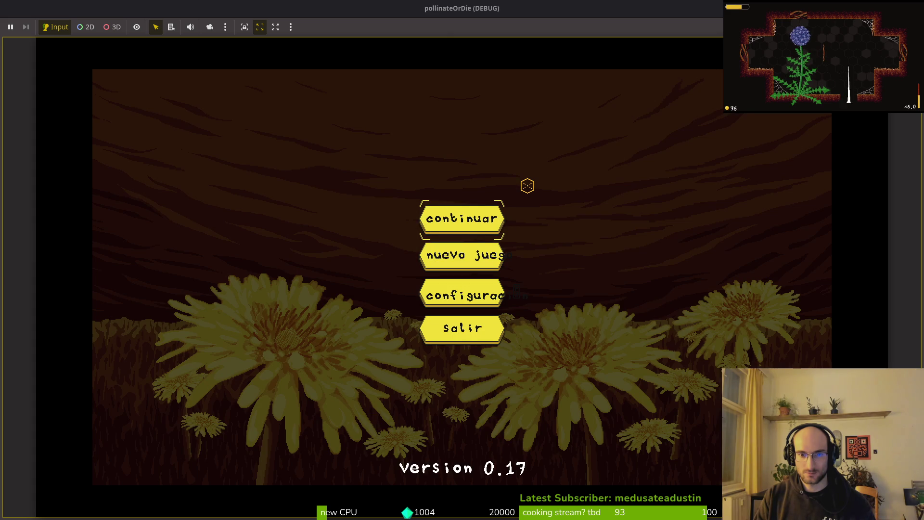
key(Down)
key(Down)
key(Down)
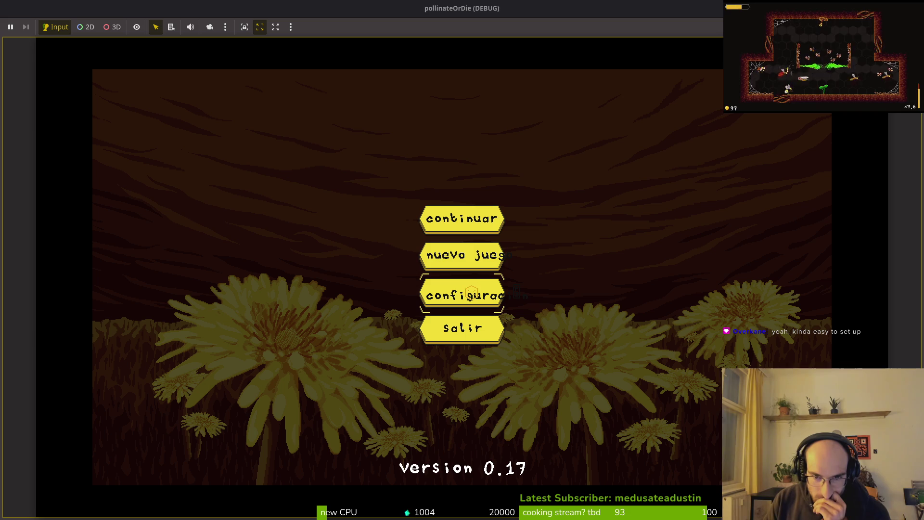
click(468, 261)
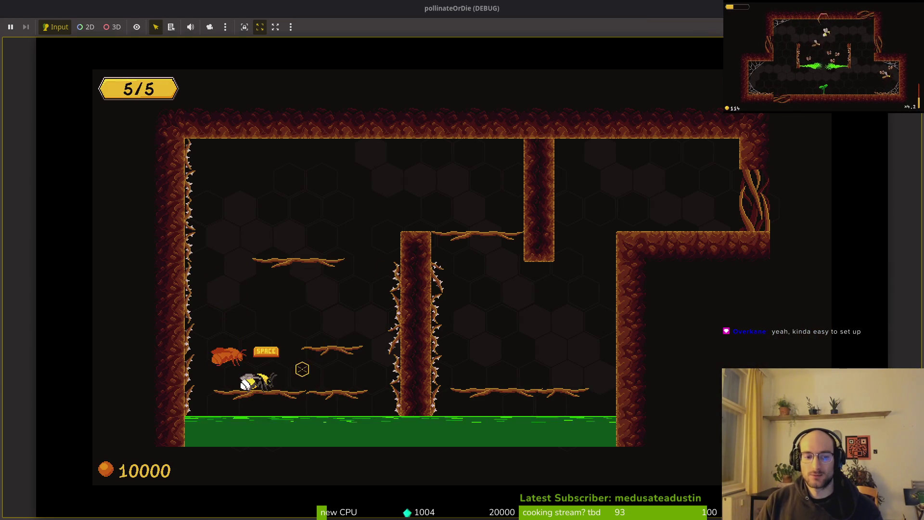
Quit the run to the main menu twice, then start a new game
key(Escape)
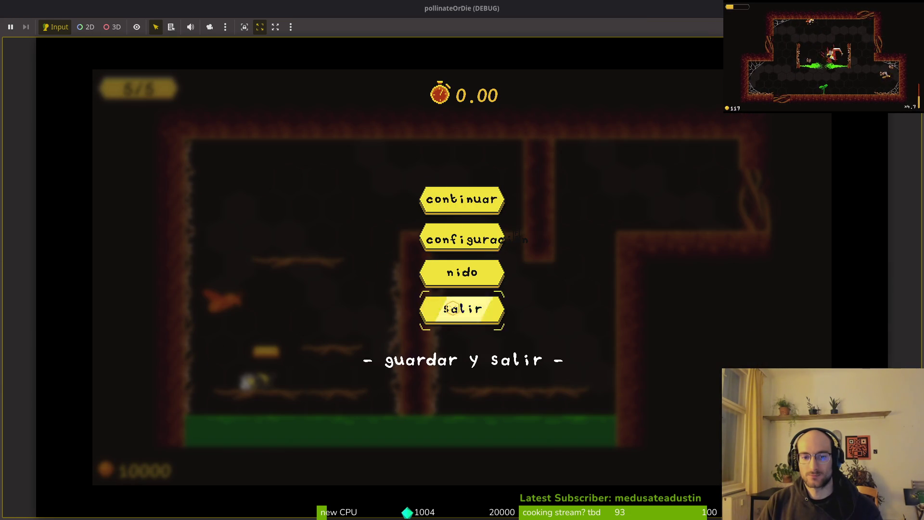
click(453, 309)
click(415, 294)
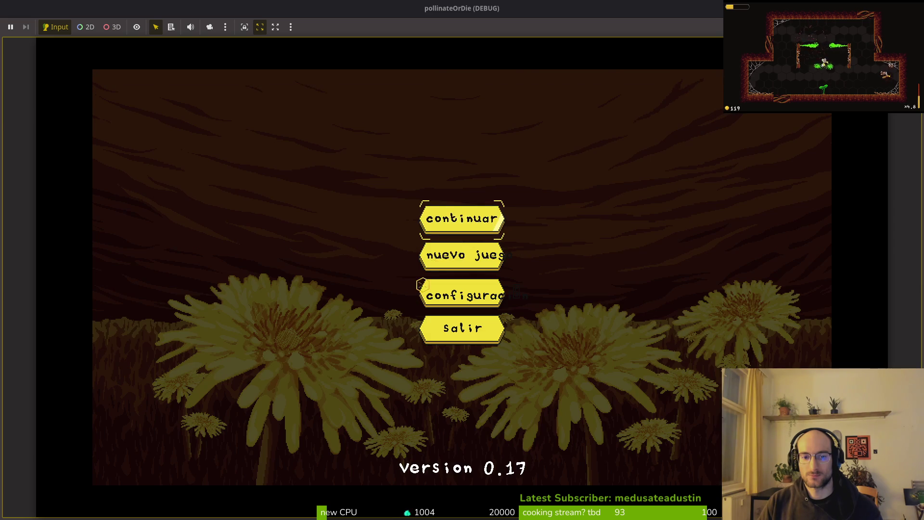
click(450, 219)
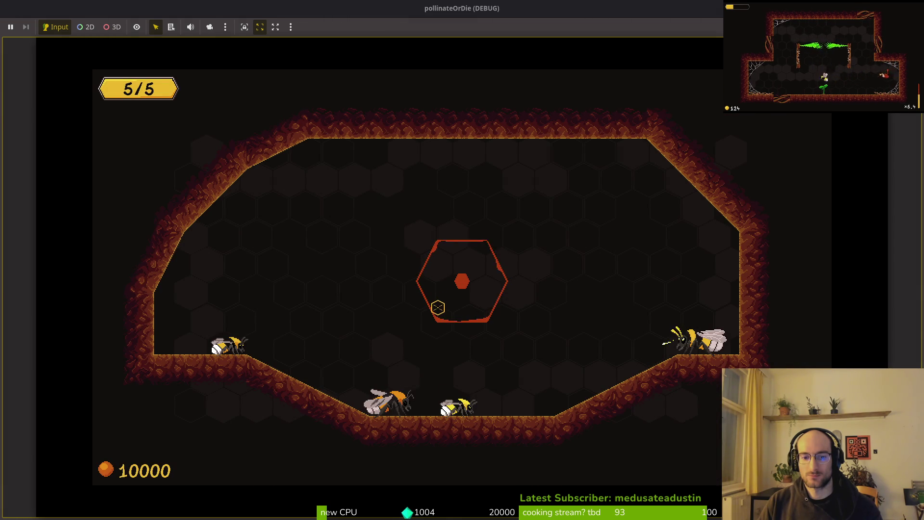
key(Escape)
key(Escape)
key(Escape)
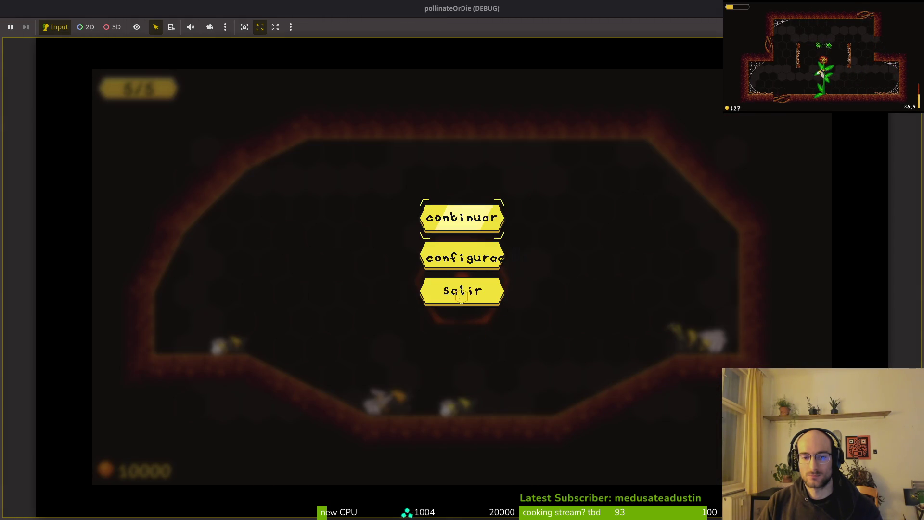
click(462, 291)
click(409, 292)
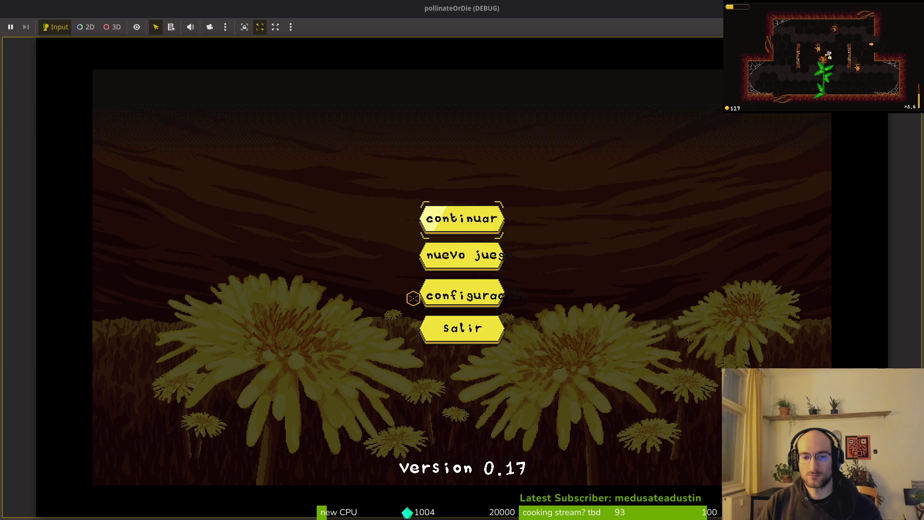
click(454, 256)
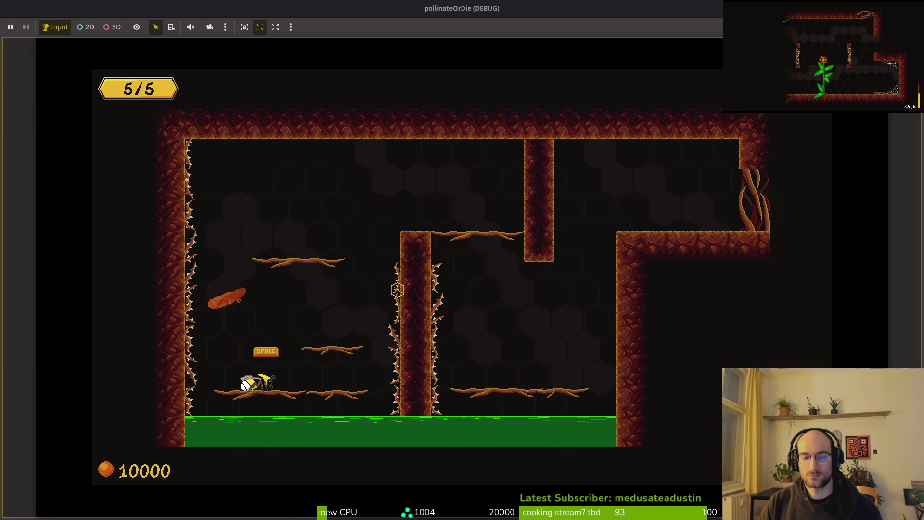
Fly the bee across the first chamber and out the right exit
key(d)
key(space)
key(space)
key(d)
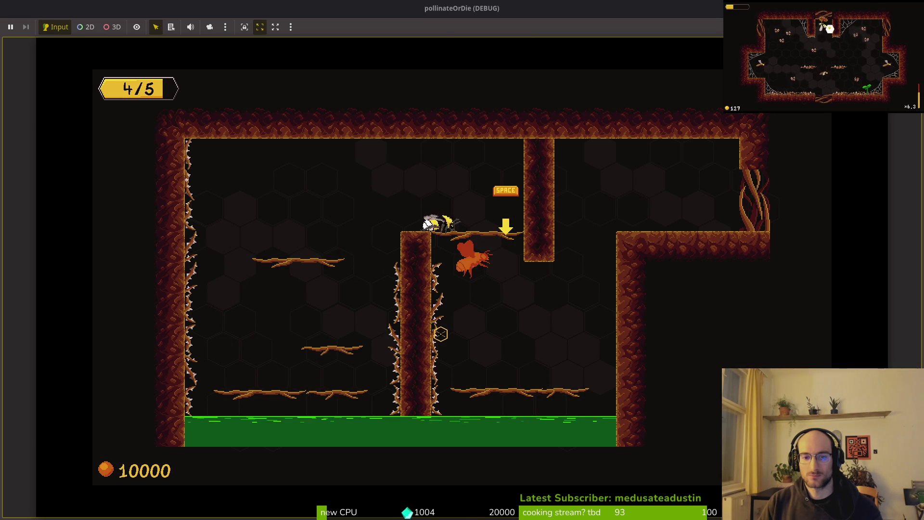
key(a)
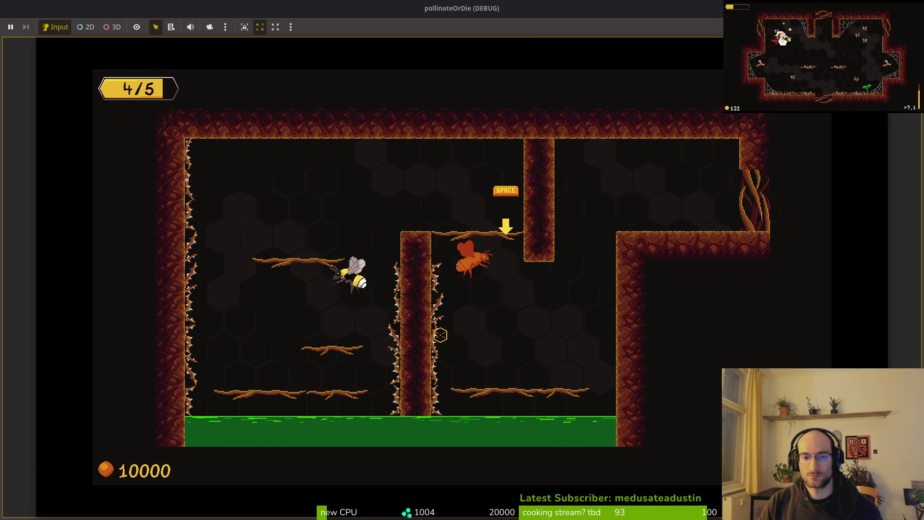
key(space)
key(d)
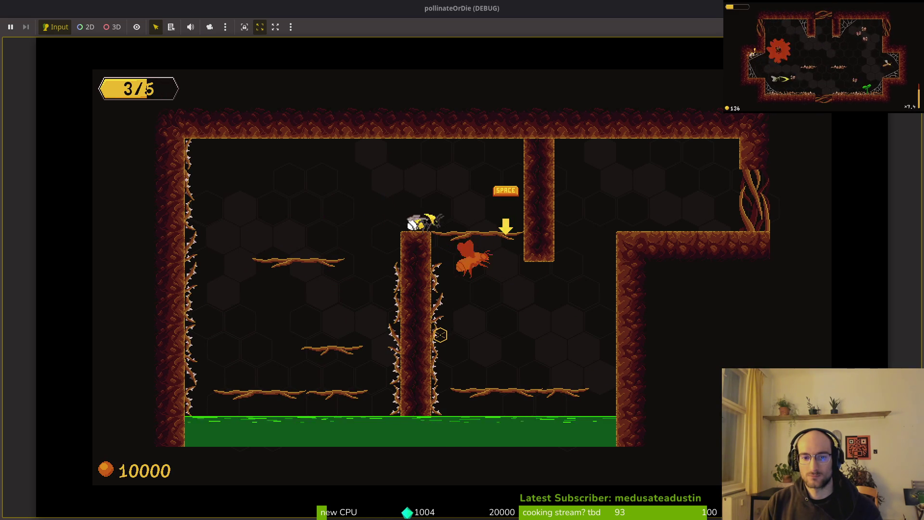
key(s)
key(d)
key(space)
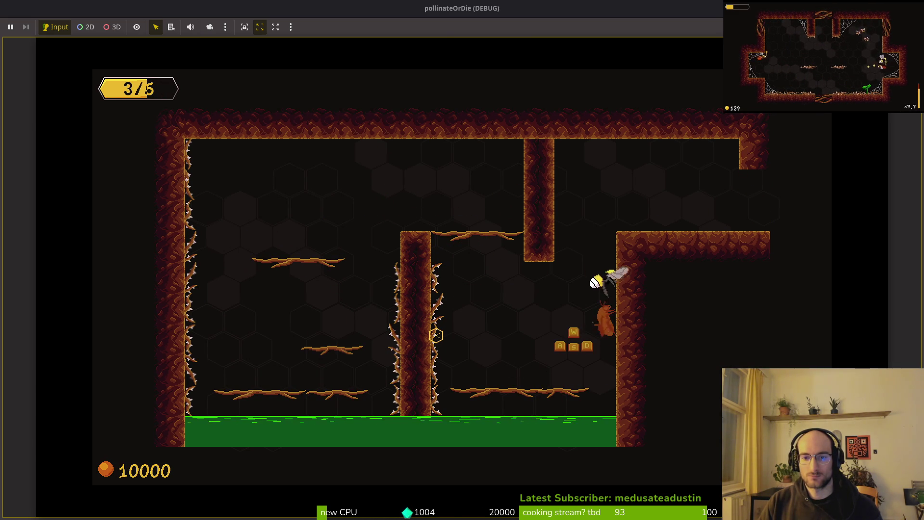
key(d)
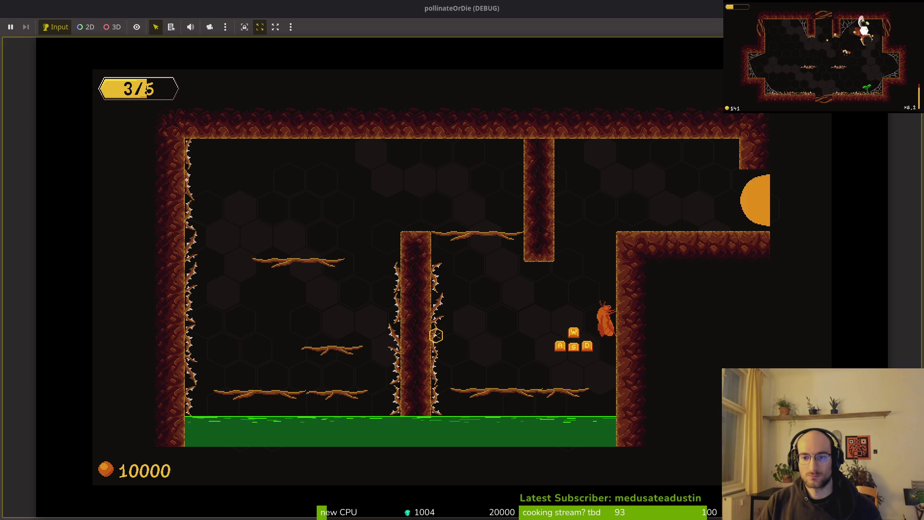
Cross the next chamber, killing the orange insect and webbed flies, and exit right
key(d)
key(space)
key(d)
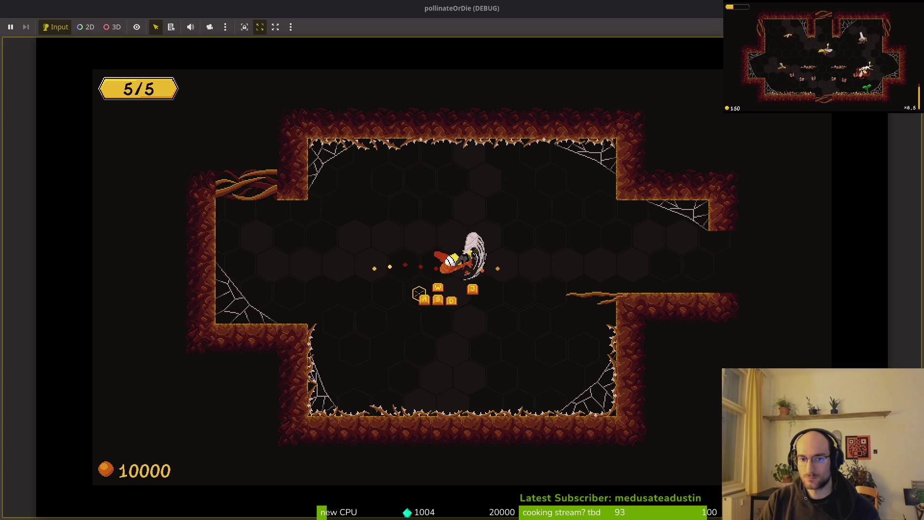
key(d)
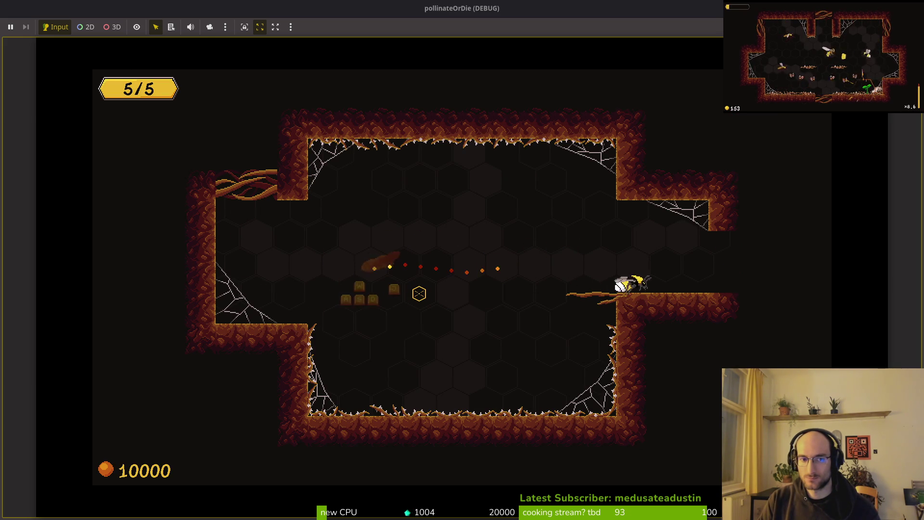
key(j)
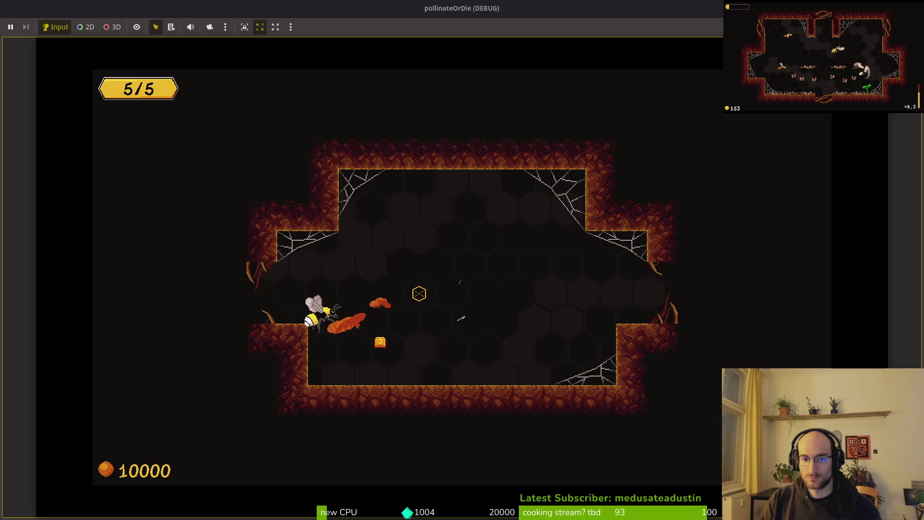
key(w)
key(d)
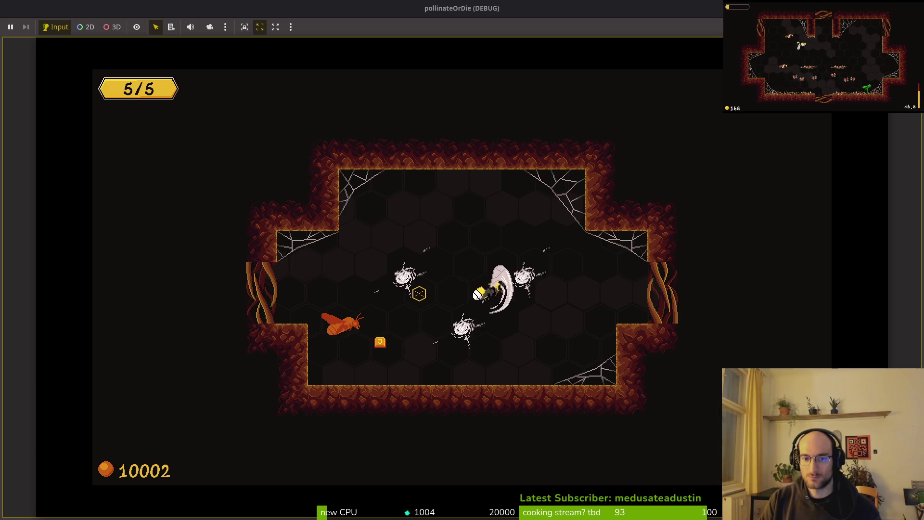
key(s)
key(a)
key(w)
key(d)
key(s)
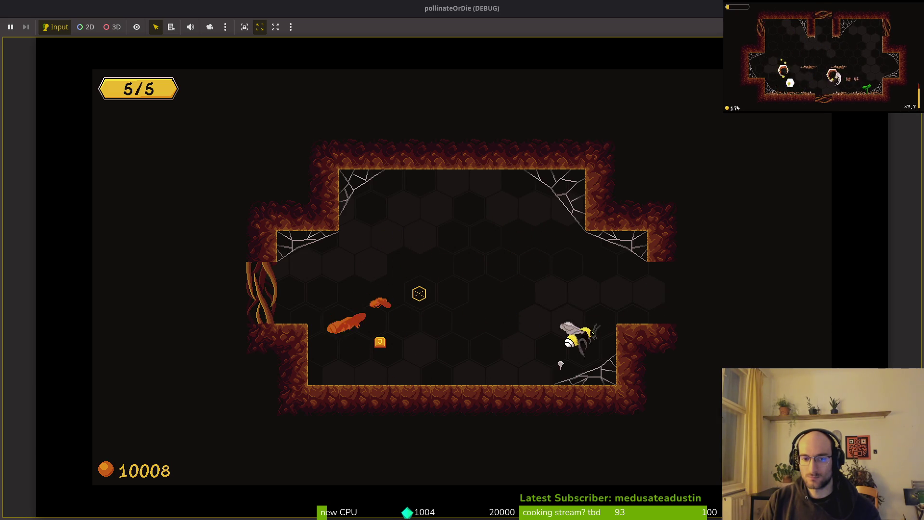
key(d)
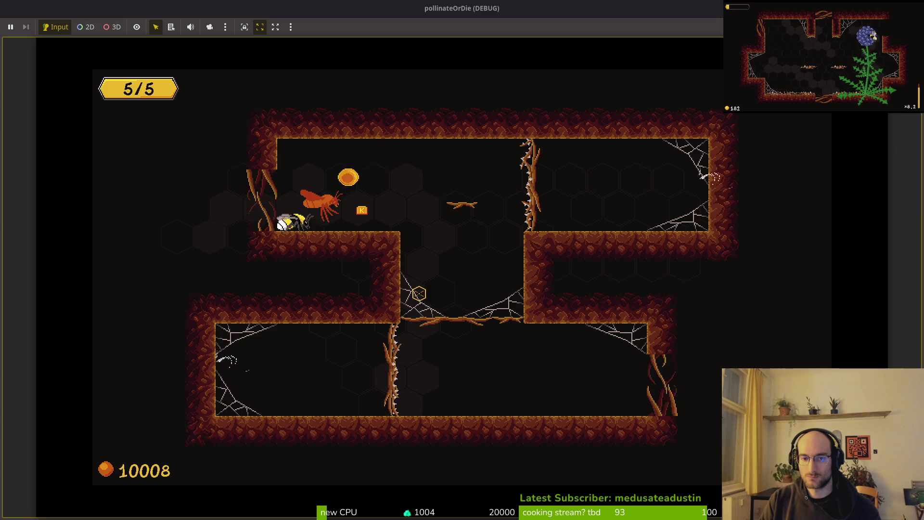
Fly toward the middle of the cave, then stop the game with F8
key(d)
key(w)
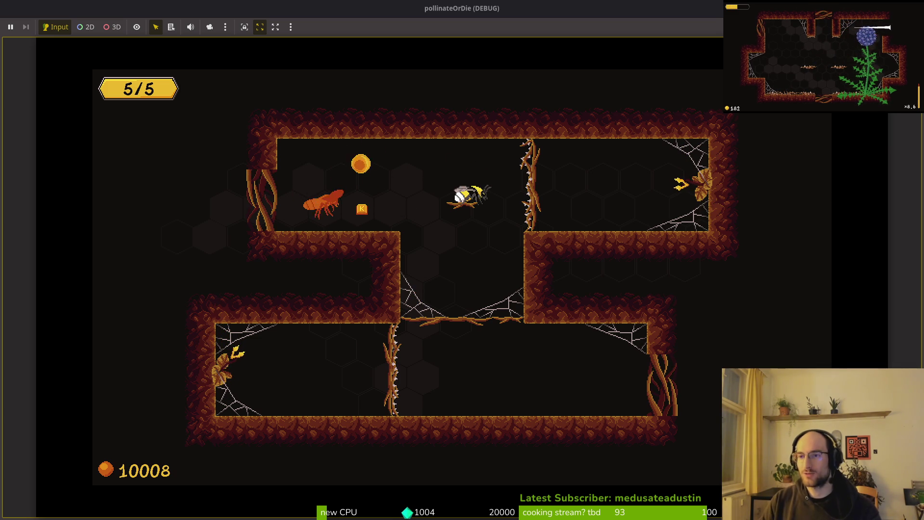
key(F8)
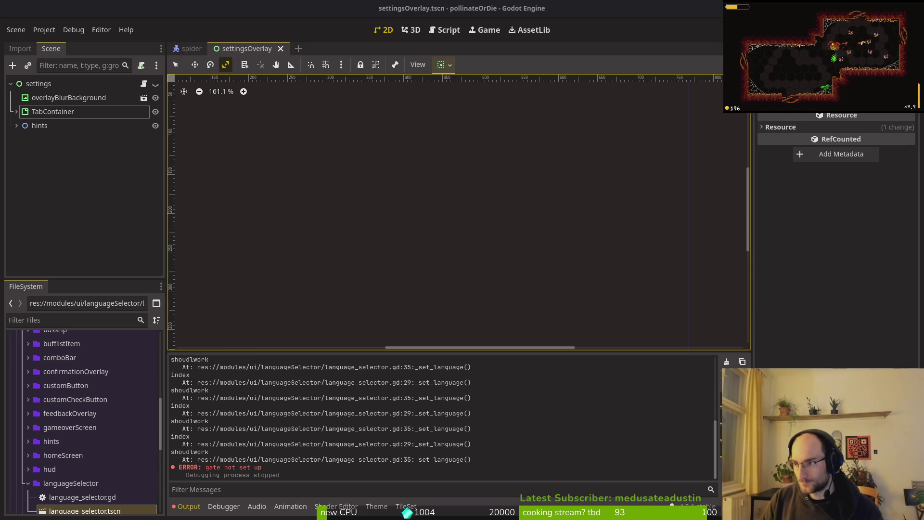
click(71, 164)
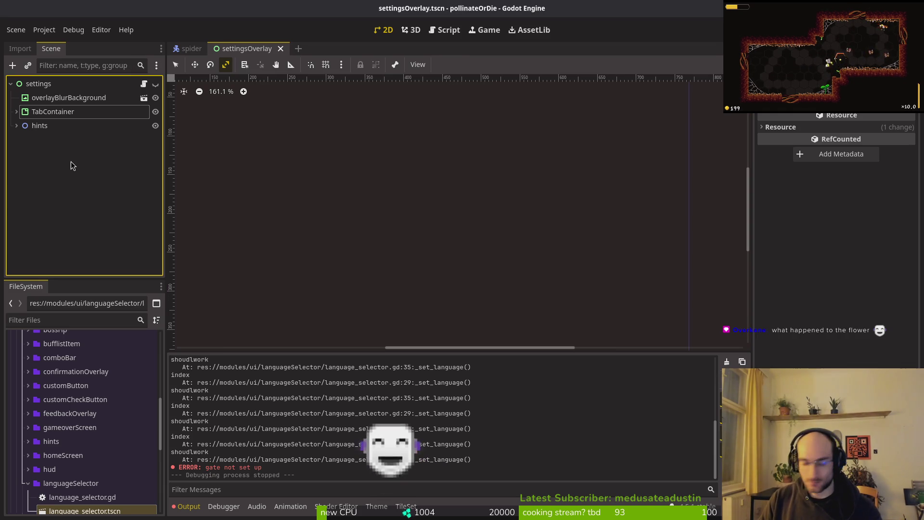
key(alt+Tab)
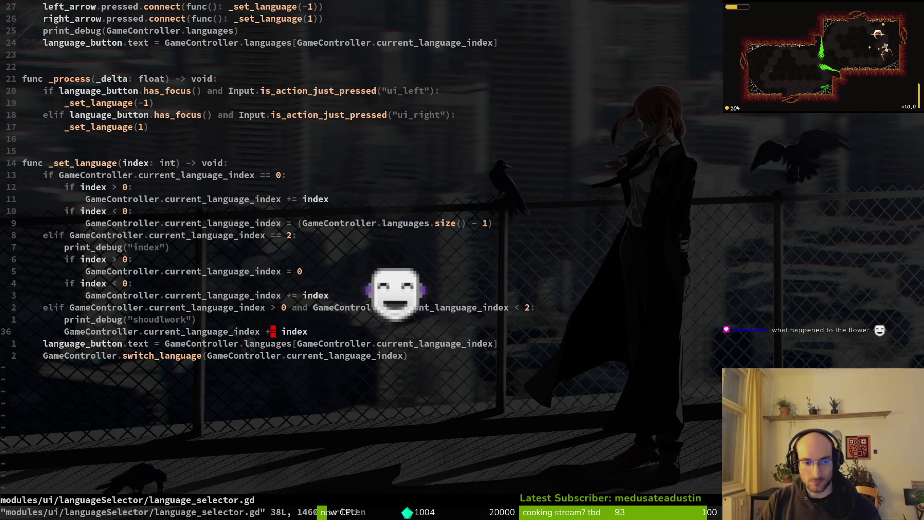
Open mutated_flower.gd with the Telescope file finder
key(space)
key(f)
key(f)
text(mutated_flower)
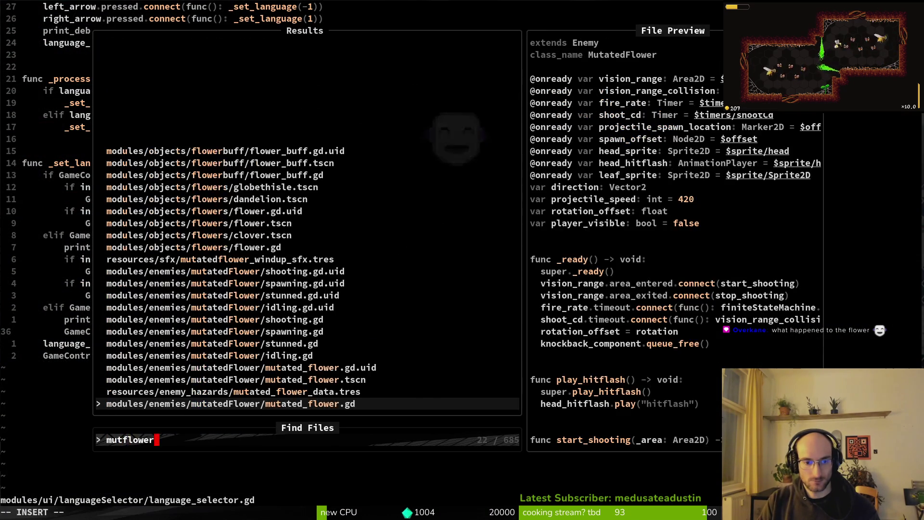
key(Return)
scroll(282, 275, down, 7)
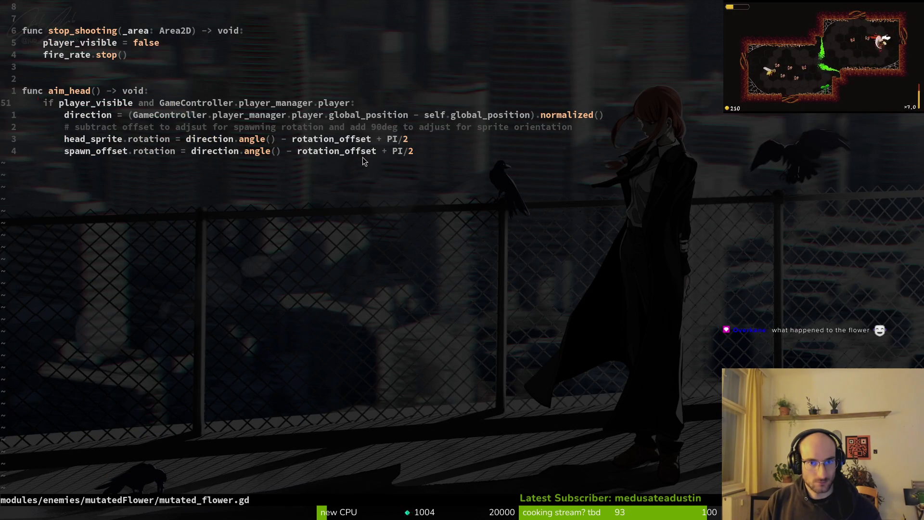
scroll(255, 147, up, 3)
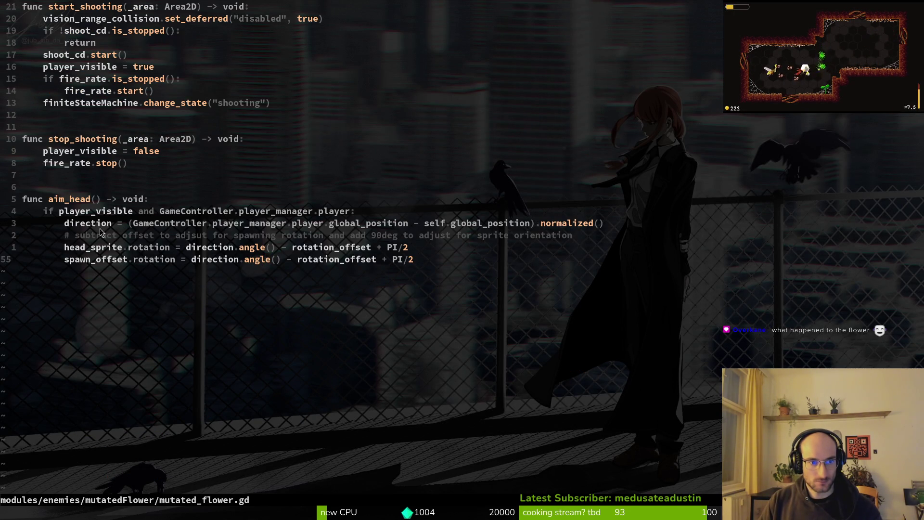
key(k)
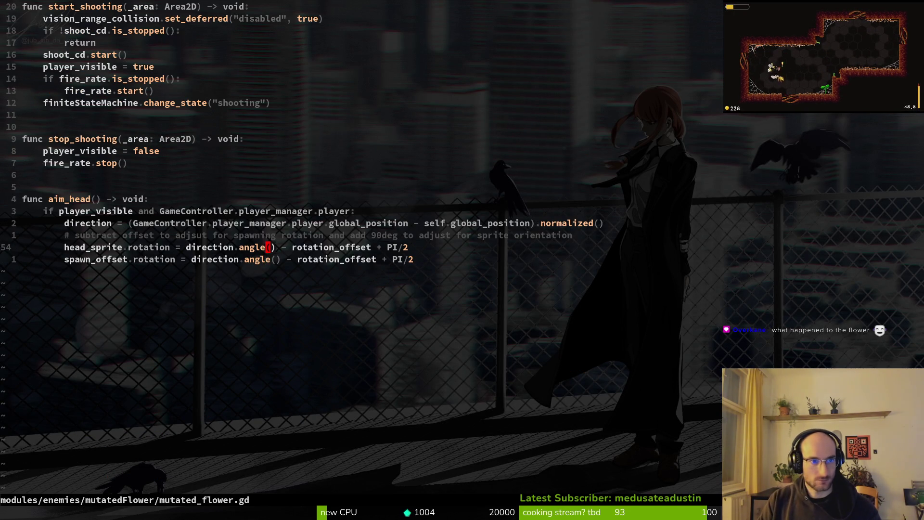
Inspect shooting.gd's projectile_direction line and copy mutated_flower.gd's head_sprite rotation line
key(space)
key(f)
key(f)
text(shooting)
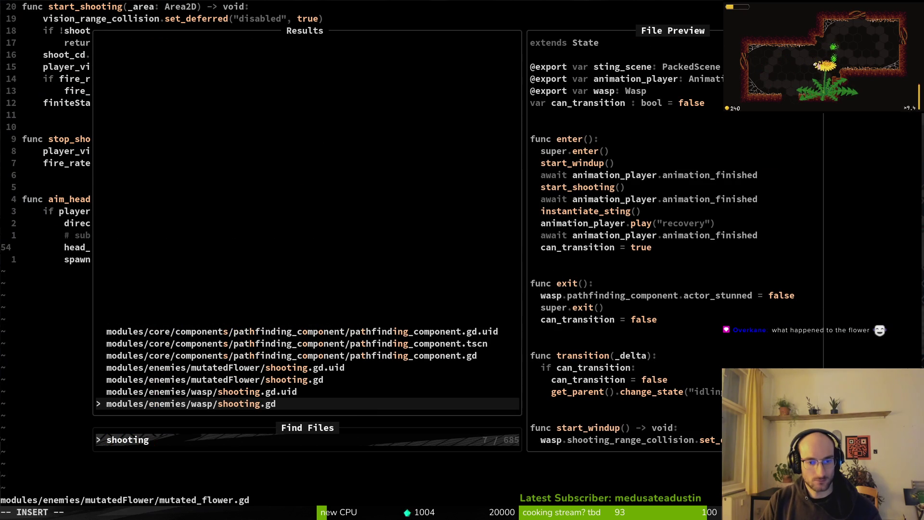
key(Up)
key(Up)
key(Return)
key(ctrl+d)
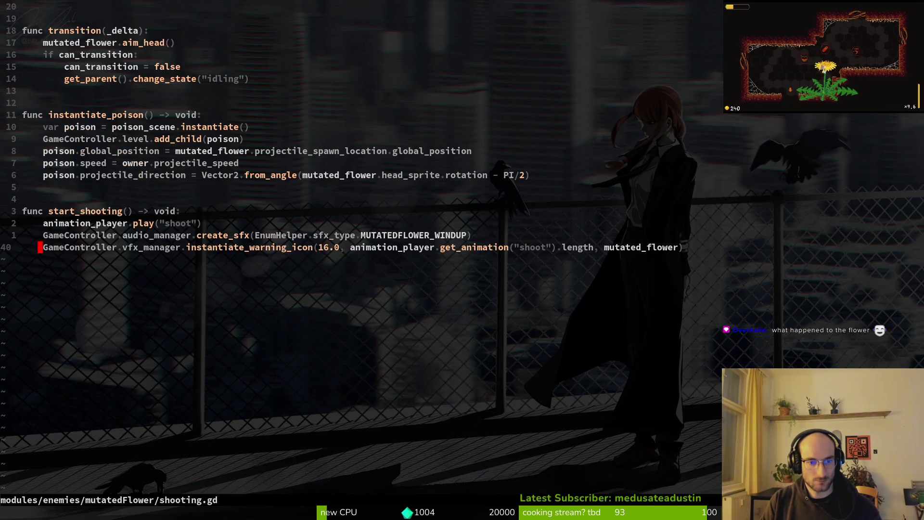
key(k)
key(V)
key(y)
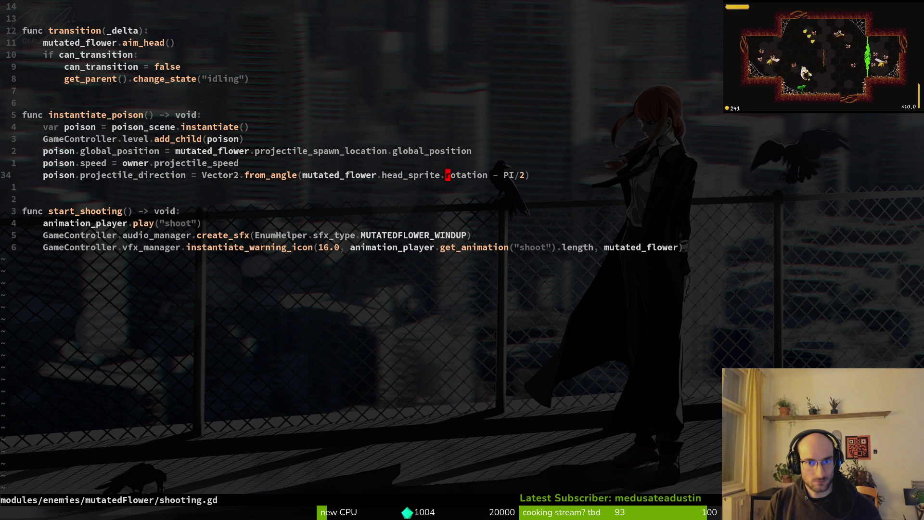
key(ctrl+o)
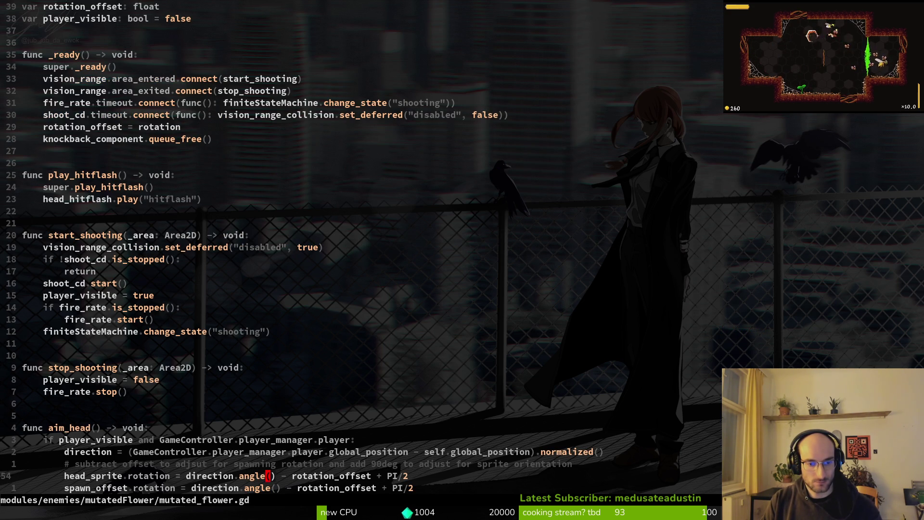
key(y)
key(y)
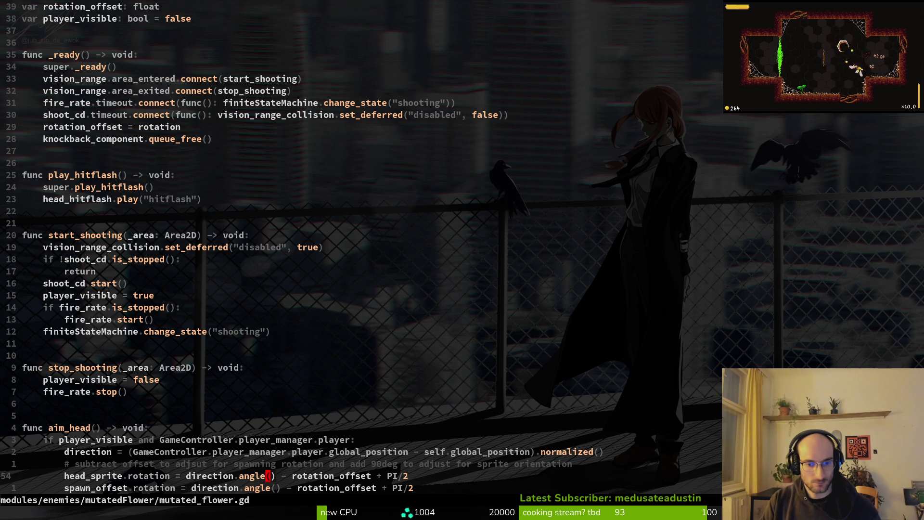
Search the project for the word rotation_offset
key(space)
key(f)
key(w)
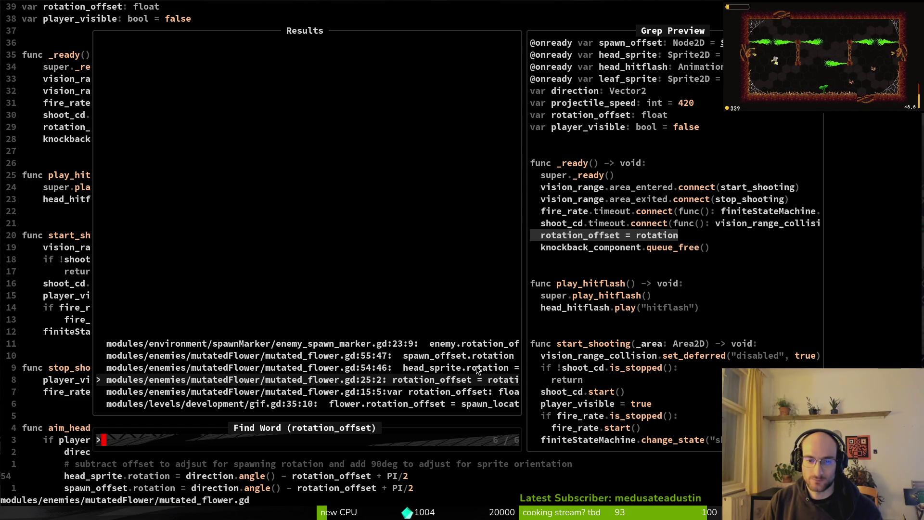
Close the search and compare shooting.gd against mutated_flower.gd
key(Escape)
scroll(312, 412, down, 3)
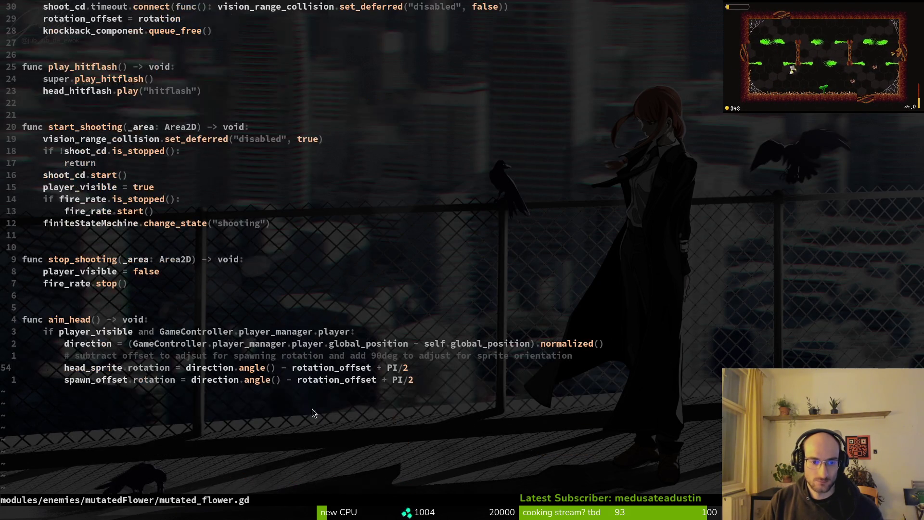
key(ctrl+o)
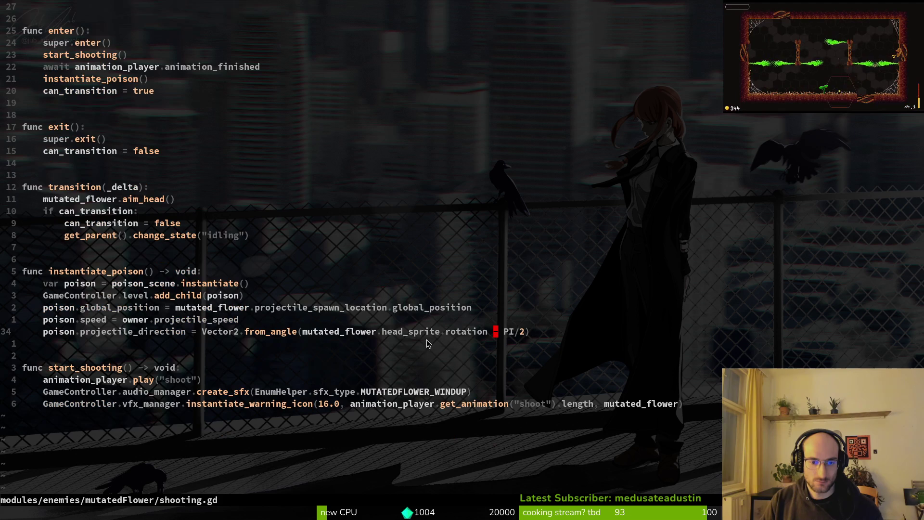
key(ctrl+o)
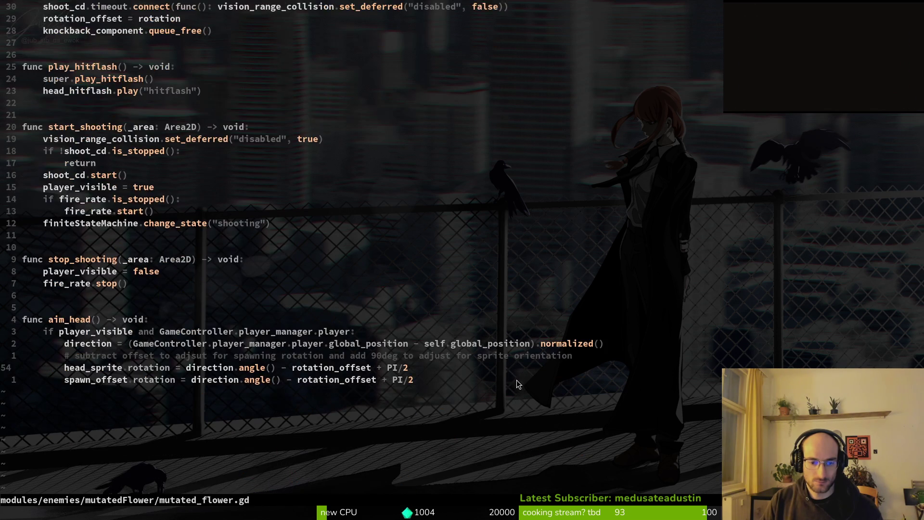
key(ctrl+i)
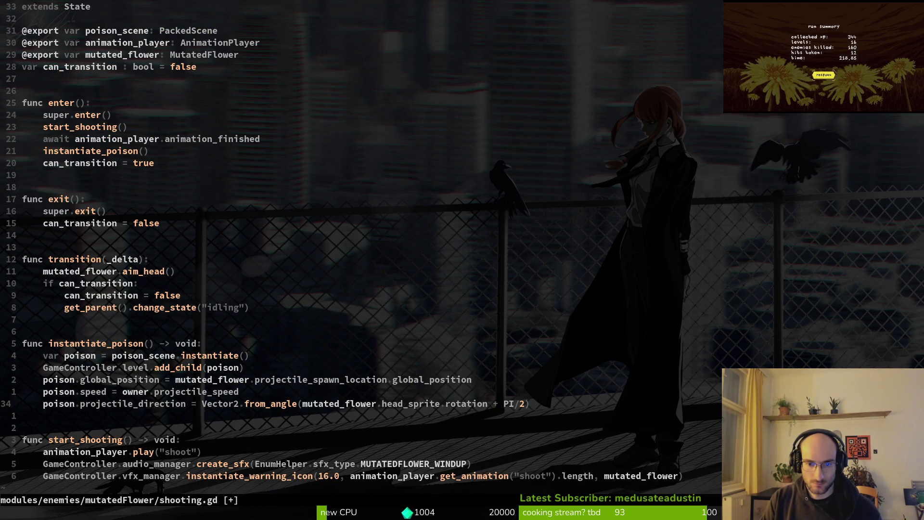
Make line 34 subtract mutated_flower.rotation_offset, save shooting.gd, and run the game
text(rotation_)
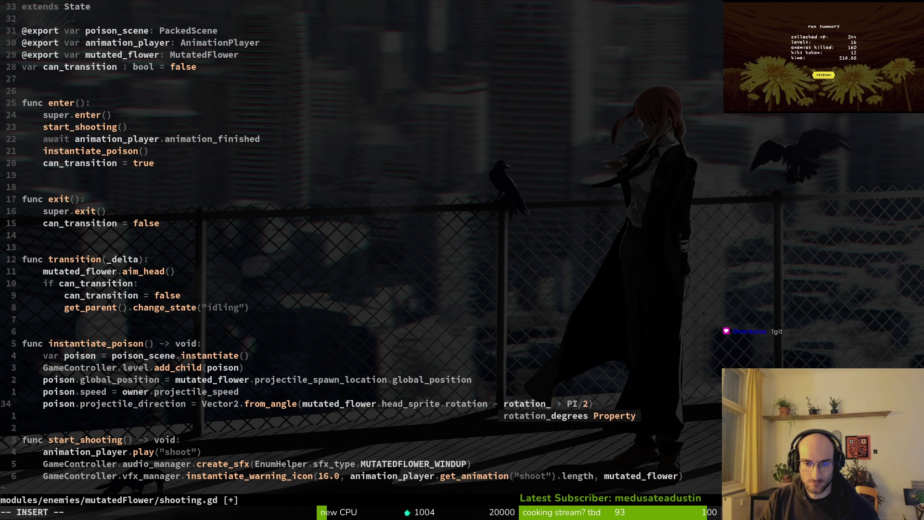
key(BackSpace)
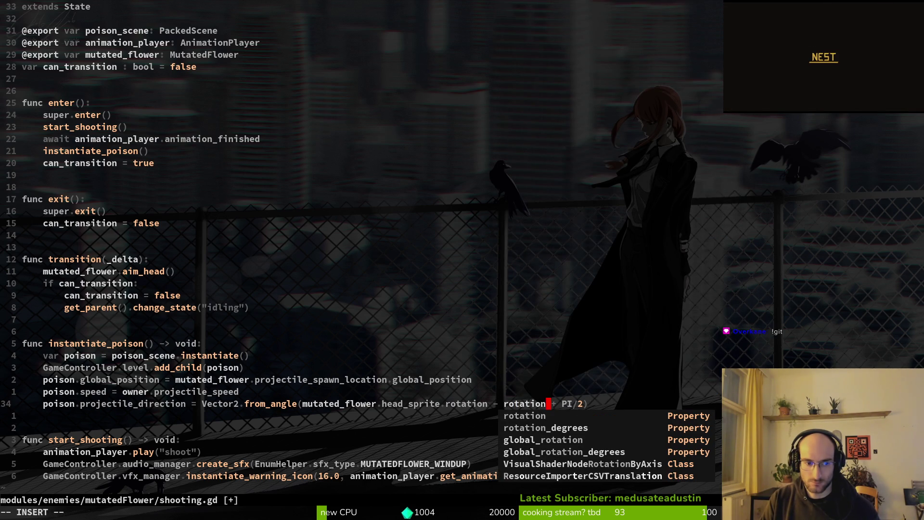
key(BackSpace)
key(BackSpace)
key(BackSpace)
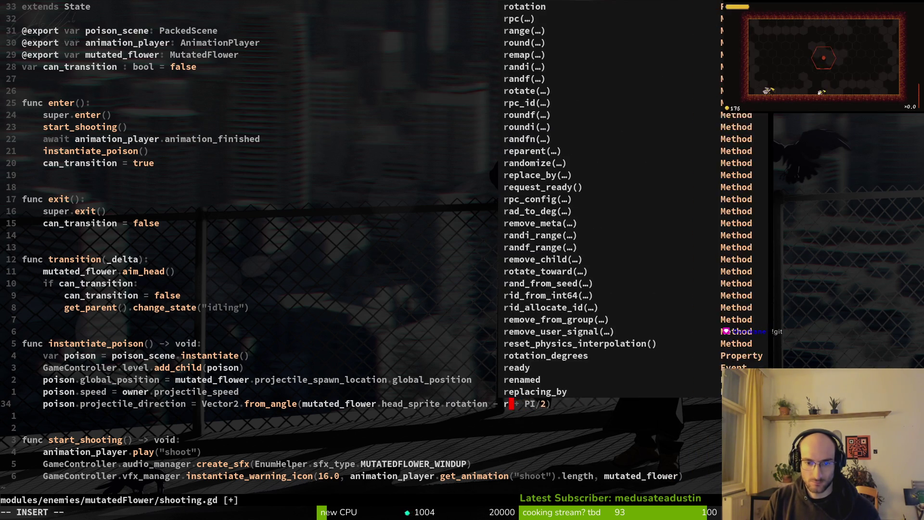
text(mutated_flower.rota)
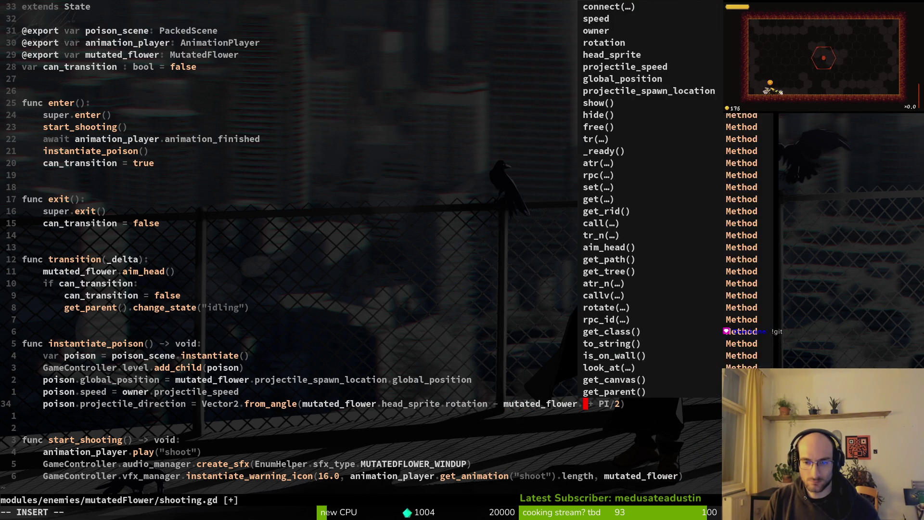
key(Tab)
key(Tab)
key(Tab)
key(Escape)
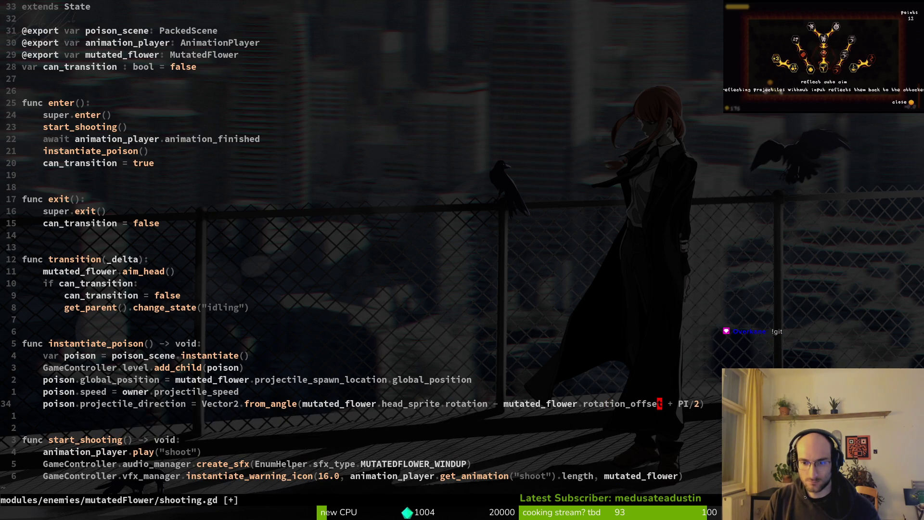
text(:w)
key(Return)
key(alt+Tab)
key(F5)
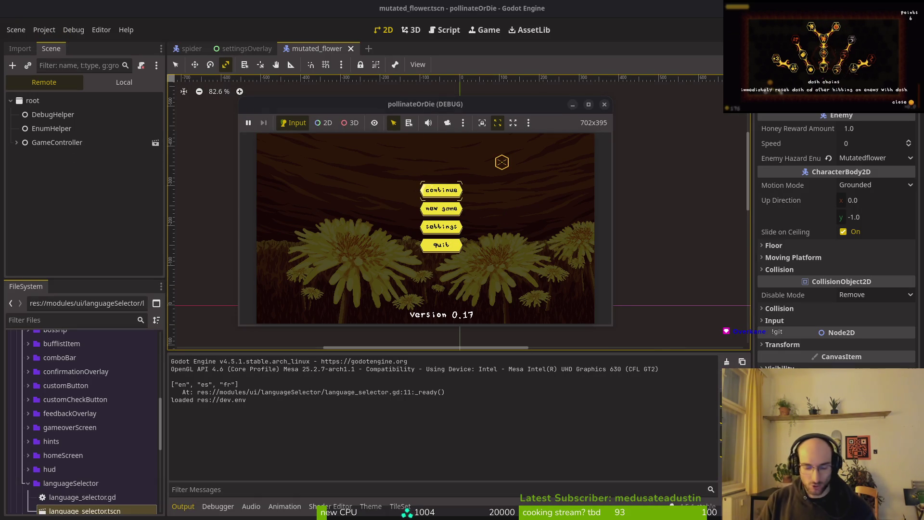
Maximize the game window and play the flower test, then return to Neovim's project file finder
double_click(432, 103)
click(495, 225)
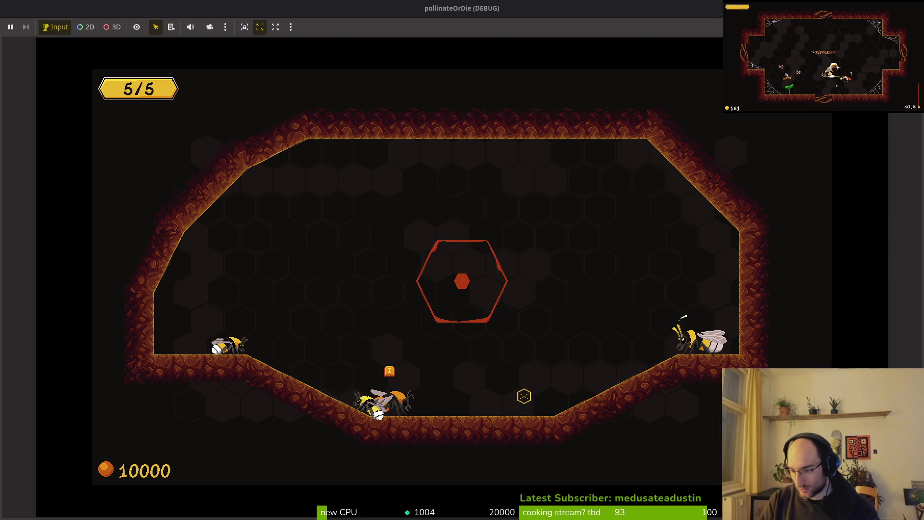
key(alt+Tab)
key(space)
key(f)
key(f)
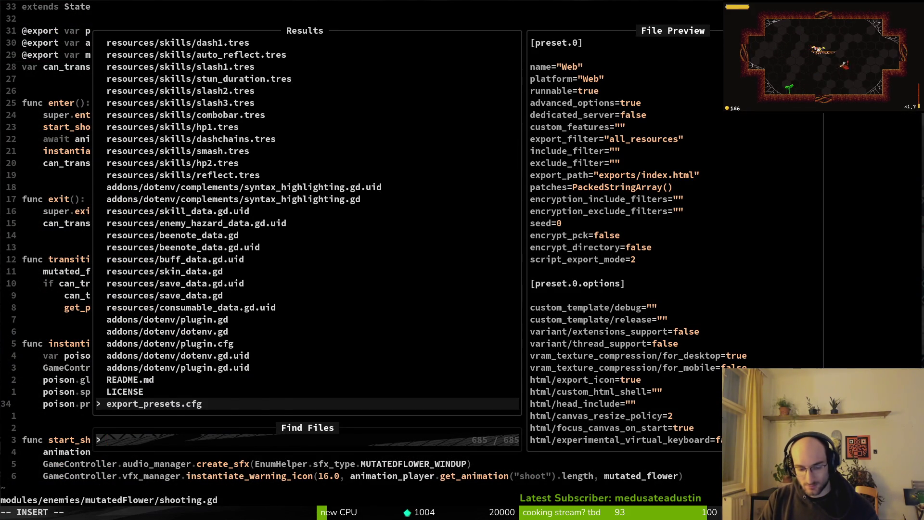
Open enum.helper.gd, then debug.helper.gd, through the project file finder
text(enum)
key(Return)
key(space)
key(f)
key(f)
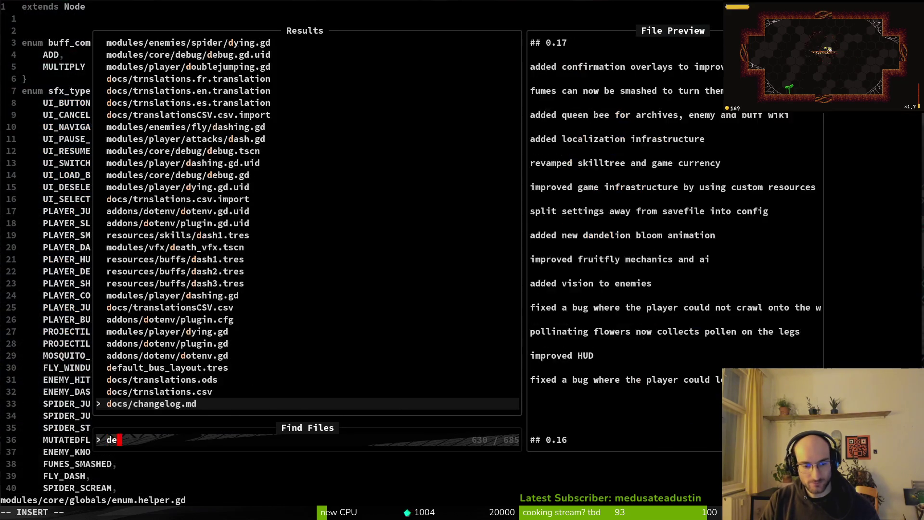
text(debug)
key(Return)
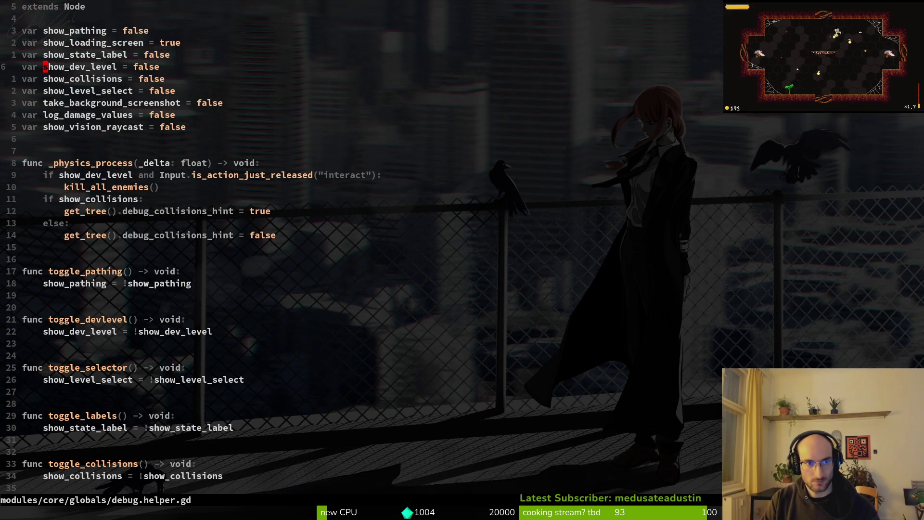
Set show_dev_level to true and show_loading_screen to false, and save debug.helper.gd
text(ciwtrue)
key(Escape)
key(k)
key(0)
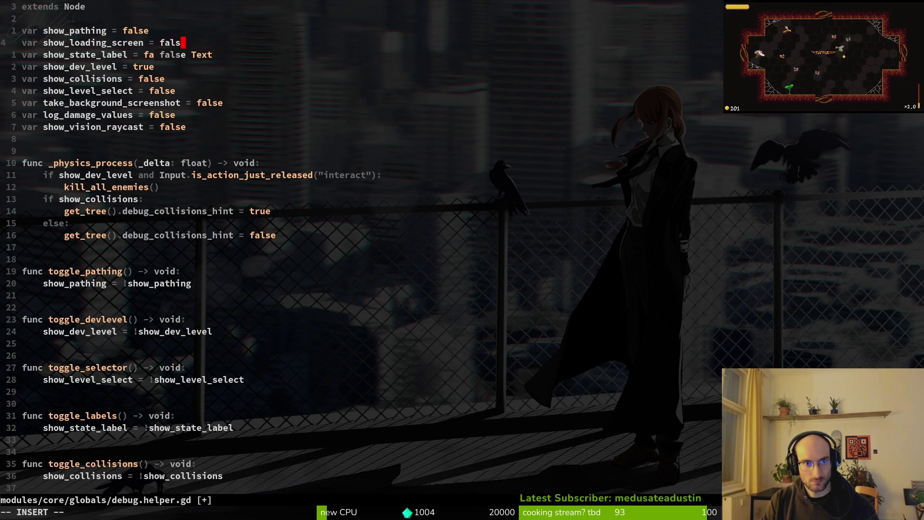
text(e)
key(Escape)
text(:w)
key(Return)
Set show_level_select to true, save, and relaunch the game with F5
key(j)
key(j)
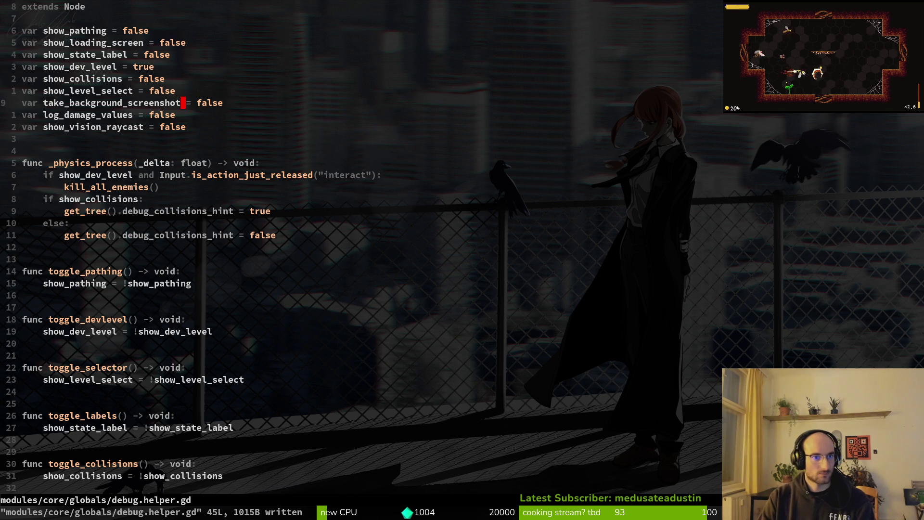
text(ciwtrue)
key(Escape)
text(:w)
key(Return)
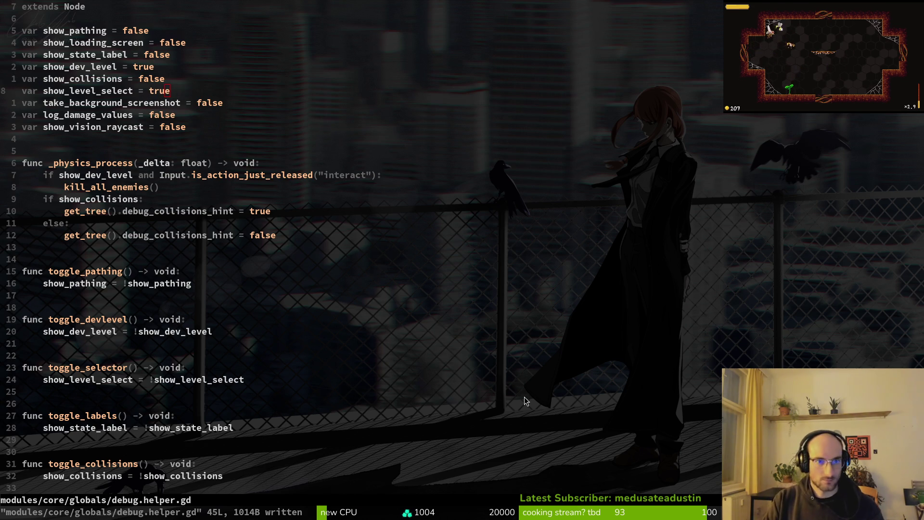
key(F5)
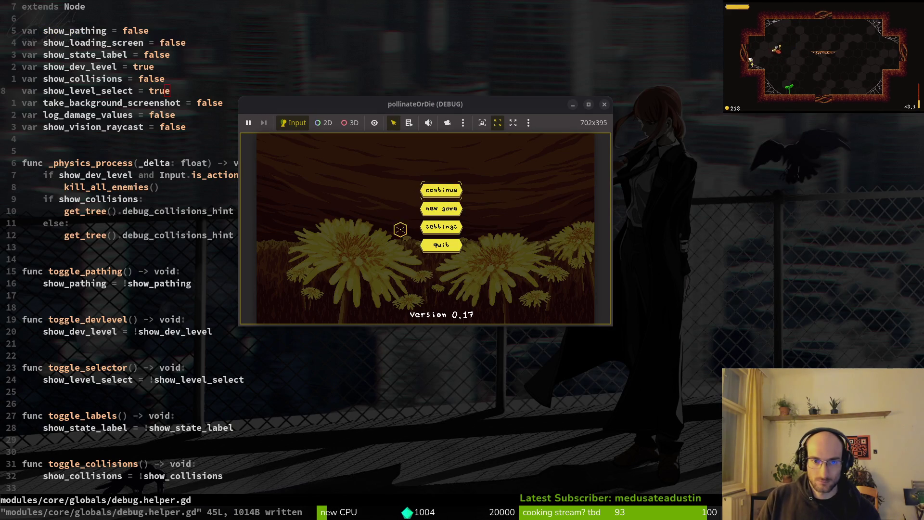
Enter the level-select room, maximize the game, and fly the bee around the hive and sprout
key(Return)
double_click(385, 105)
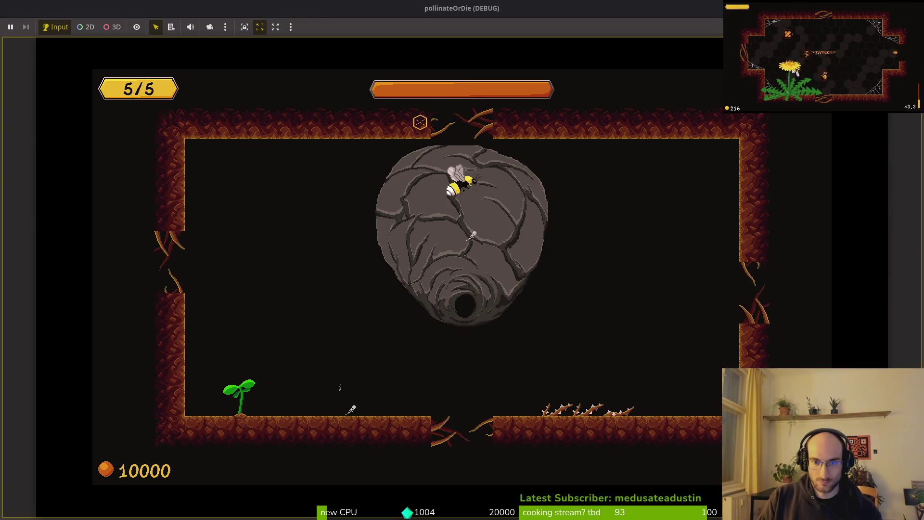
key(Right)
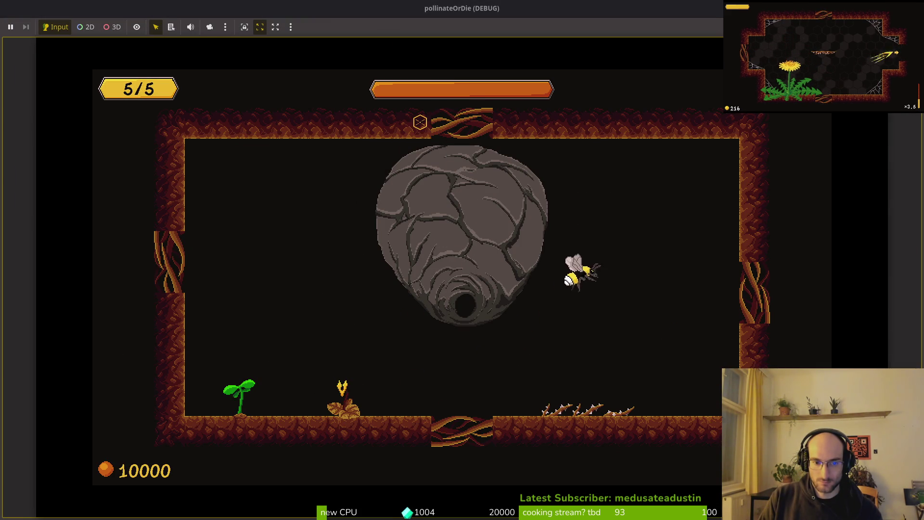
key(Left)
key(Right)
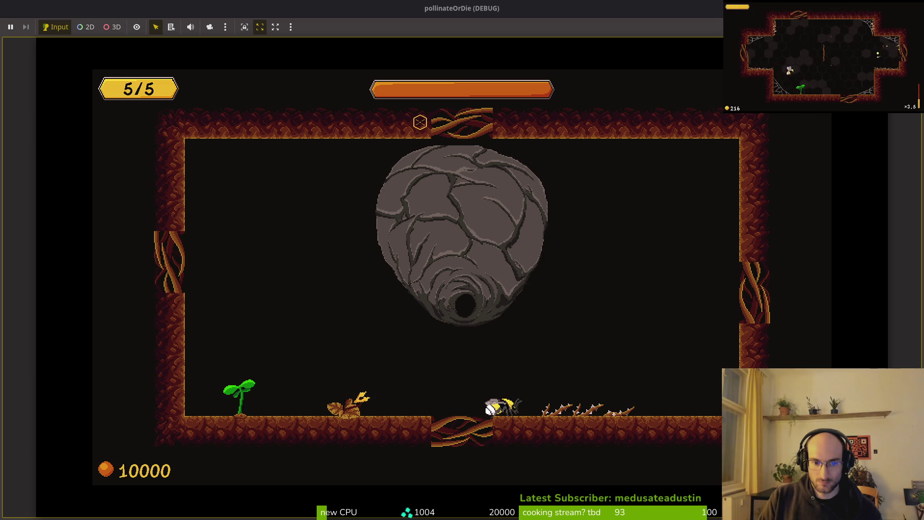
key(Down)
key(Left)
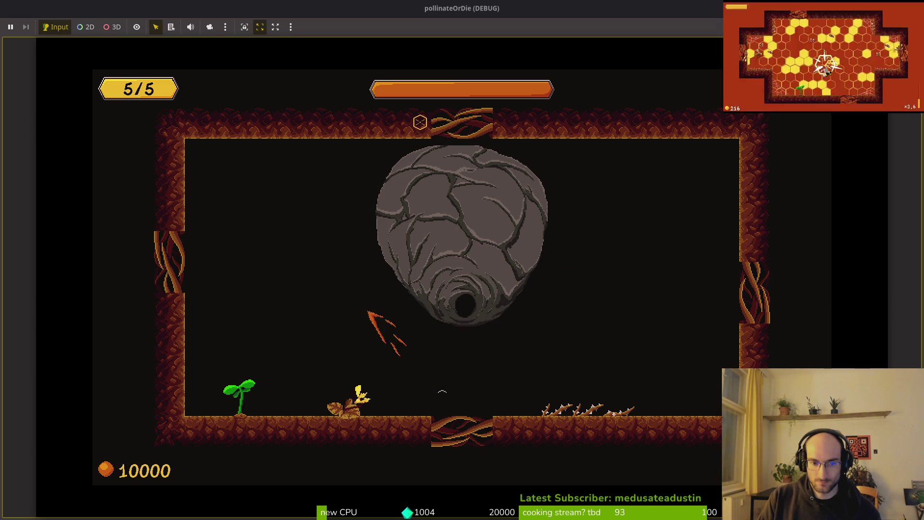
key(Left)
key(Down)
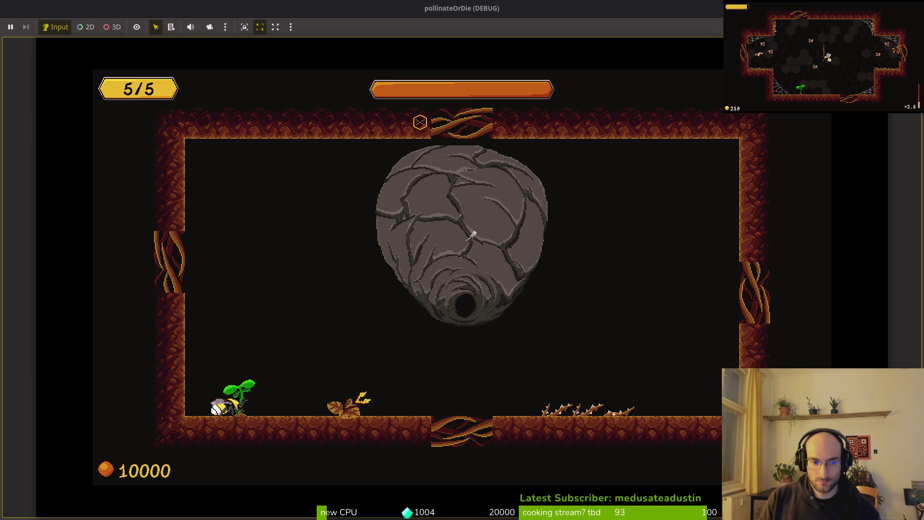
Leave the game and jump back to enum.helper.gd in Neovim
key(alt+Tab)
key(v)
key(ctrl+asciicircum)
Open mutated_flower.gd via the file finder with the query 'mutflower'
scroll(231, 274, down, 3)
key(ctrl+asciicircum)
key(space)
key(f)
key(f)
text(mutflower)
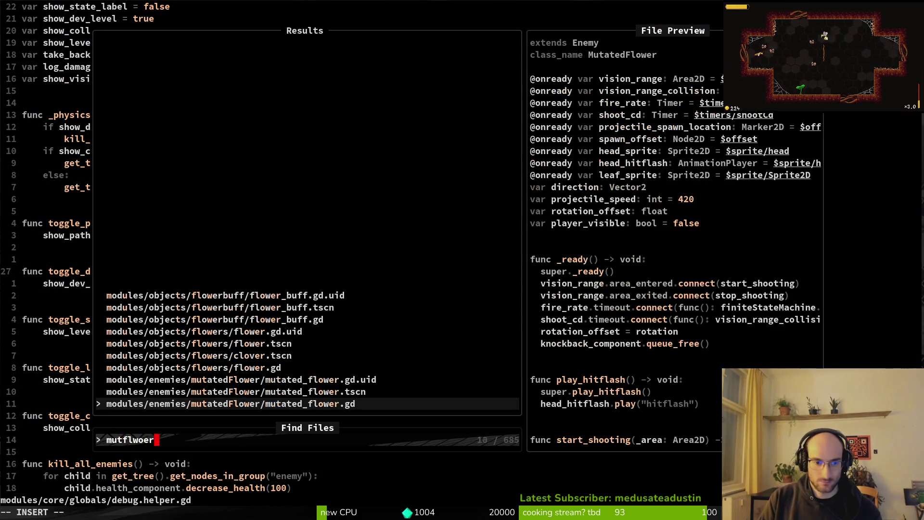
key(Return)
Open the mutated flower's shooting.gd from the file finder results
key(space)
key(f)
key(f)
text(fh)
key(BackSpace)
key(BackSpace)
text(shoi)
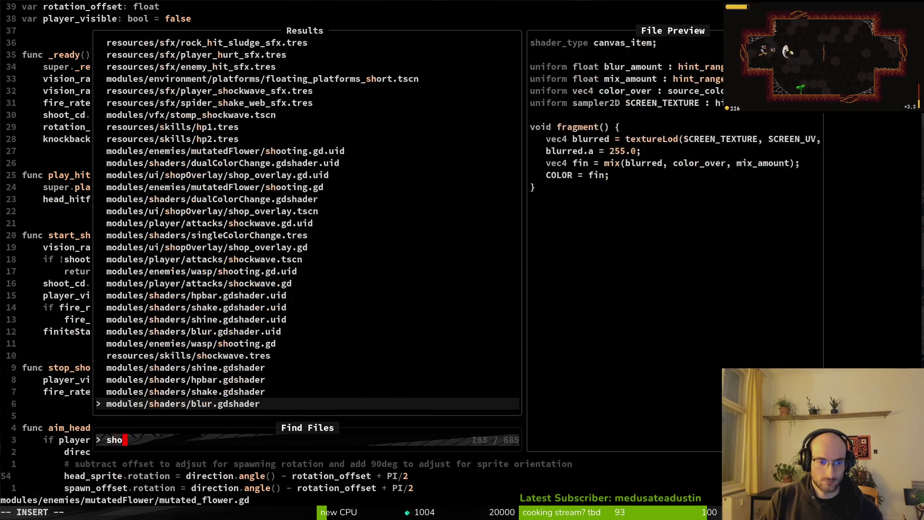
key(Up)
key(Up)
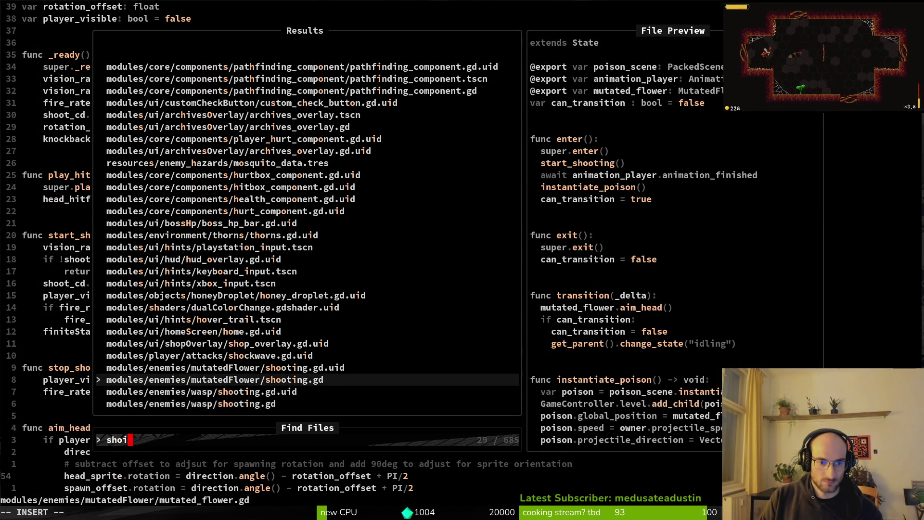
key(Return)
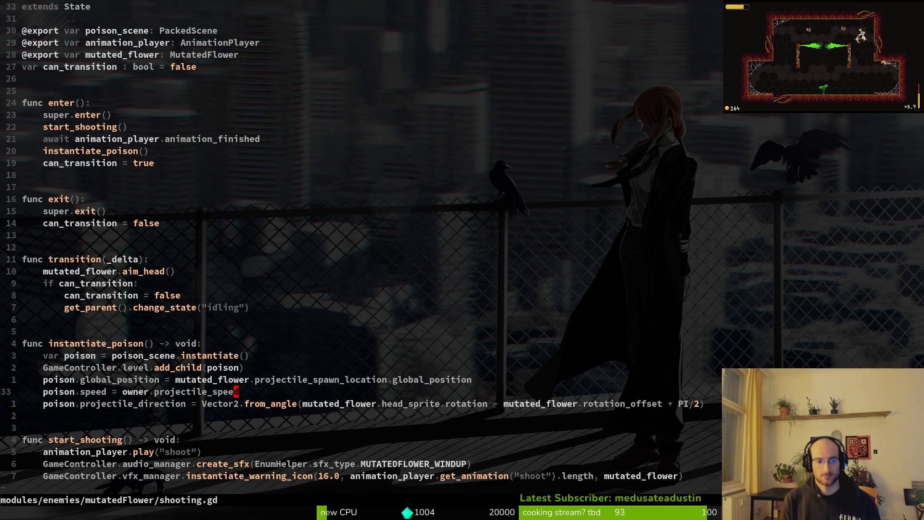
Locate the direction calculation line in mutated_flower.gd, comparing it against shooting.gd
key(ctrl+o)
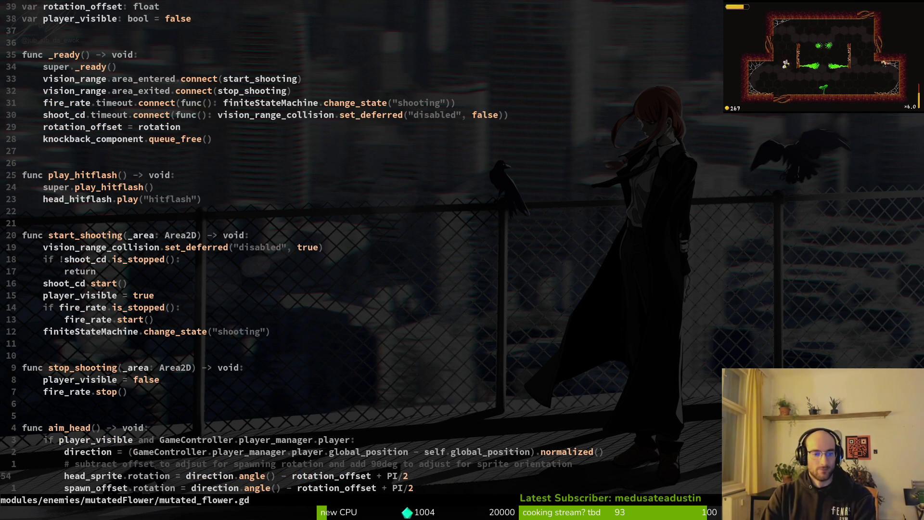
key(j)
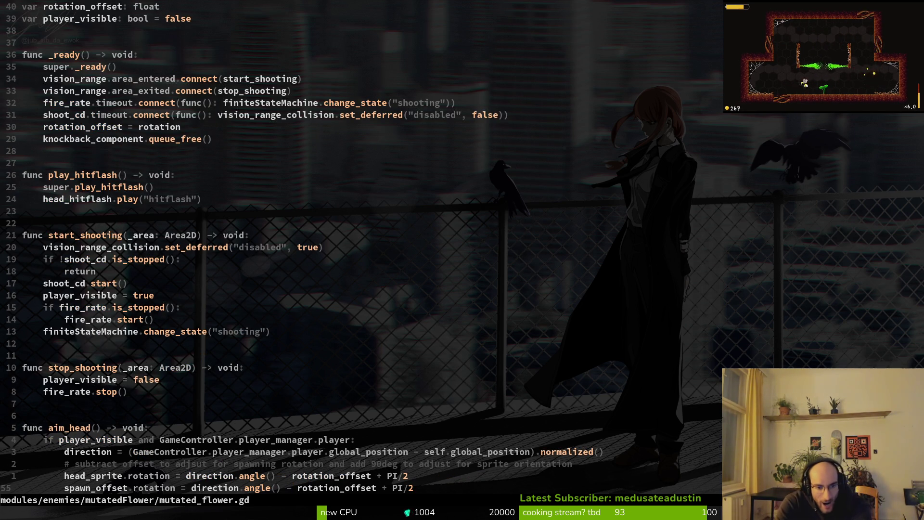
key(k)
key(k)
key(k)
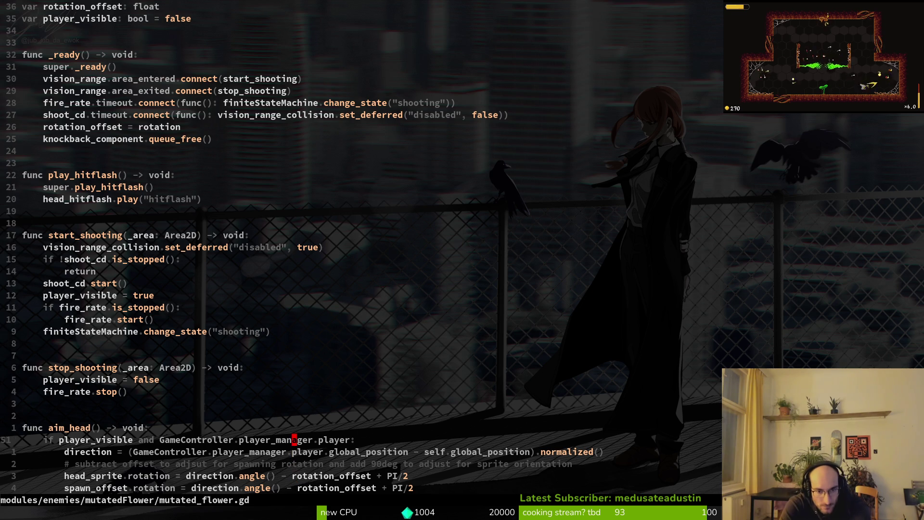
key(j)
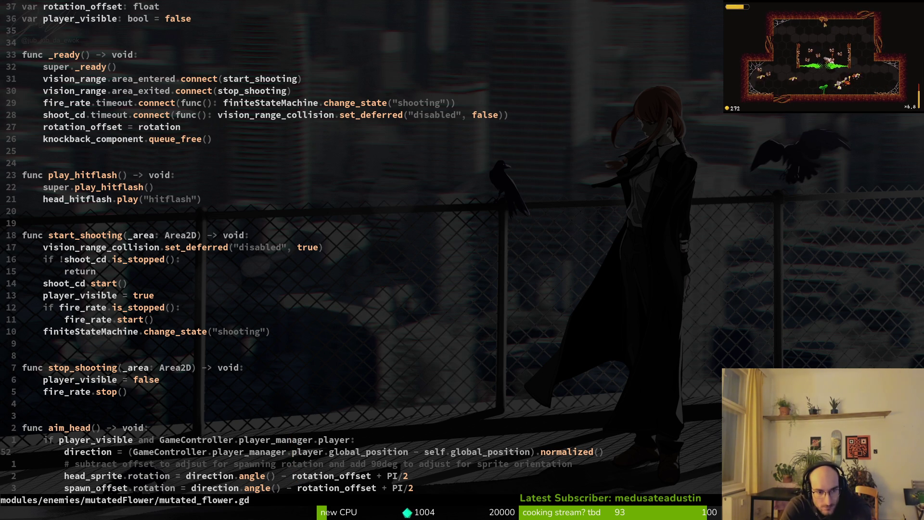
key(ctrl+6)
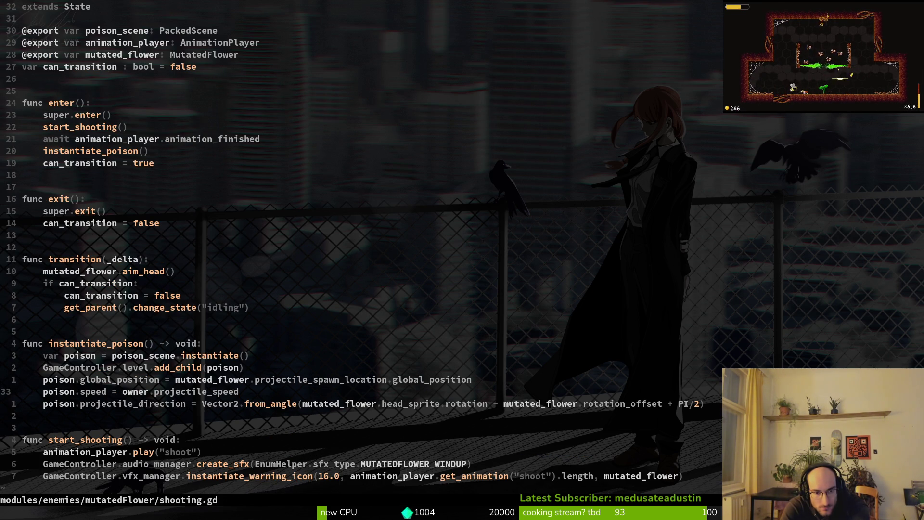
key(ctrl+6)
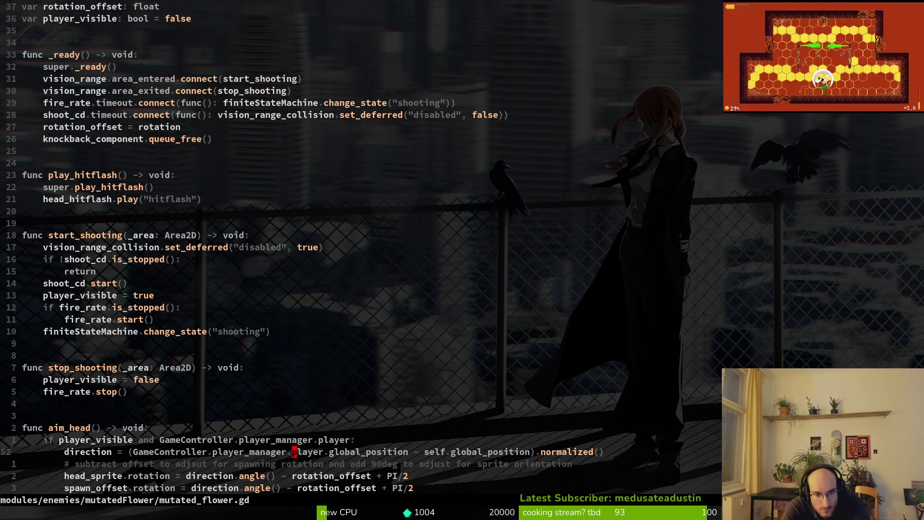
Yank the whole direction calculation line and switch back to shooting.gd
key(shift+v)
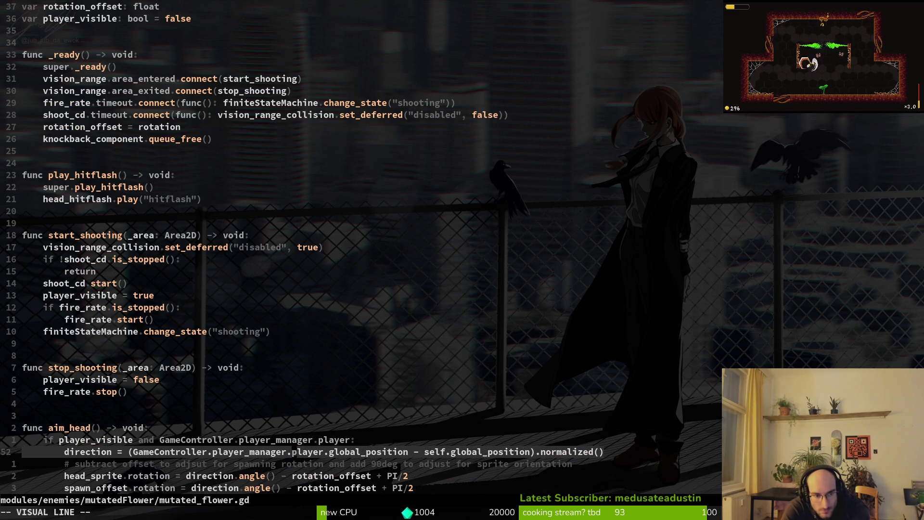
key(y)
key(shift+v)
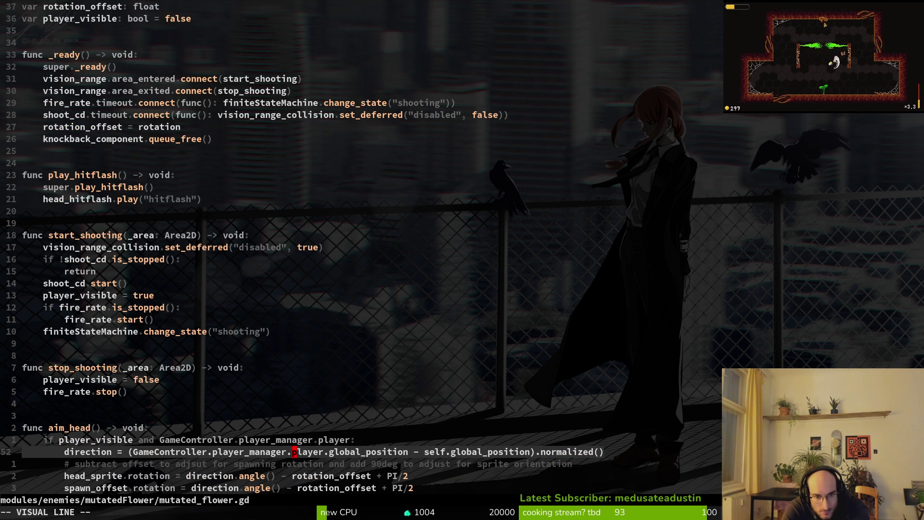
key(y)
key(ctrl+6)
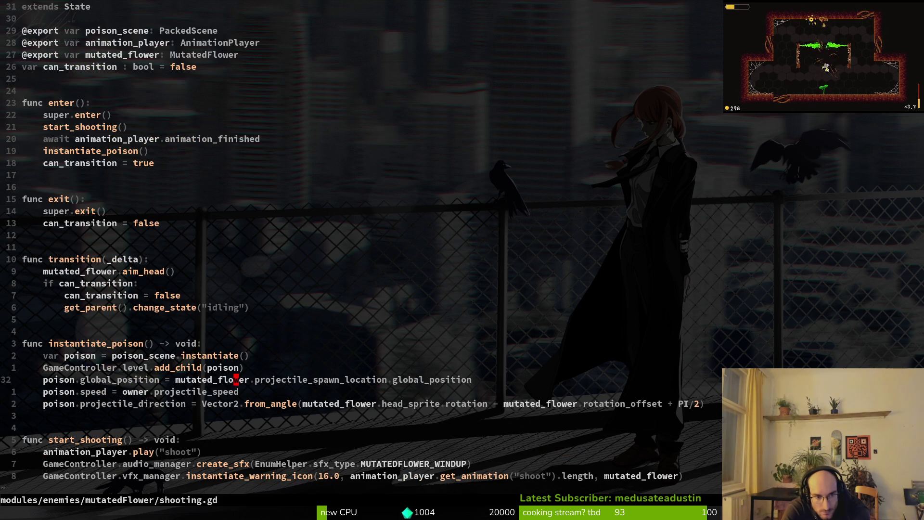
Paste the direction line into instantiate_poison, dedented and declared as a local var
key(p)
key(less)
key(less)
key(shift+i)
text(var)
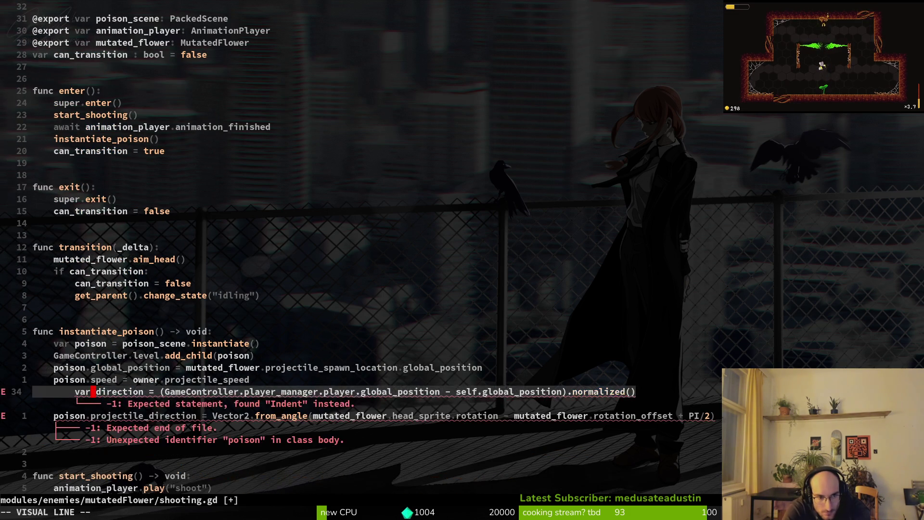
key(Escape)
Replace the old Vector2.from_angle expression on the projectile direction line with the direction
key(j)
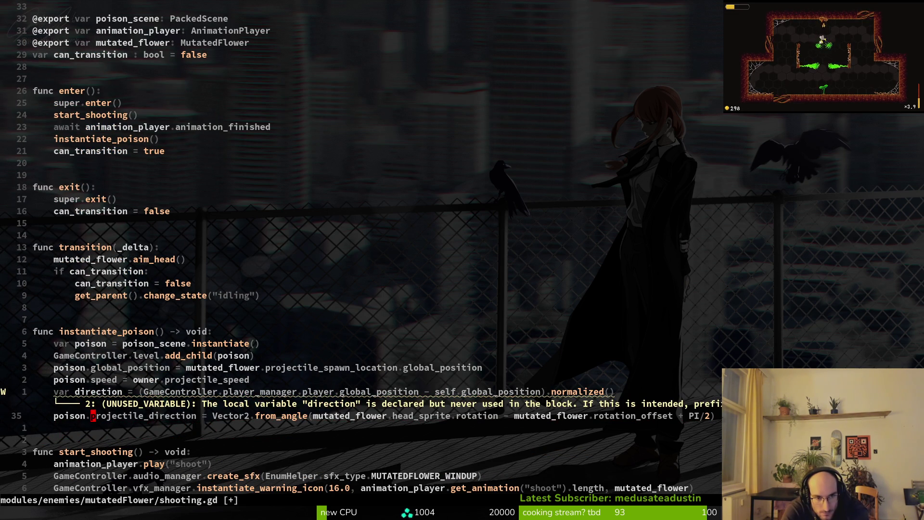
key(W)
key(W)
key(v)
key($)
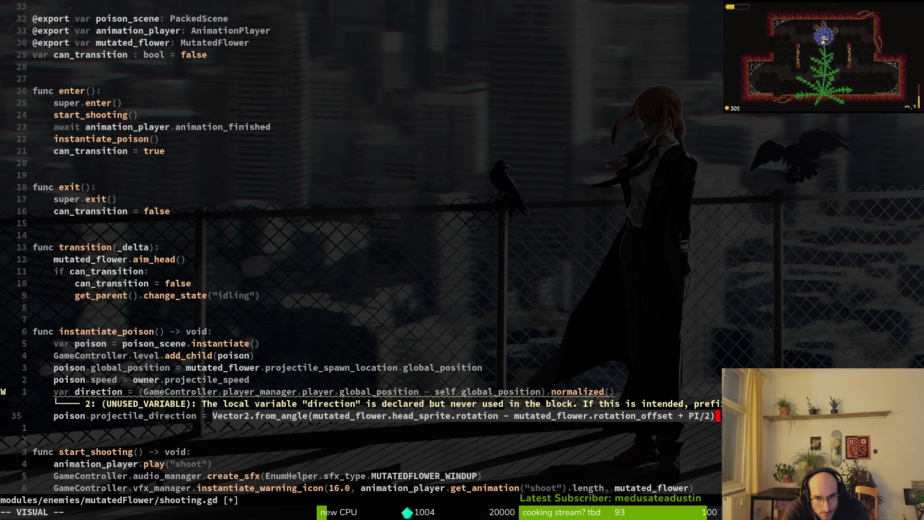
text(c)
text(dcire)
key(BackSpace)
key(BackSpace)
key(BackSpace)
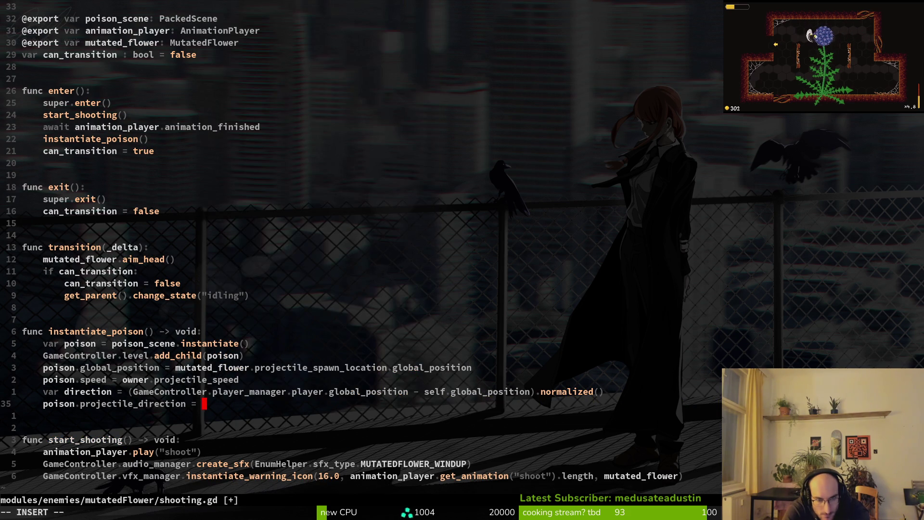
key(Escape)
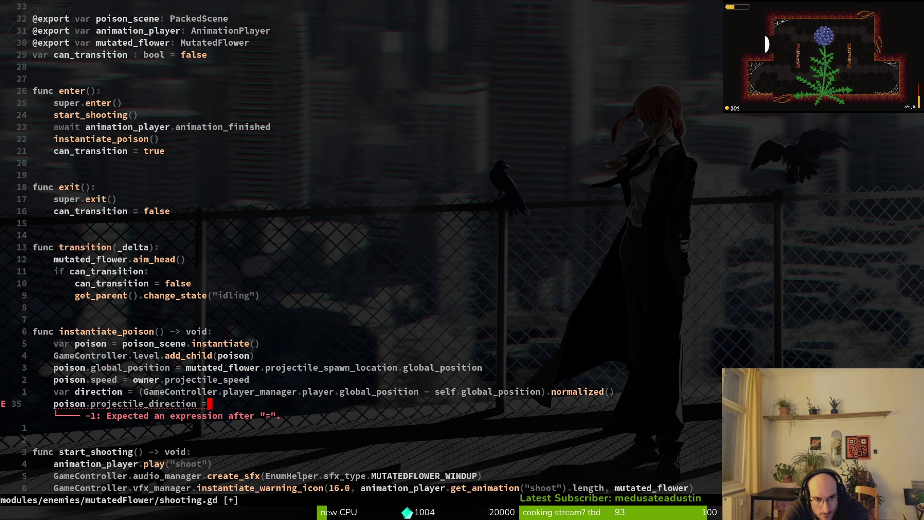
key(u)
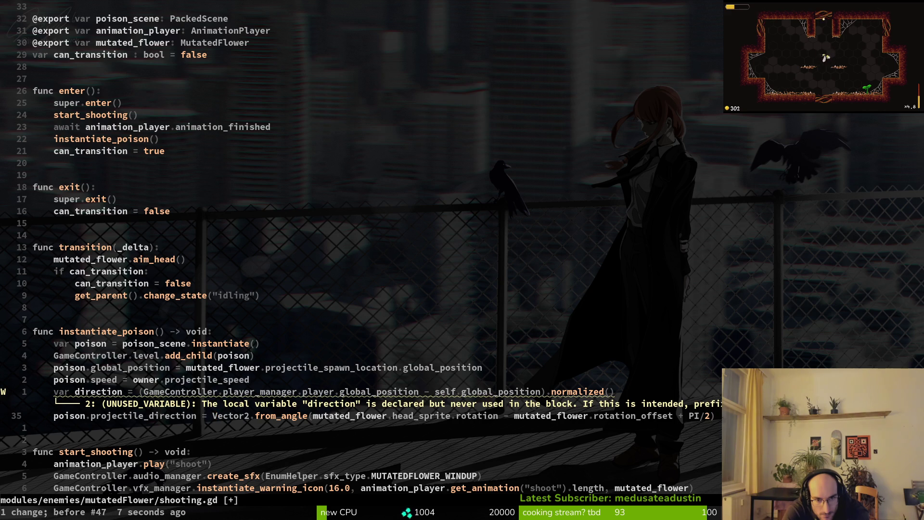
key(ctrl+r)
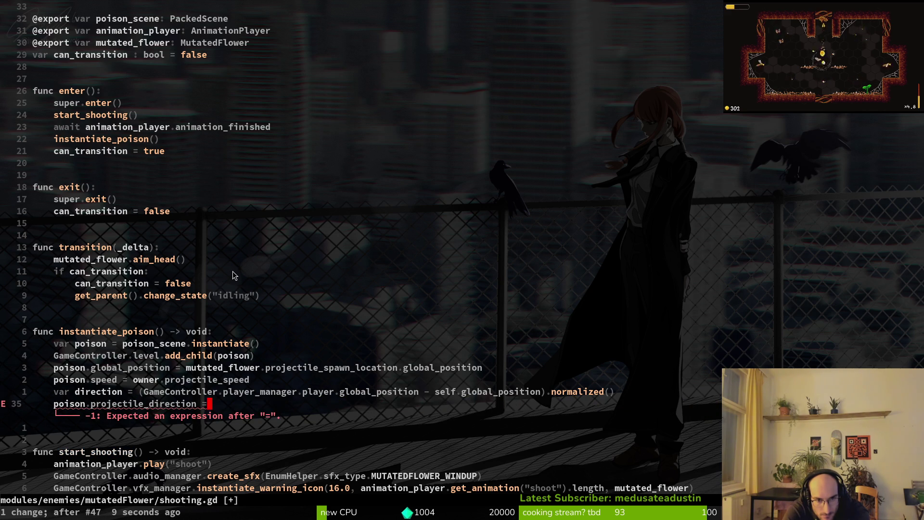
key(u)
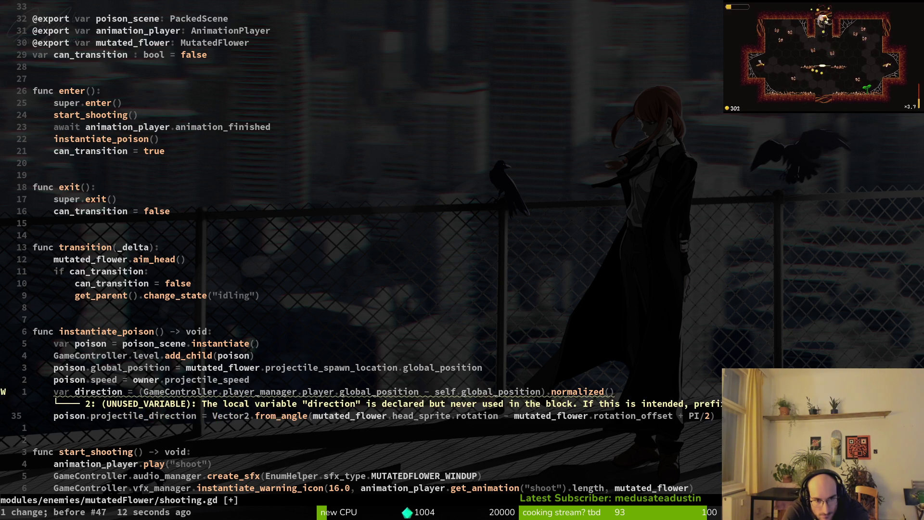
key(ctrl+r)
key(u)
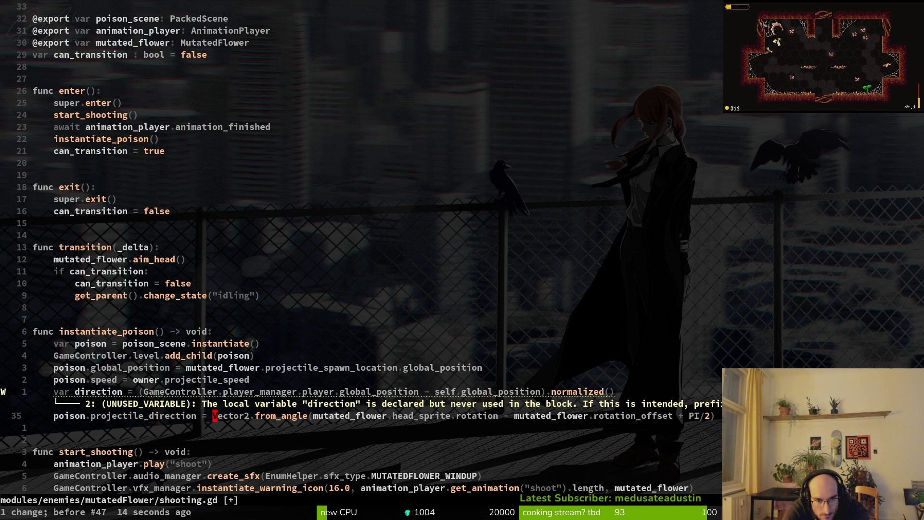
key(ctrl+r)
text(A dire)
Move the projectile line above the declaration and join the direction calculation into it
key(alt+k)
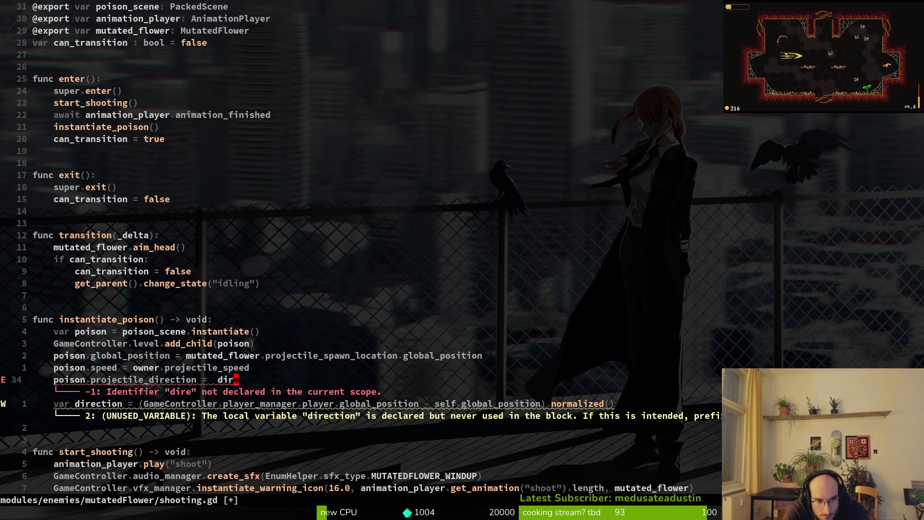
key(J)
key(d)
key(w)
key(d)
key(w)
key(i)
key(Delete)
key(Delete)
key(Delete)
key(BackSpace)
key(BackSpace)
key(BackSpace)
key(Escape)
Restore 'direction =' in the joined assignment, save shooting.gd, and run the game
text(ion =)
key(Escape)
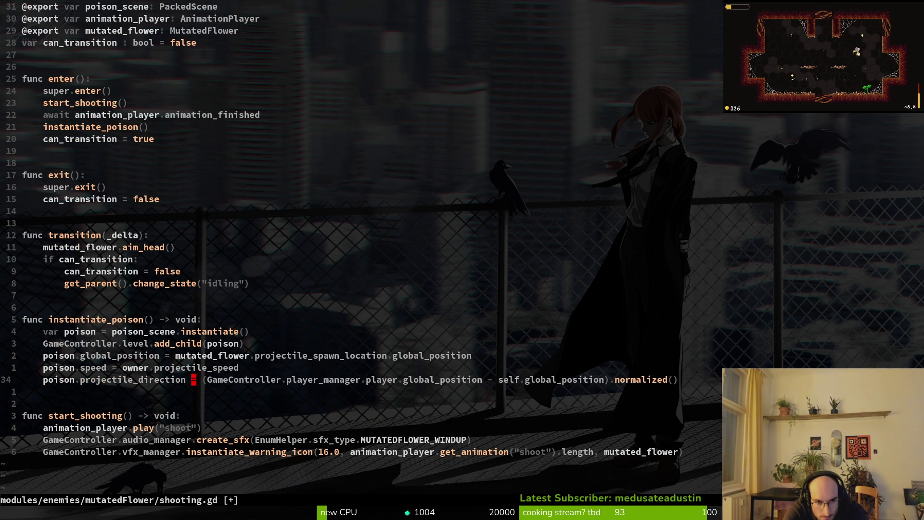
text(:w)
key(Return)
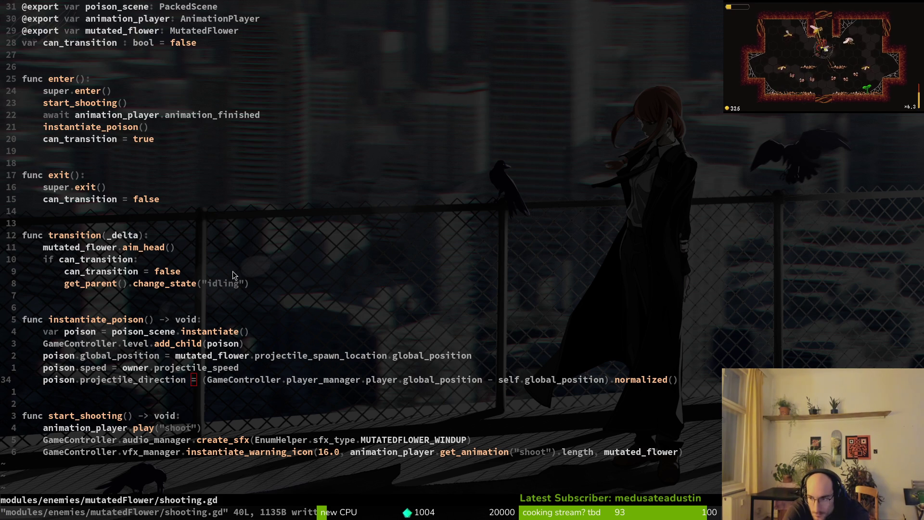
key(F5)
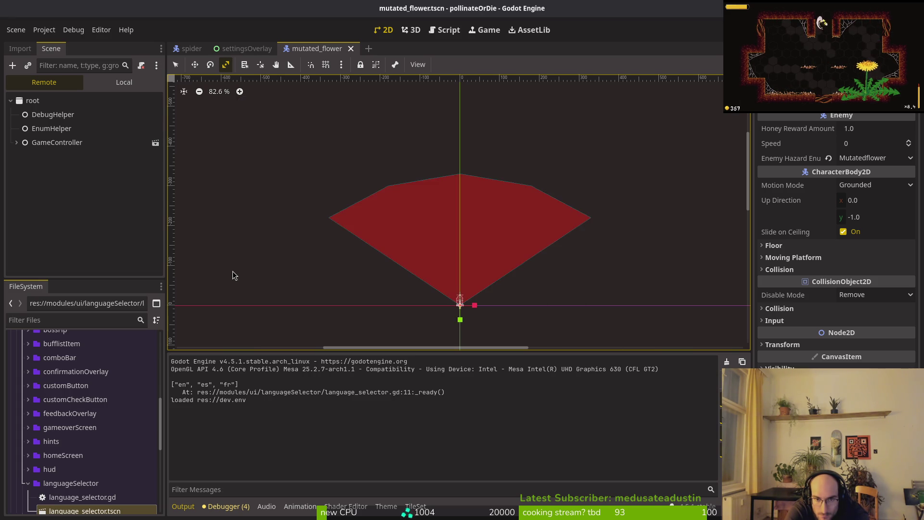
key(super+1)
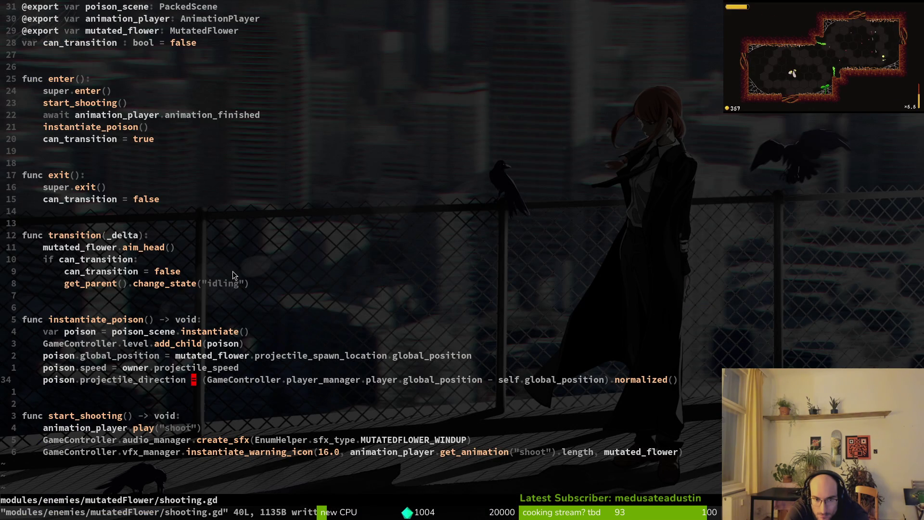
Resave shooting.gd unchanged by adding and deleting a temporary blank line, then switch to the game
key(shift+v)
key(Escape)
key(O)
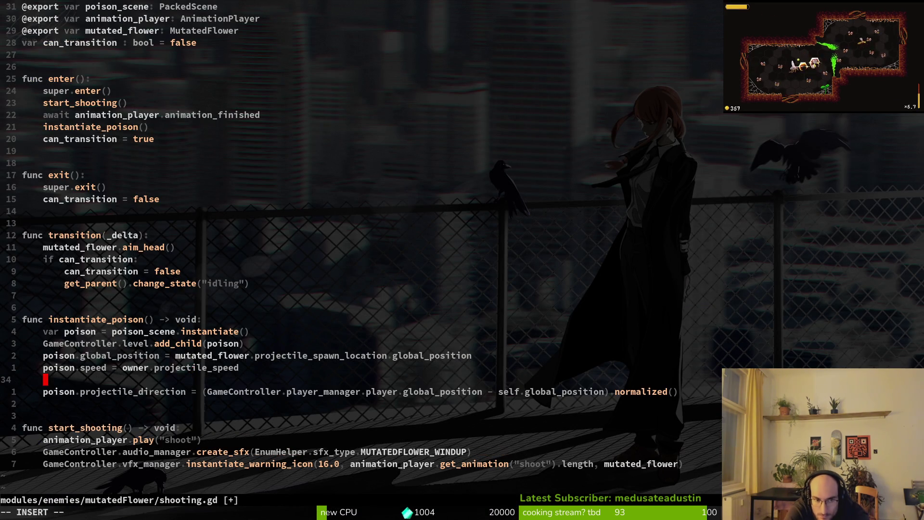
key(Escape)
key(shift+v)
key(Escape)
text(:w)
key(Return)
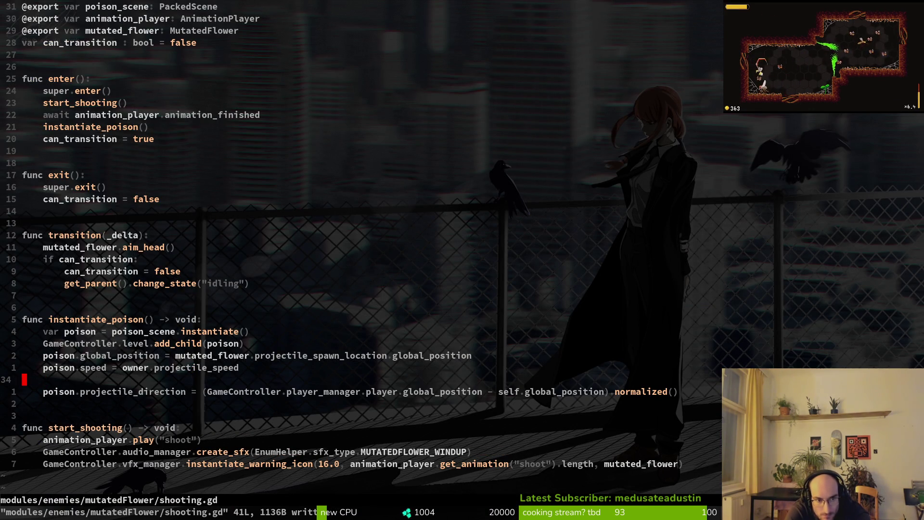
key(d)
key(d)
text(:w)
key(Return)
key(alt+Tab)
key(alt+Tab)
key(alt+Tab)
key(alt+Tab)
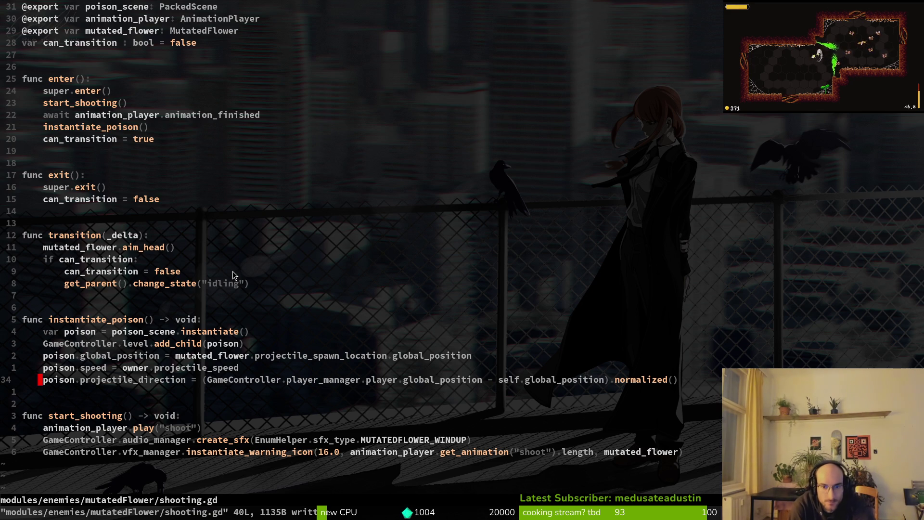
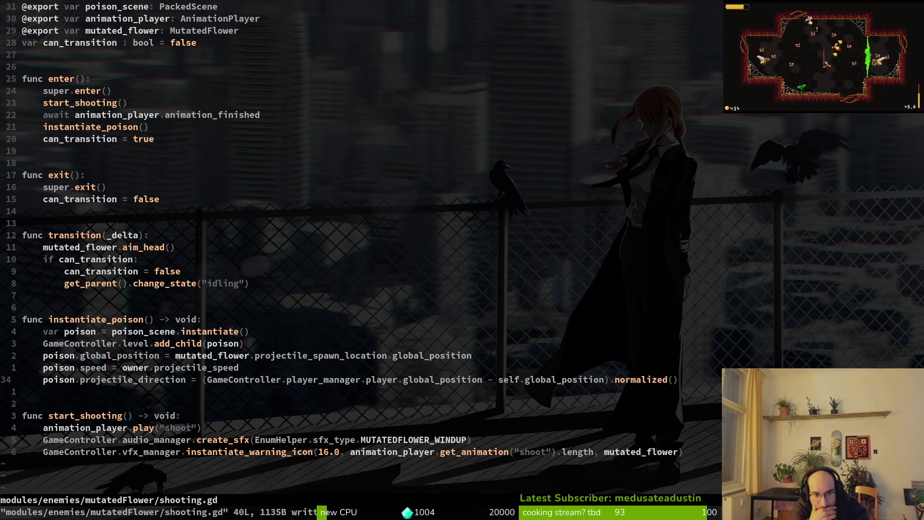
Check the stop_shooting lines in mutated_flower.gd, save them with :w, and run the game
key(ctrl+o)
key(k)
key(k)
key(k)
key(j)
key(j)
key(j)
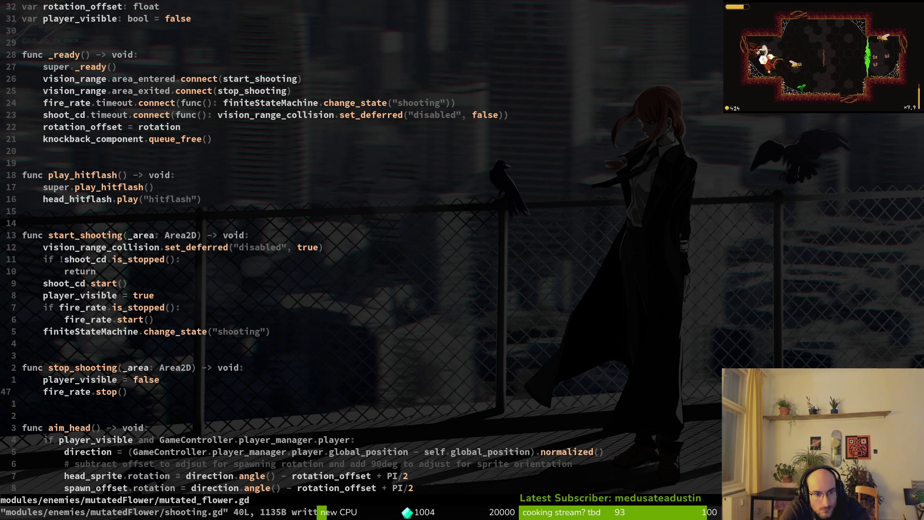
key(k)
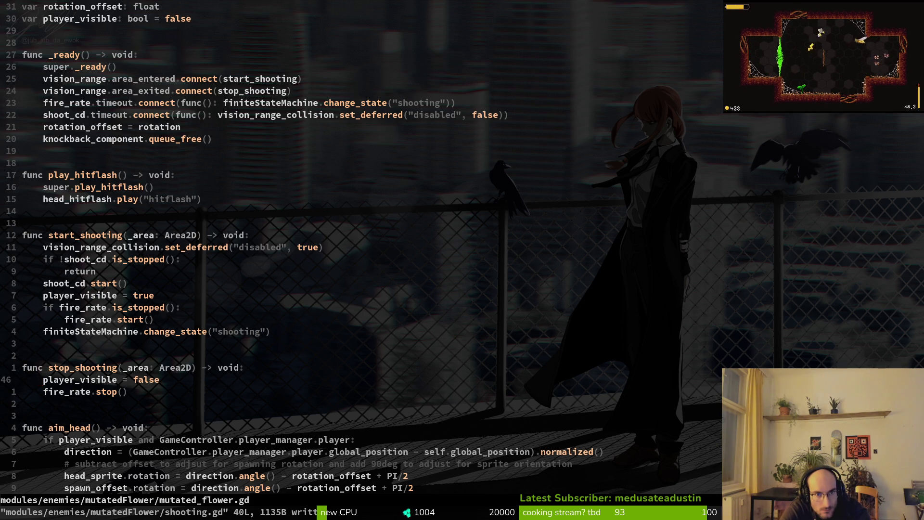
text(:w)
key(Return)
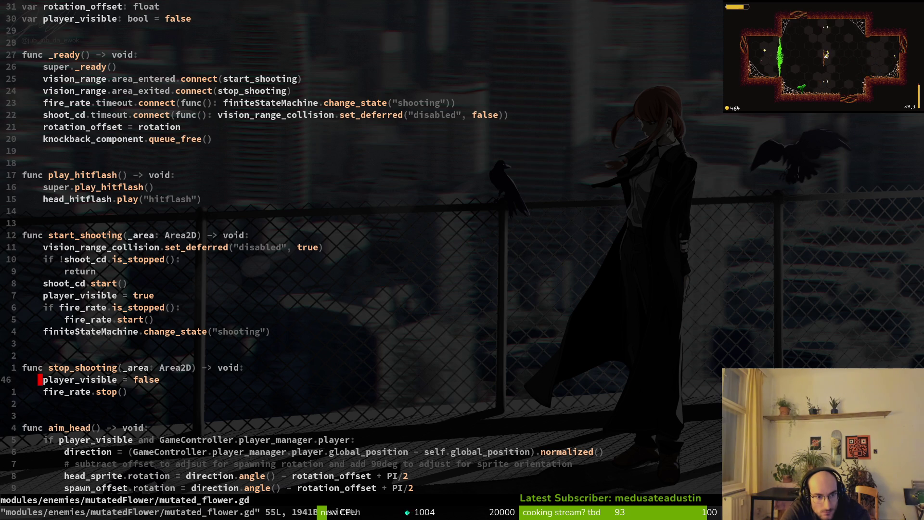
key(j)
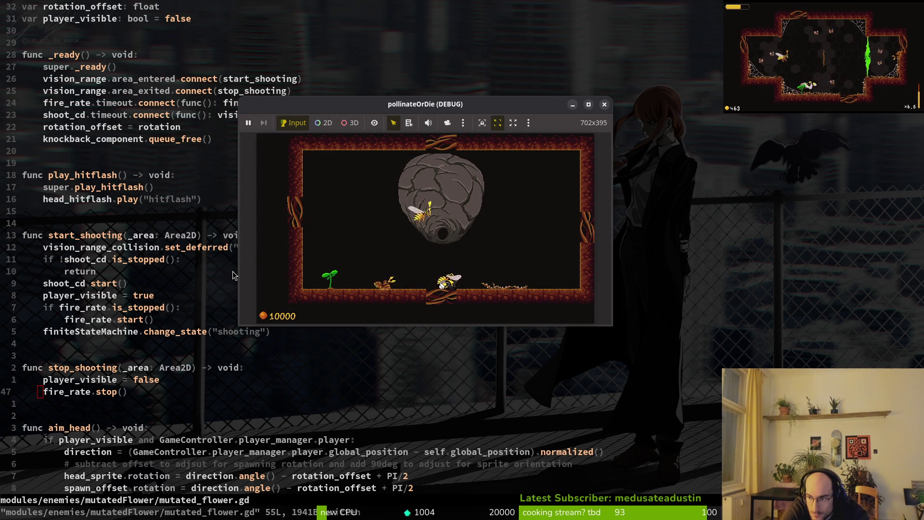
Restart the game with F5 and fly the bee into the boss arena
key(F5)
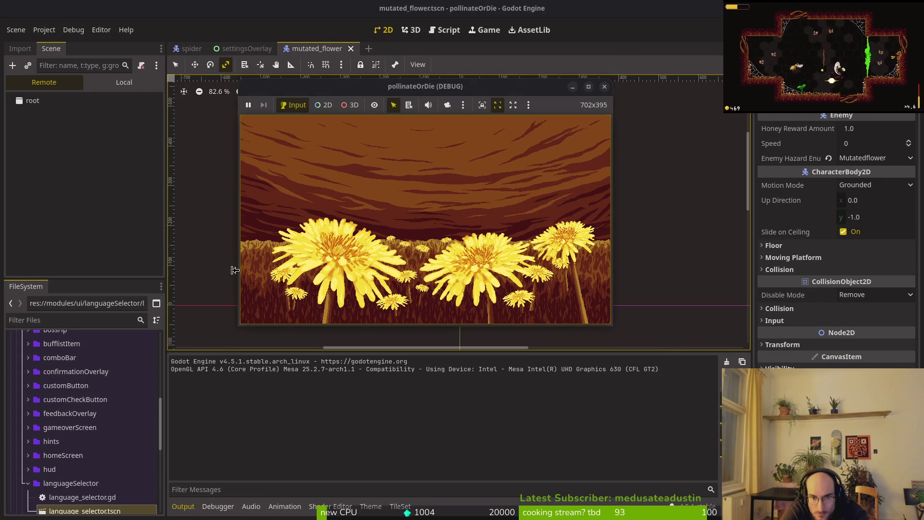
key(Up)
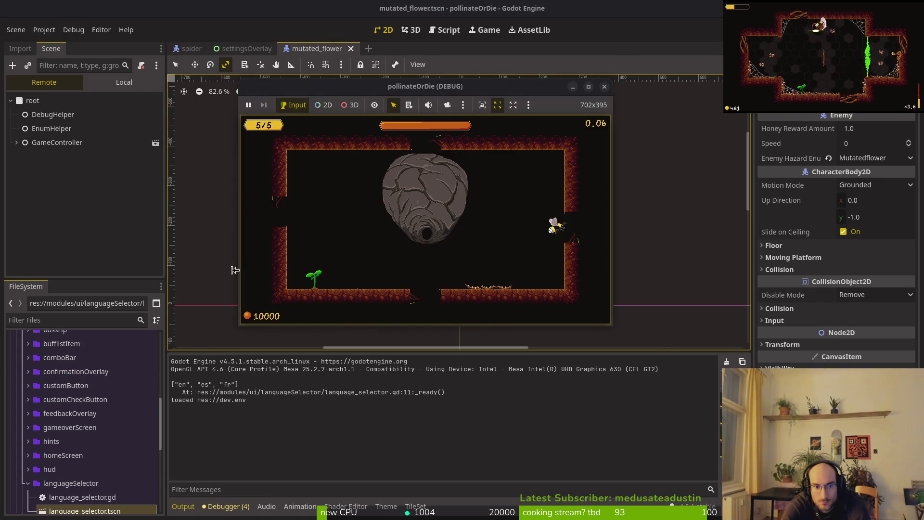
key(Left)
key(Up)
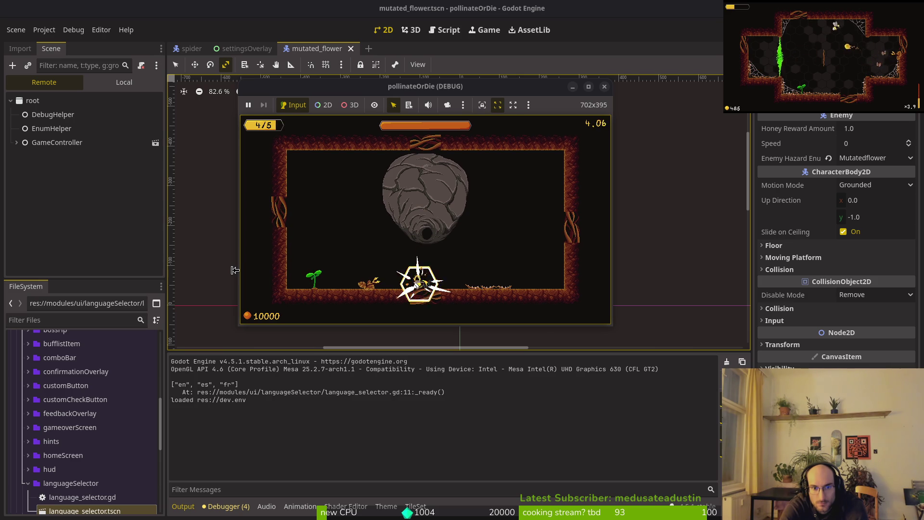
key(Left)
key(Up)
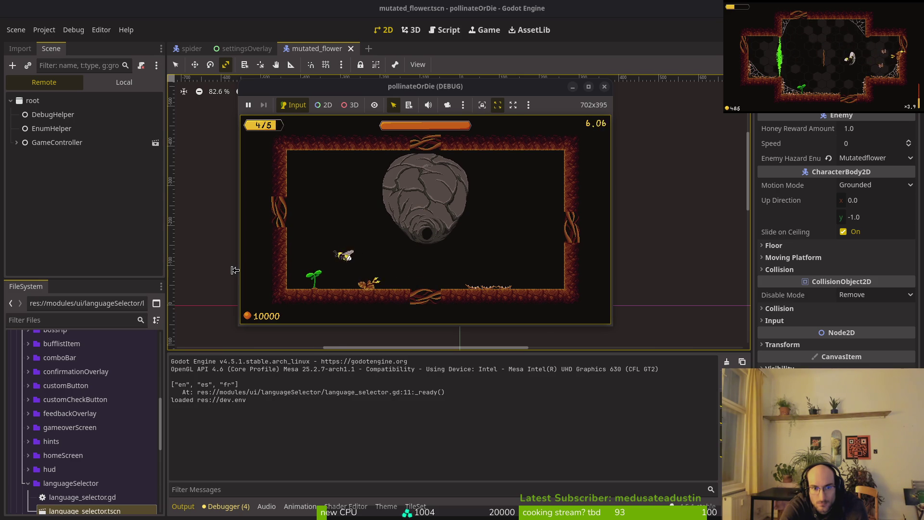
key(Right)
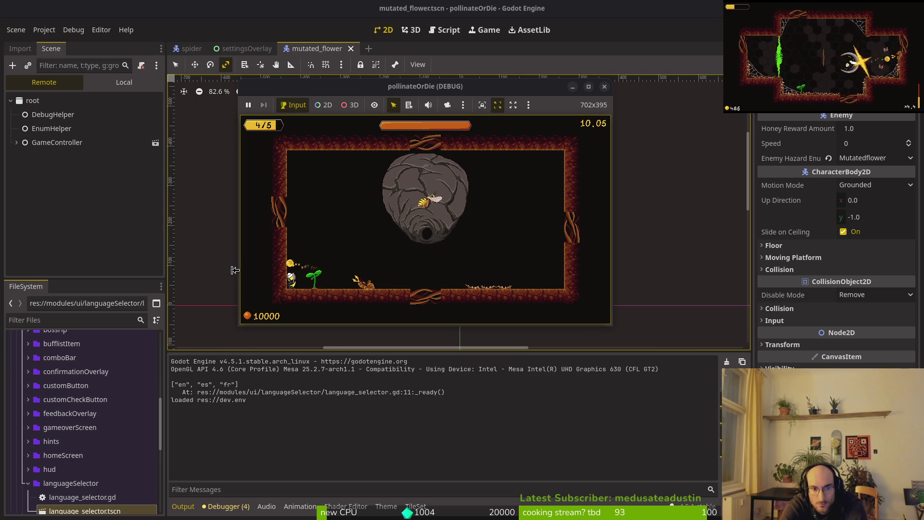
key(Right)
Fly beside the mutated flower and sprout dodging its shots, then return to mutated_flower.gd
key(Up)
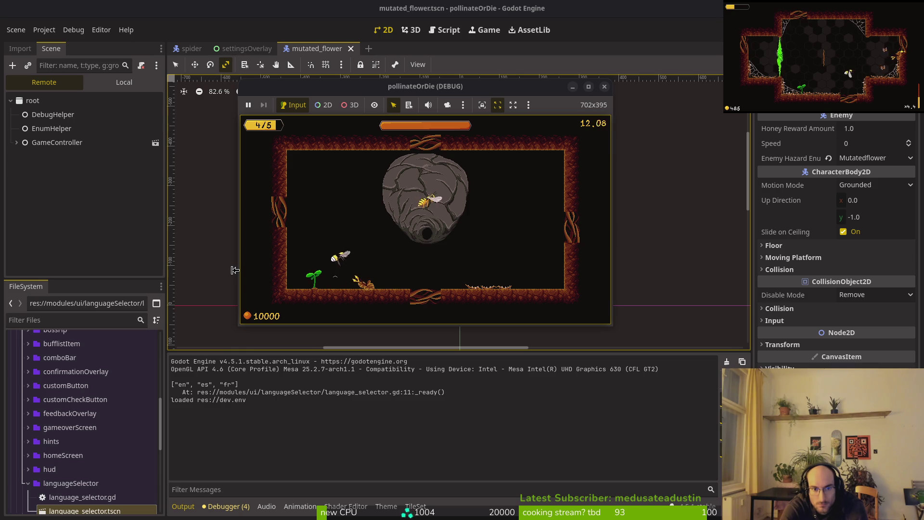
key(Right)
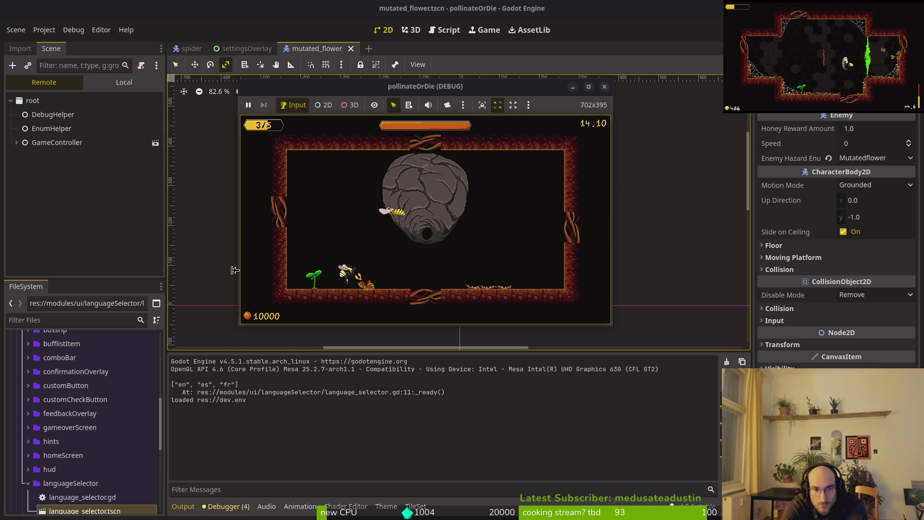
key(Left)
key(Right)
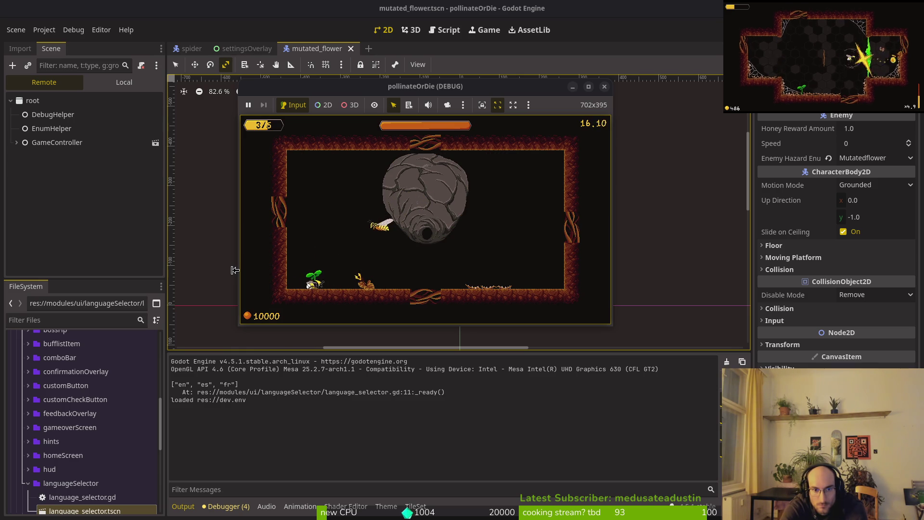
key(Up)
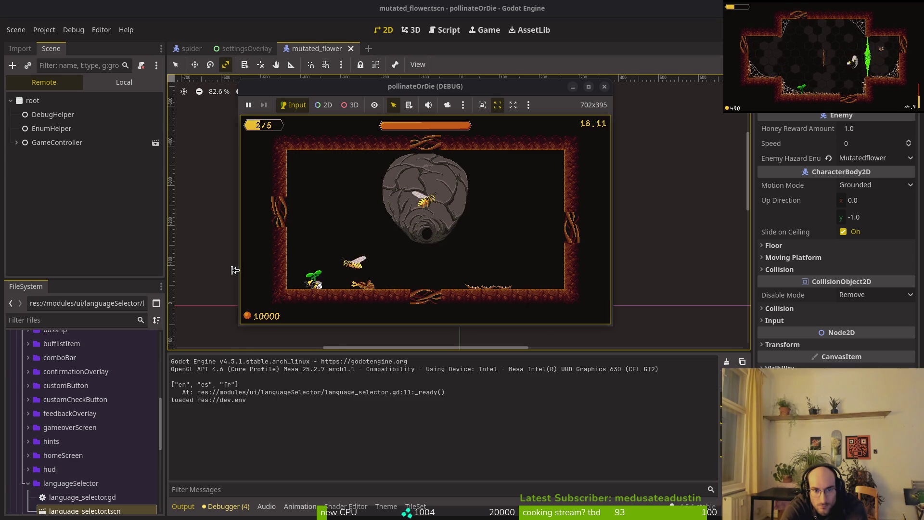
key(Left)
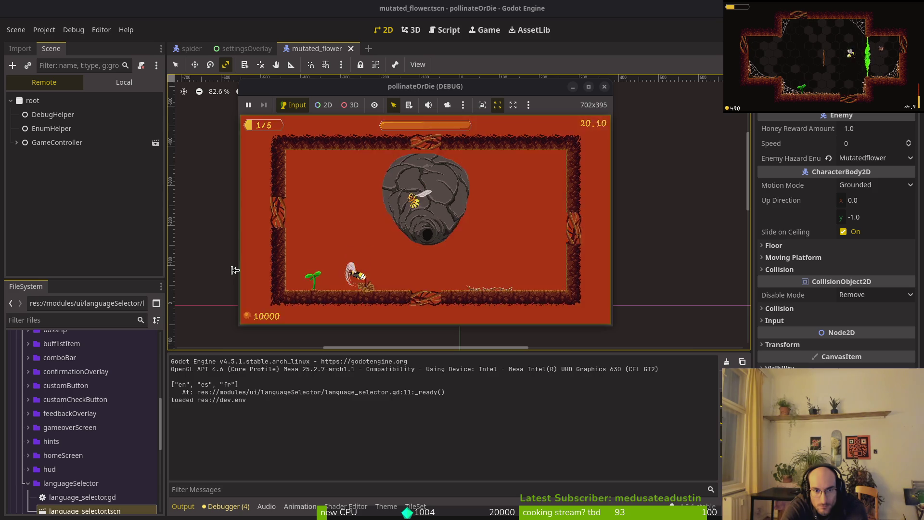
key(Right)
key(Up)
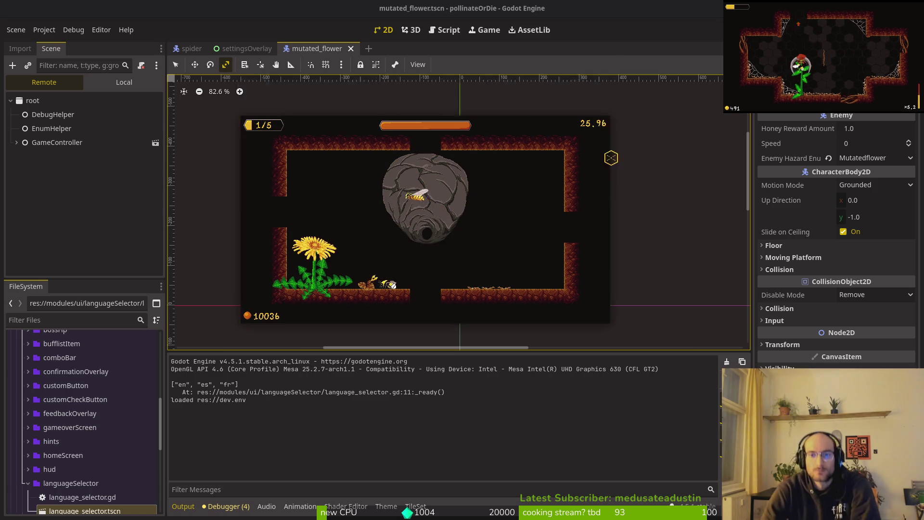
key(alt+Tab)
scroll(299, 276, down, 6)
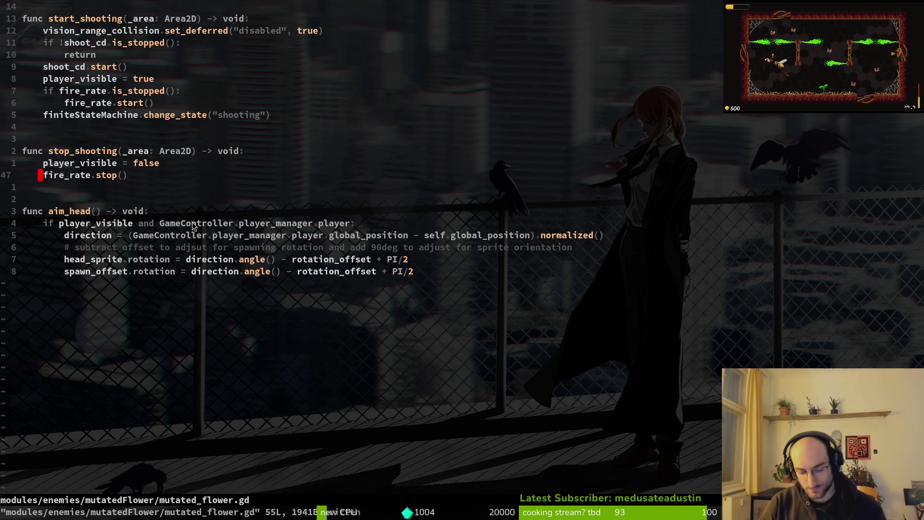
Add print_debug("stop") under the stop_shooting line and save mutated_flower.gd
scroll(206, 203, up, 10)
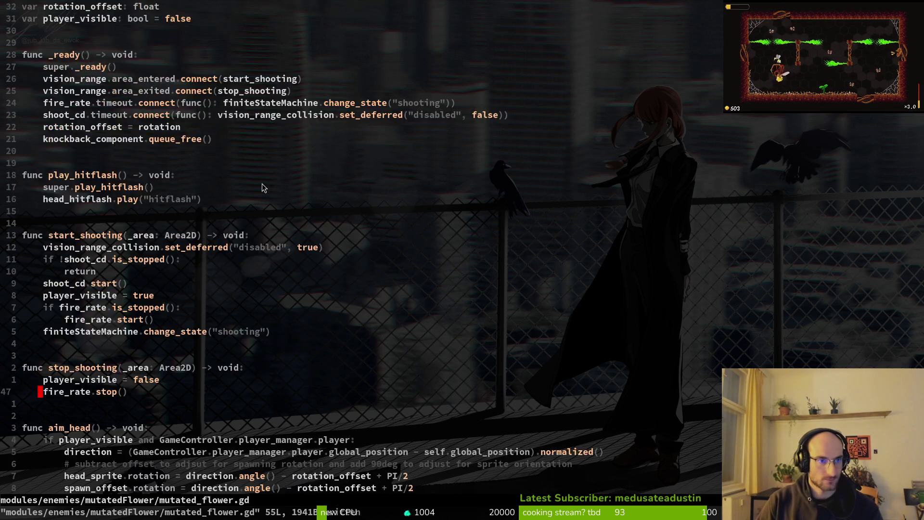
scroll(207, 202, down, 9)
click(94, 188)
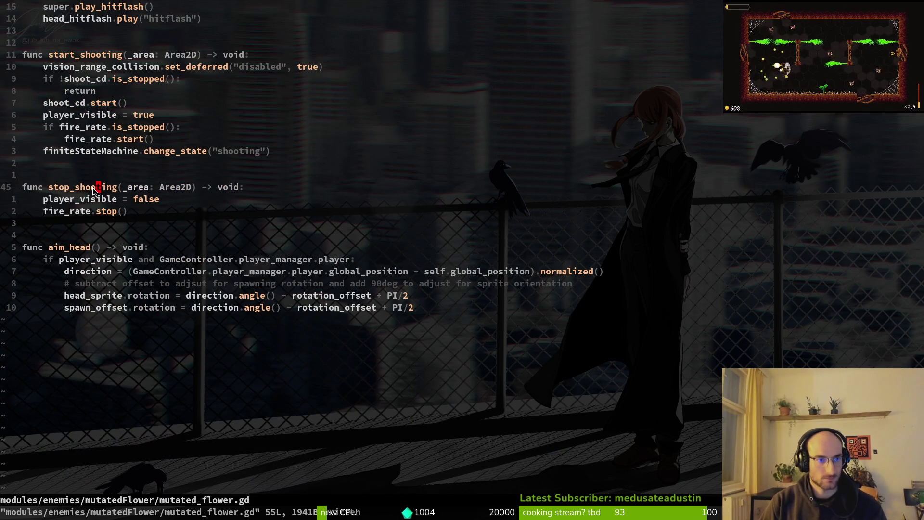
text(oprint_debug("s)
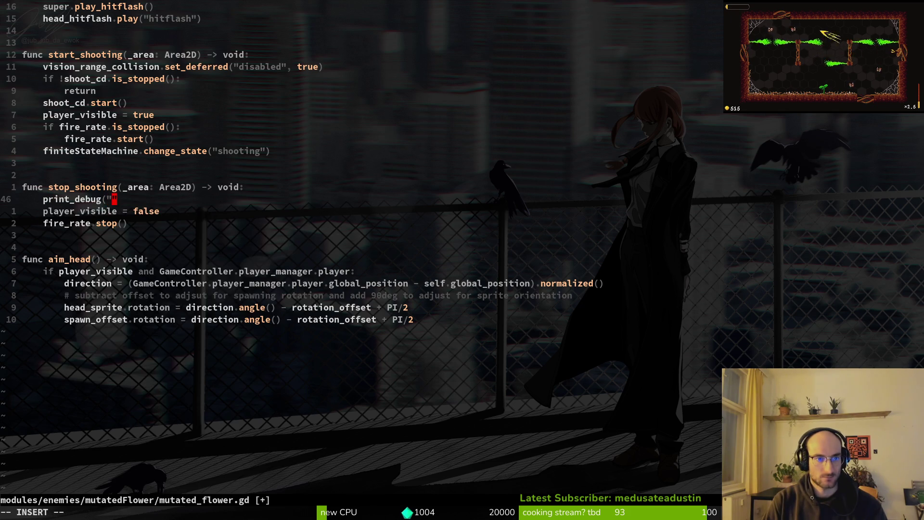
text(top")
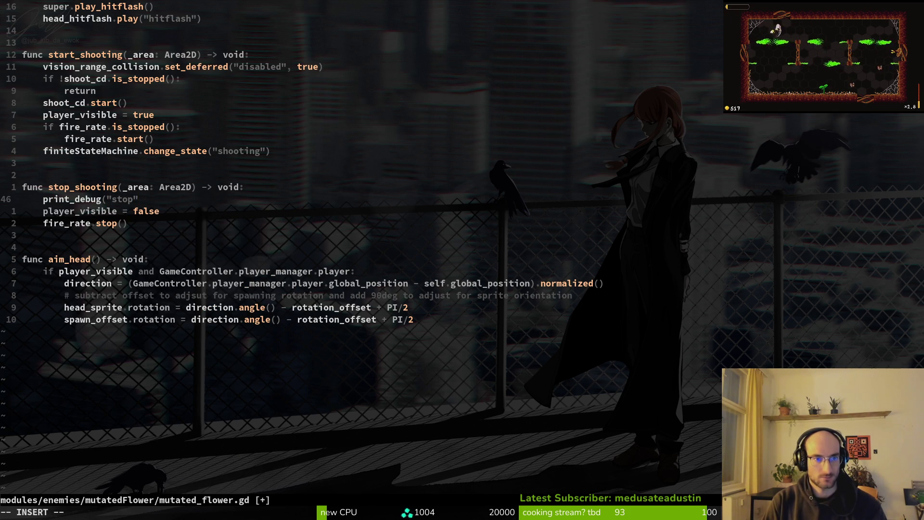
text())
key(Escape)
text(:w)
key(Return)
Grep the project for 'print' with Telescope and open the language_selector.gd result
key(space)
text(fgprint)
key(Return)
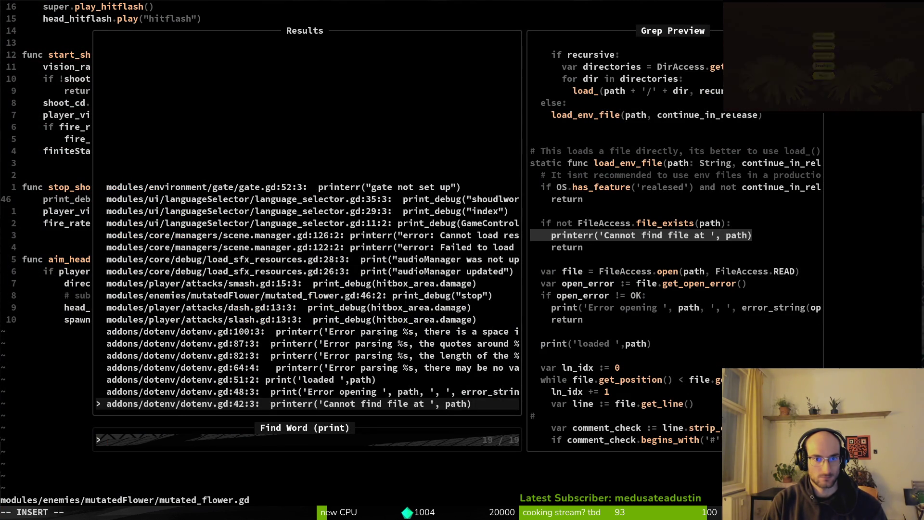
key(Down)
key(Down)
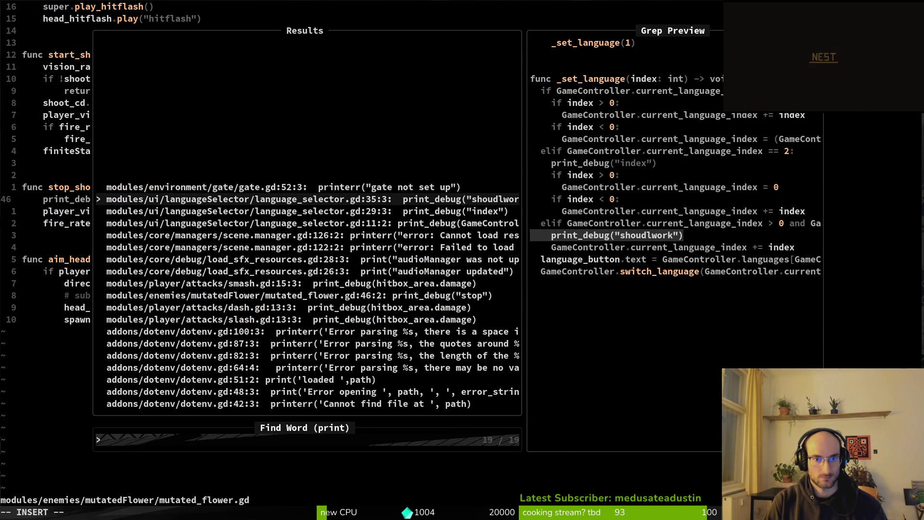
key(Return)
Delete the 'shoudlwork' and 'index' debug prints, save language_selector.gd, and relaunch the game
key(d)
key(d)
key(k)
key(k)
key(k)
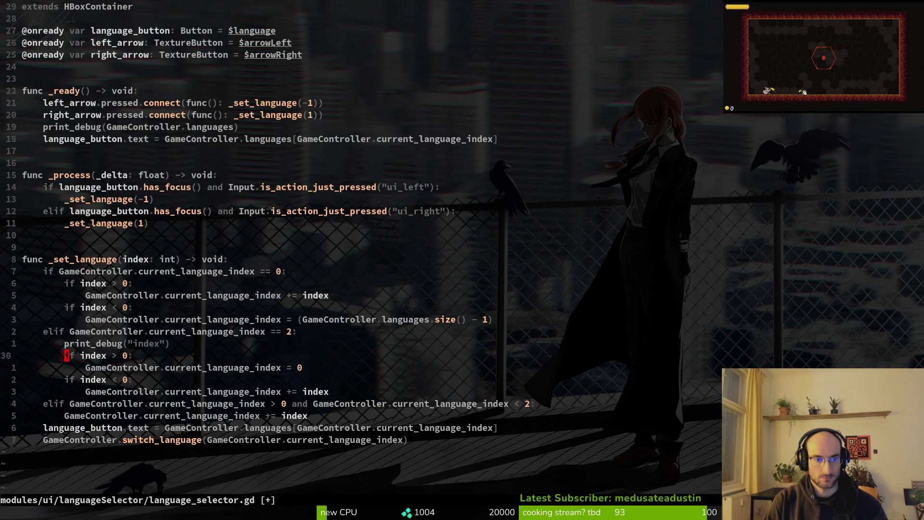
key(d)
key(d)
text(18kdd:w)
key(Return)
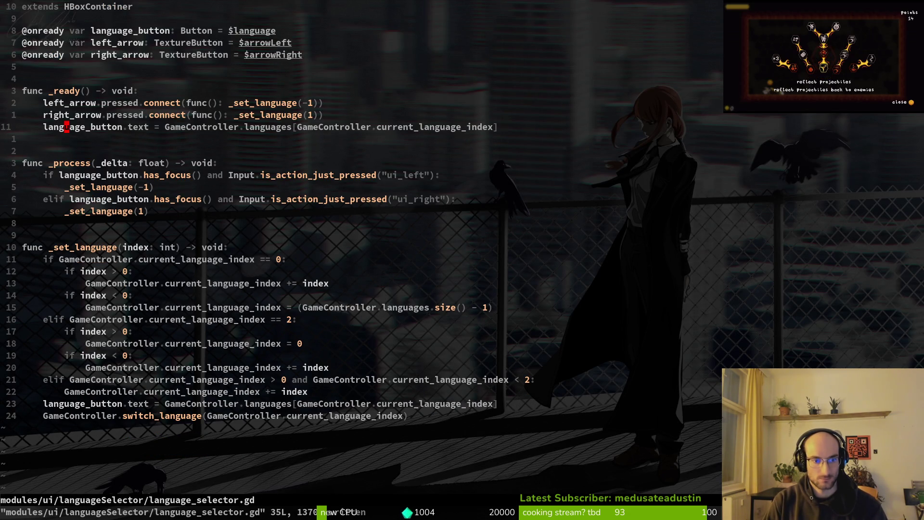
key(alt+Tab)
key(F5)
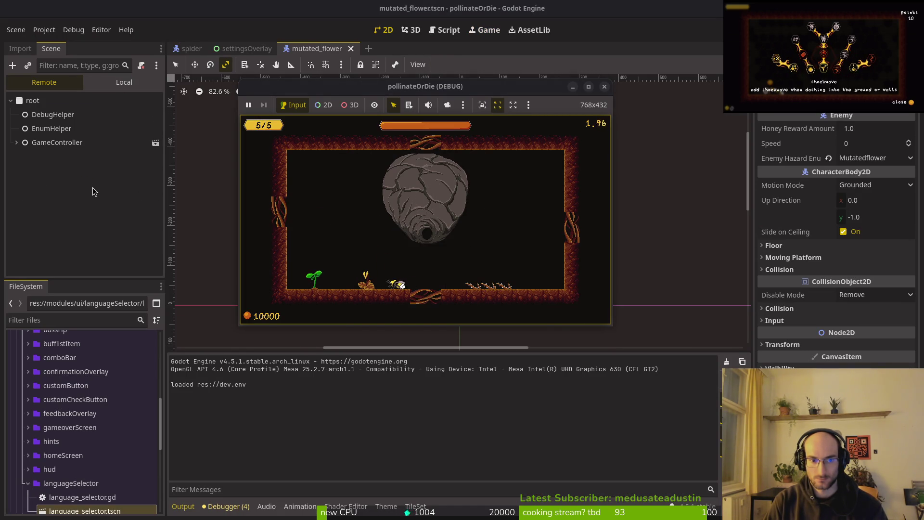
Glance at both buffers, play until the dying.gd:21 Nil 'finished' error, then return to language_selector.gd
key(alt+Tab)
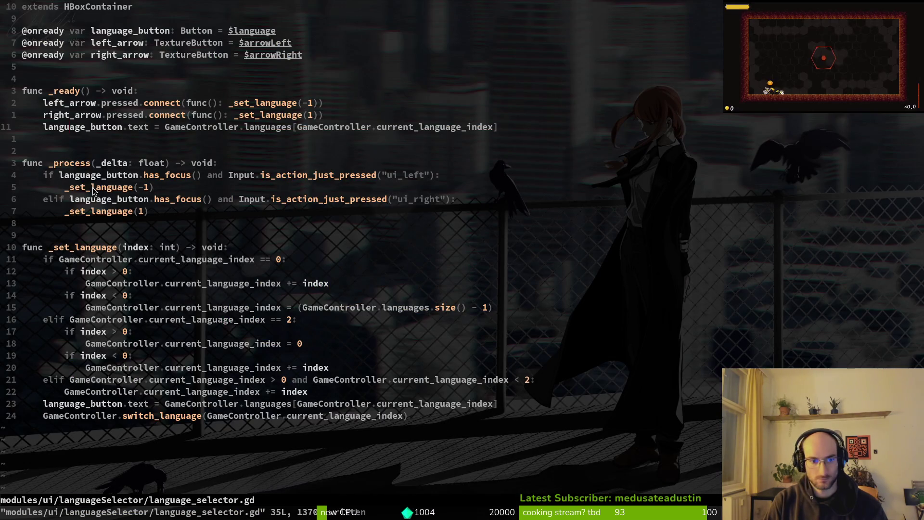
key(ctrl+6)
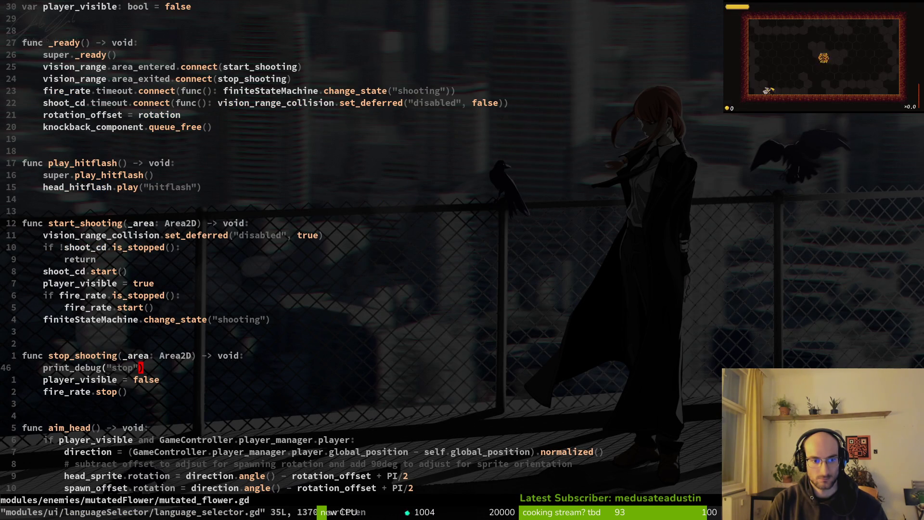
key(ctrl+6)
key(alt+Tab)
key(alt+Tab)
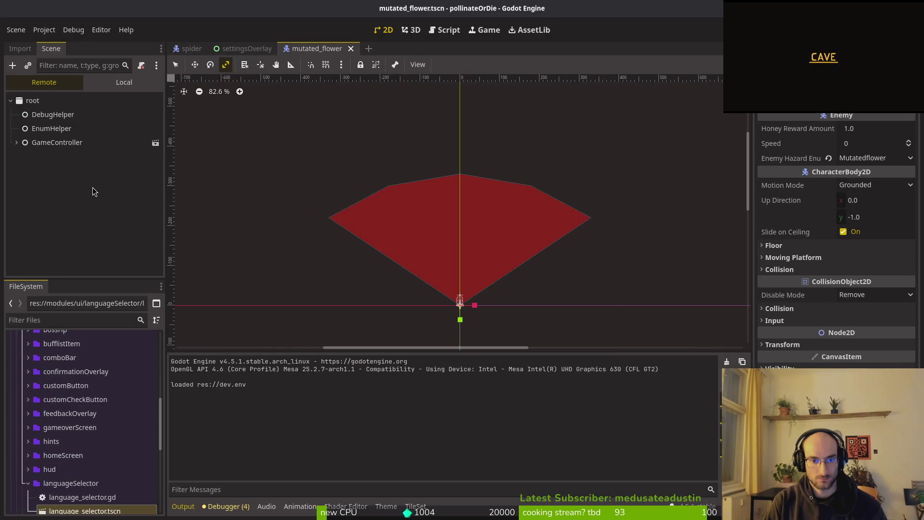
key(alt+Tab)
key(alt+Tab)
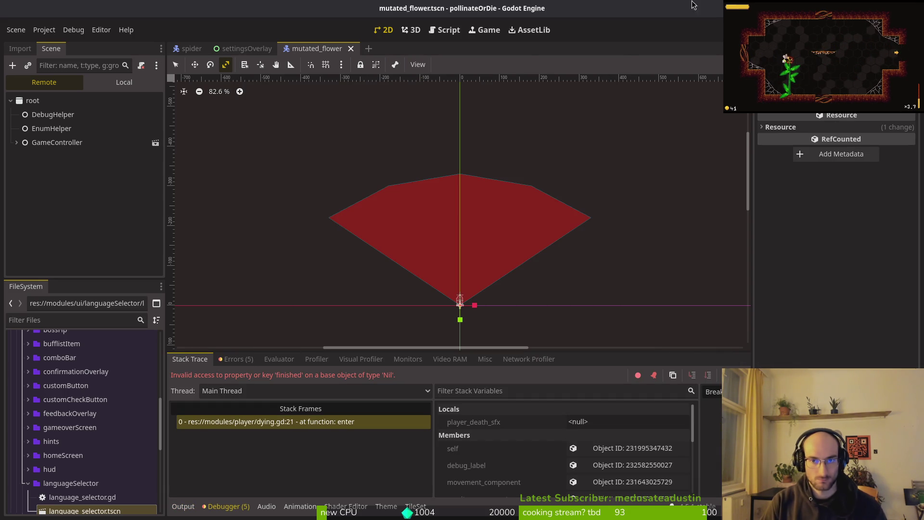
key(alt+Tab)
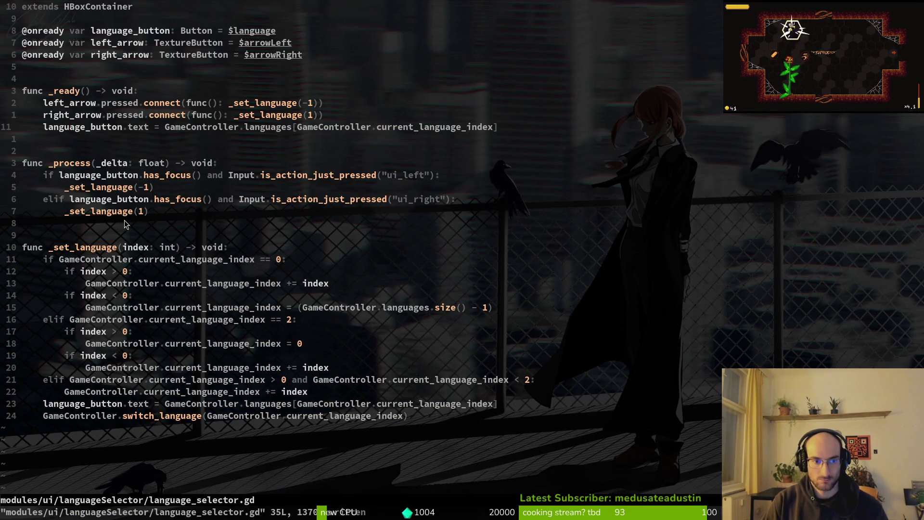
Check the stop print in mutated_flower.gd, then flip back to the previous buffer
click(162, 297)
key(ctrl+6)
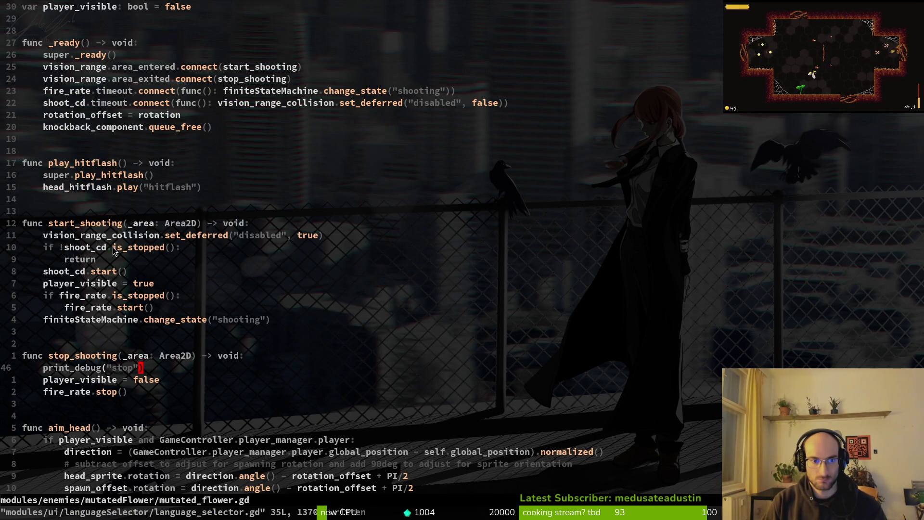
scroll(178, 260, down, 4)
scroll(173, 336, up, 3)
scroll(183, 289, up, 7)
key(ctrl+6)
key(ctrl+6)
Find files for 'shooting' and open mutatedFlower/shooting.gd
key(space)
key(f)
key(f)
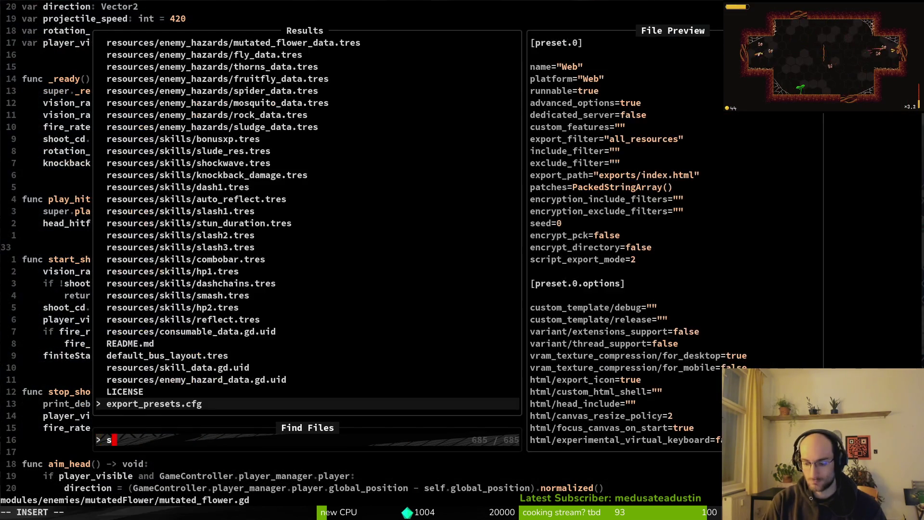
text(shooting)
key(Up)
key(Up)
key(Return)
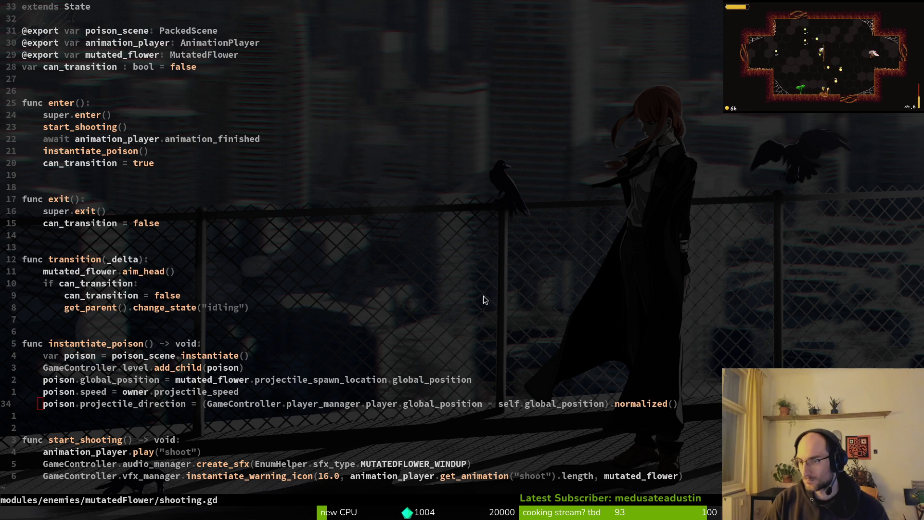
Select the start_shooting call near instantiate_poison in shooting.gd
click(119, 343)
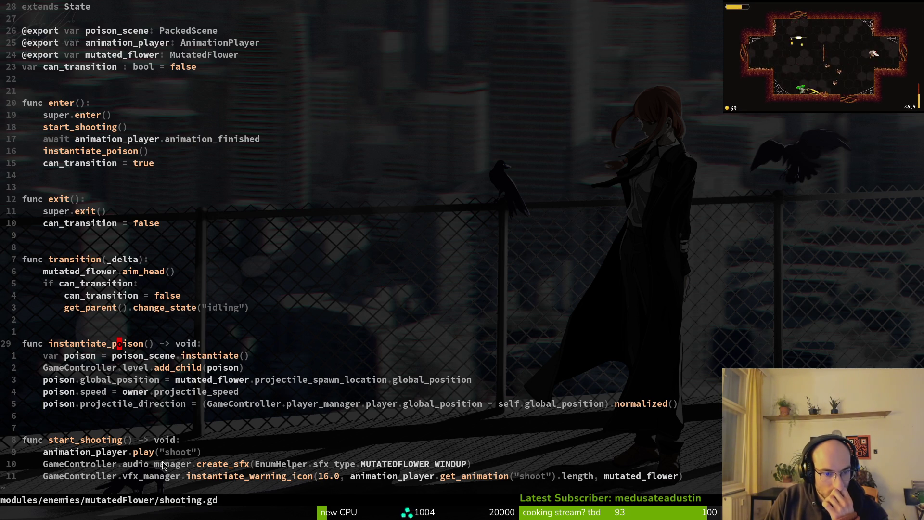
double_click(160, 426)
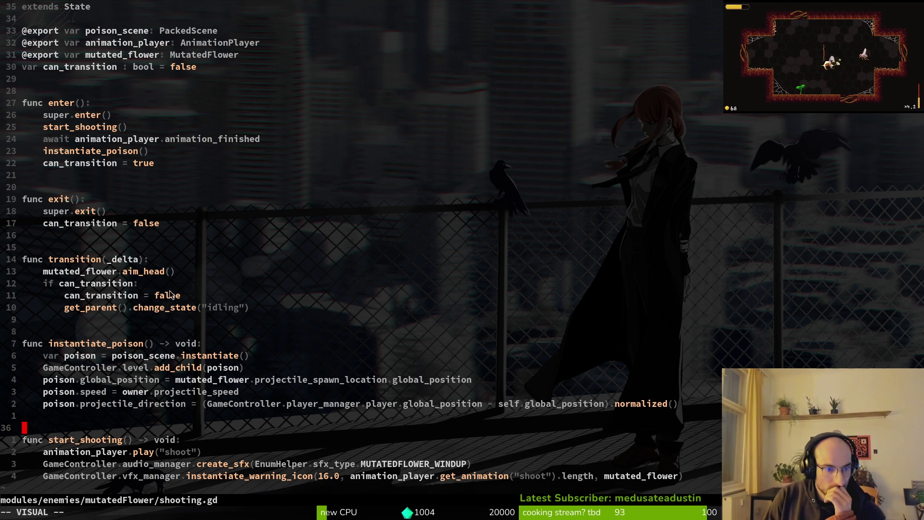
scroll(571, 448, down, 3)
scroll(264, 355, up, 3)
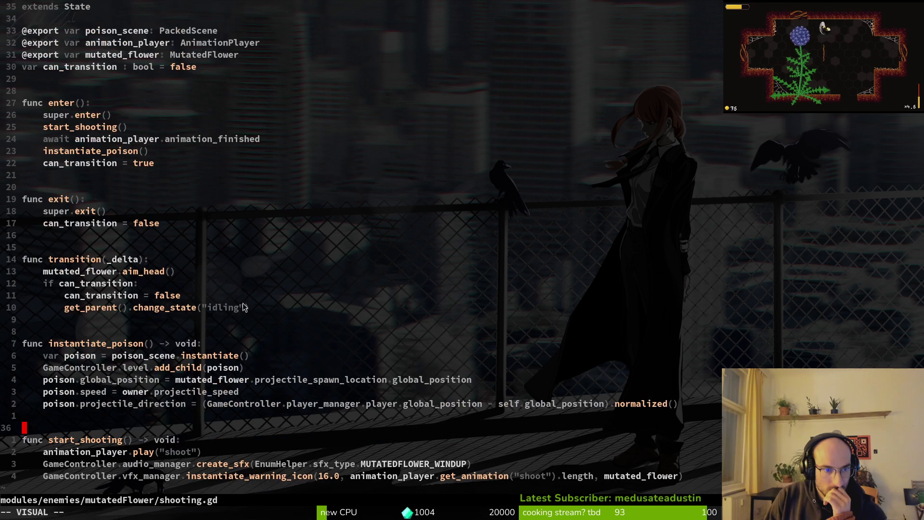
scroll(217, 234, down, 2)
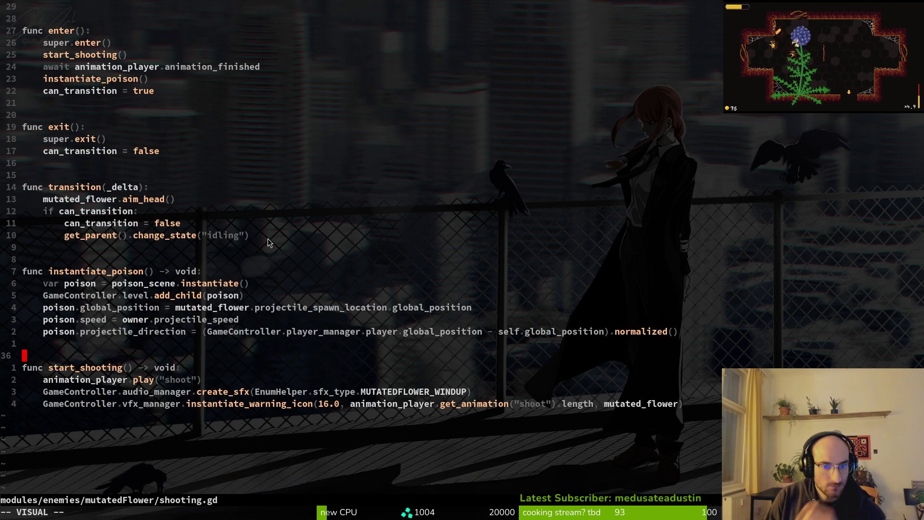
key(j)
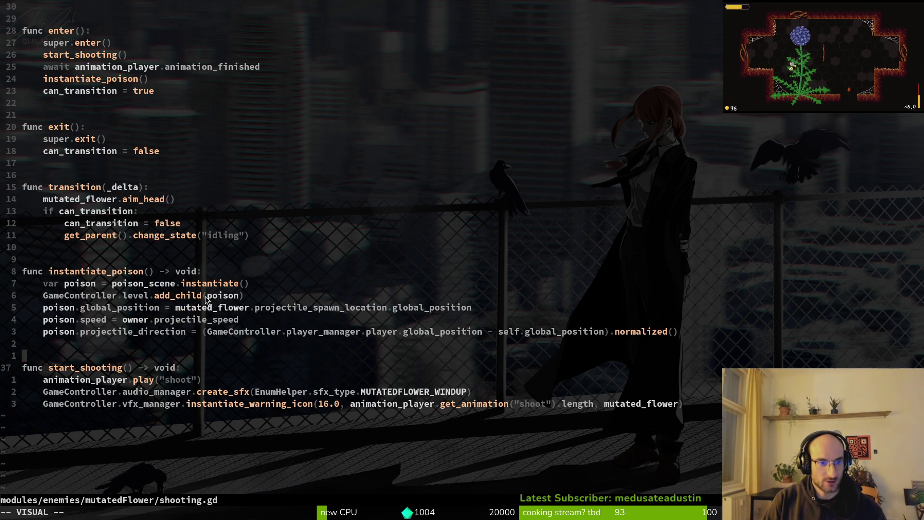
key(w)
key(w)
key(Escape)
Jump to start_shooting in mutated_flower.gd and select the vision_range_collision set_deferred line
key(ctrl+o)
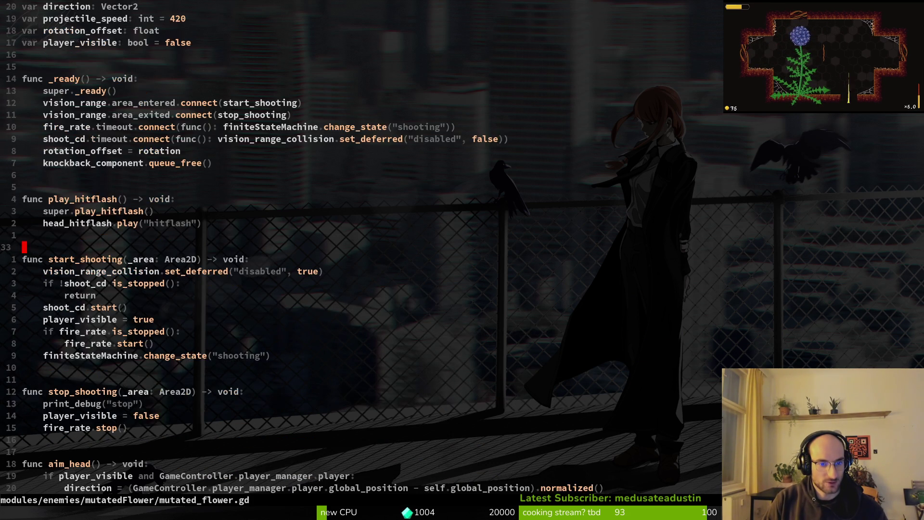
scroll(188, 394, down, 4)
click(44, 129)
key(v)
key(dollar)
scroll(354, 217, up, 4)
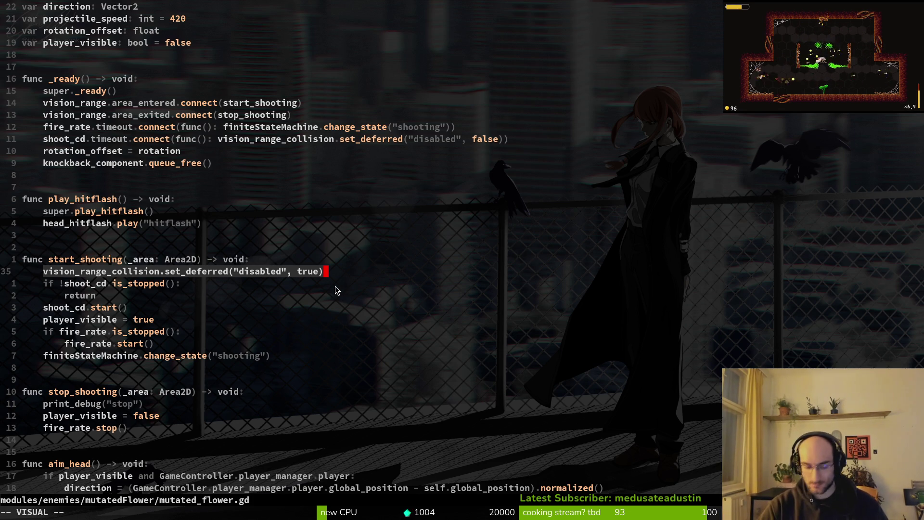
Select the stop_shooting lines, including print_debug("stop") and fire_rate.stop(), to inspect them
key(j)
key(j)
key(j)
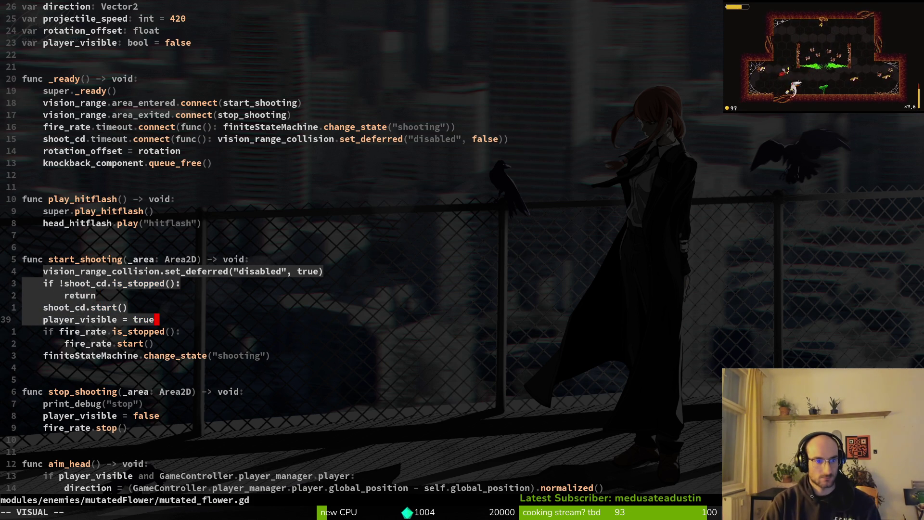
key(Escape)
key(j)
key(j)
key(j)
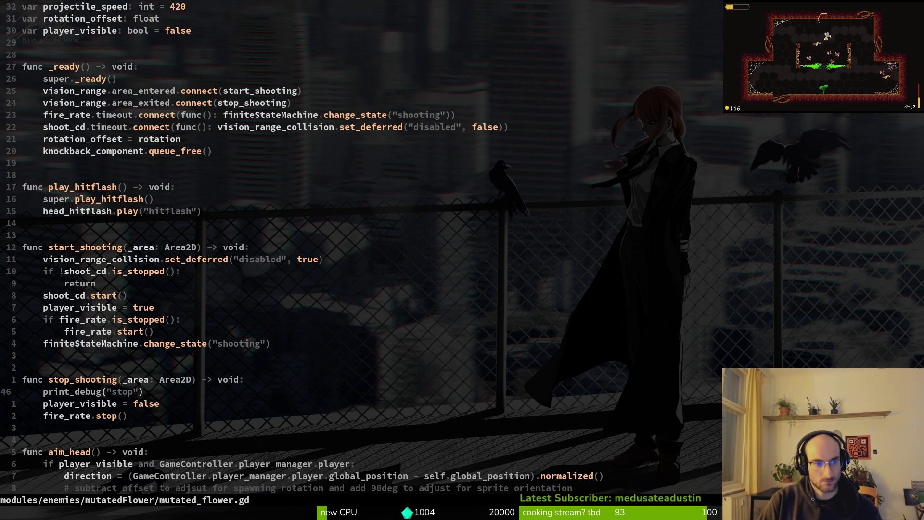
key(j)
key(j)
key(shift+v)
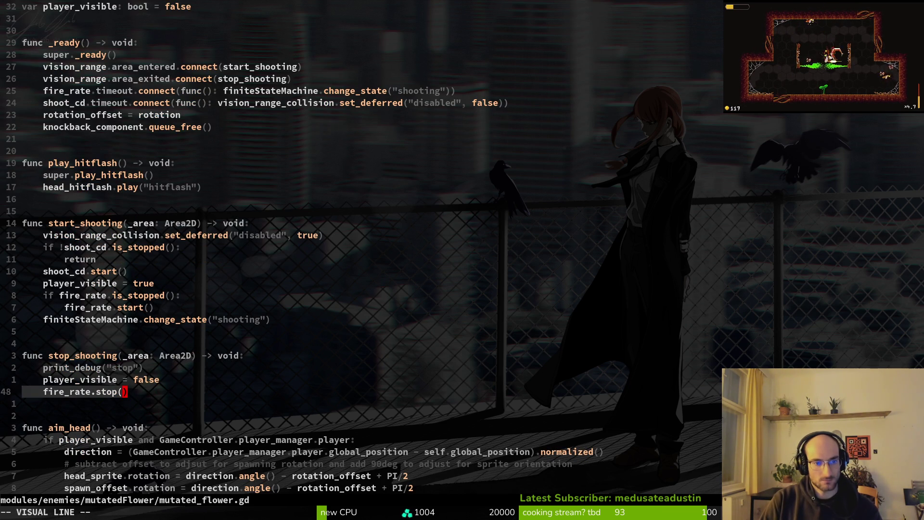
key(k)
key(k)
key(k)
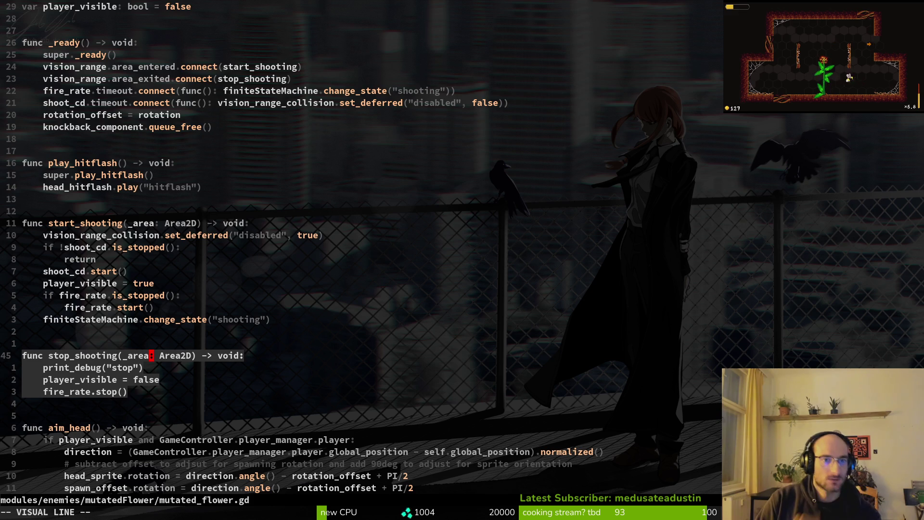
key(Escape)
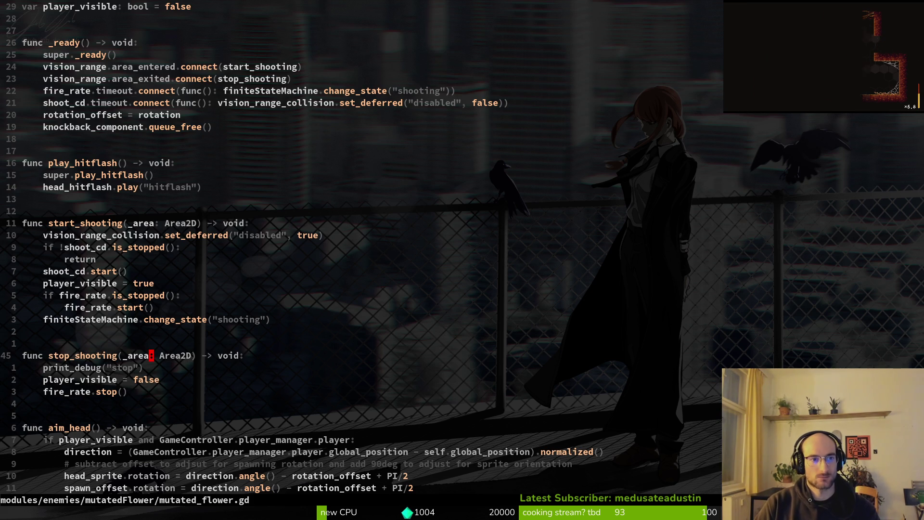
Comment out the area_exited connect line and save, then undo it and save again
key(2)
key(2)
key(k)
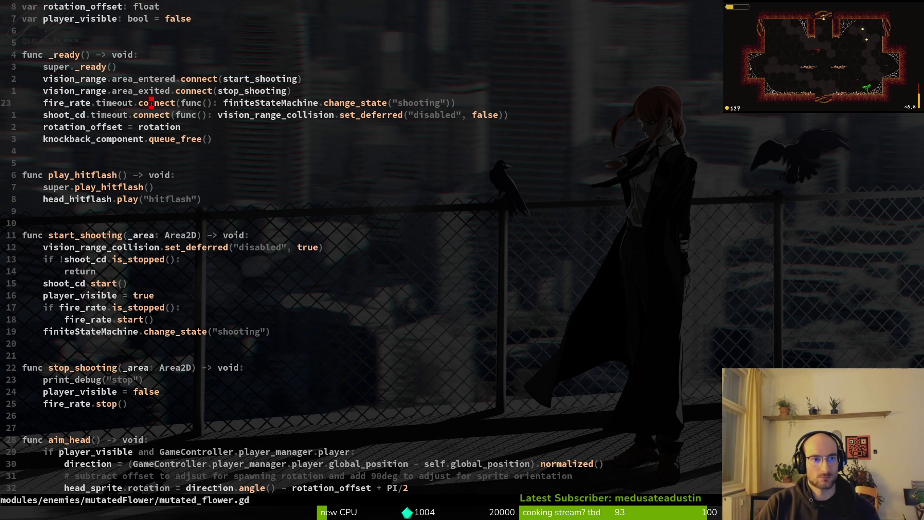
key(0)
key(k)
text(i)
text(#)
key(Escape)
text(:w)
key(Return)
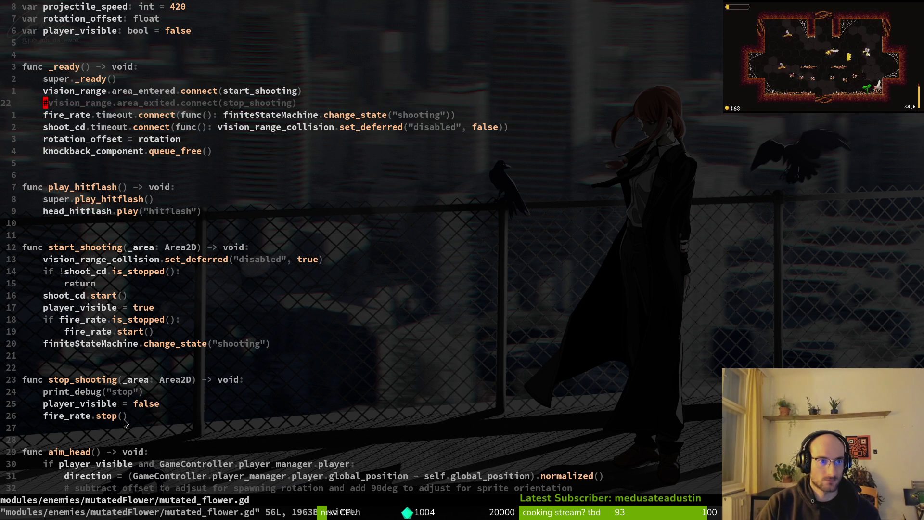
text(u:w)
key(Return)
Delete the print_debug("stop") line under stop_shooting and save with :w
key(j)
key(j)
key(j)
key(j)
key(j)
key(j)
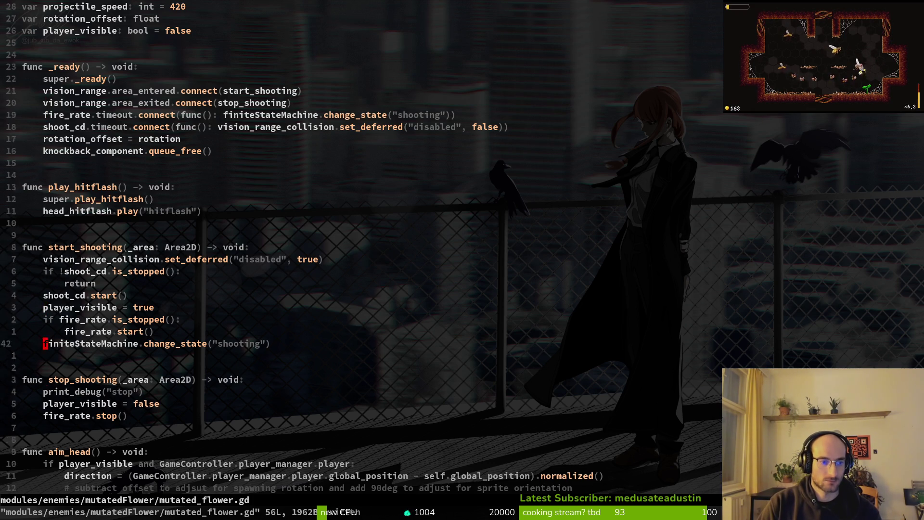
key(d)
key(d)
text(:w)
key(Return)
key(k)
key(k)
key(k)
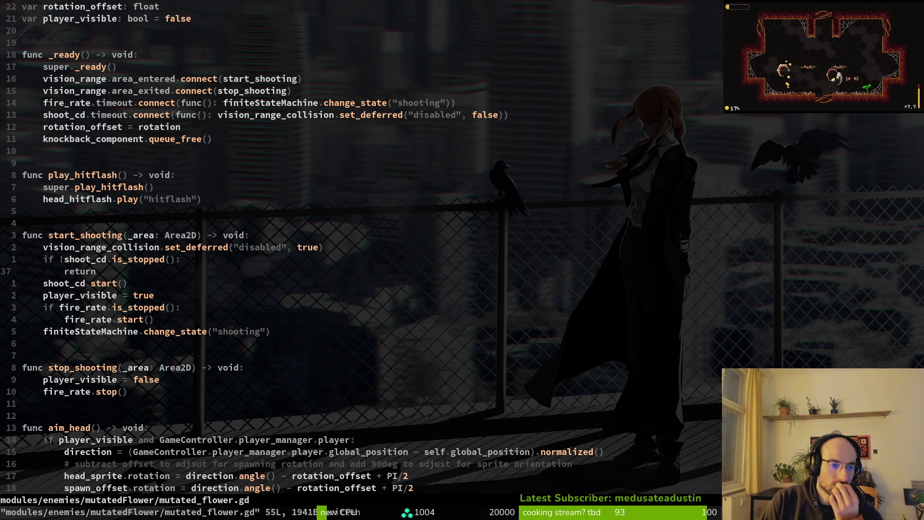
key(j)
key(j)
key(j)
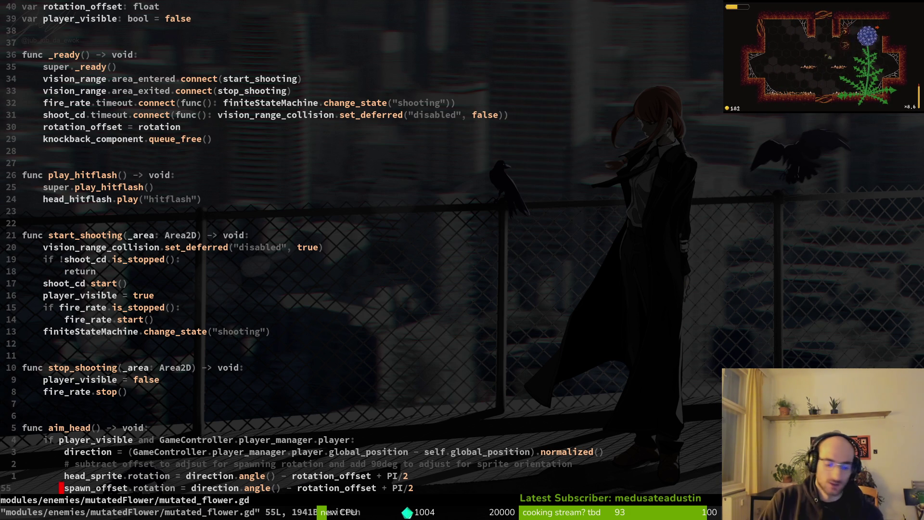
key(ctrl+6)
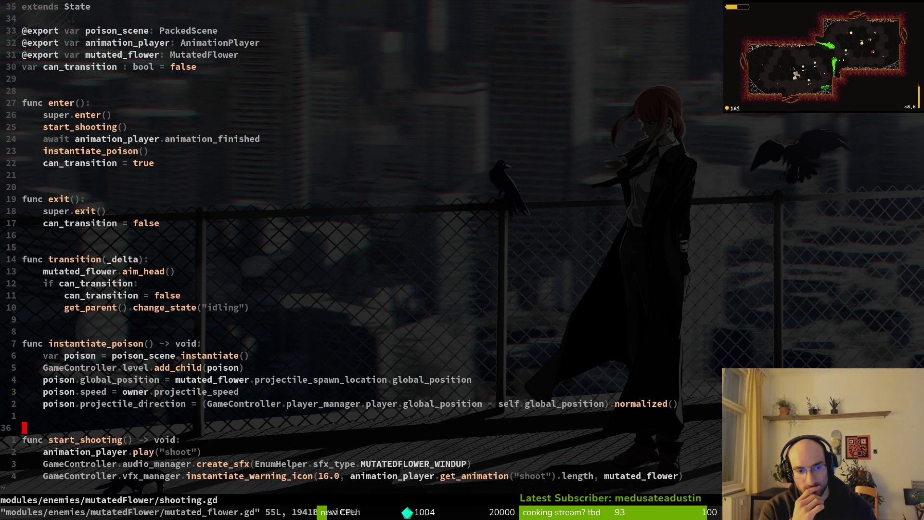
Copy the head_sprite rotation line from aim_head in mutated_flower.gd
key(ctrl+6)
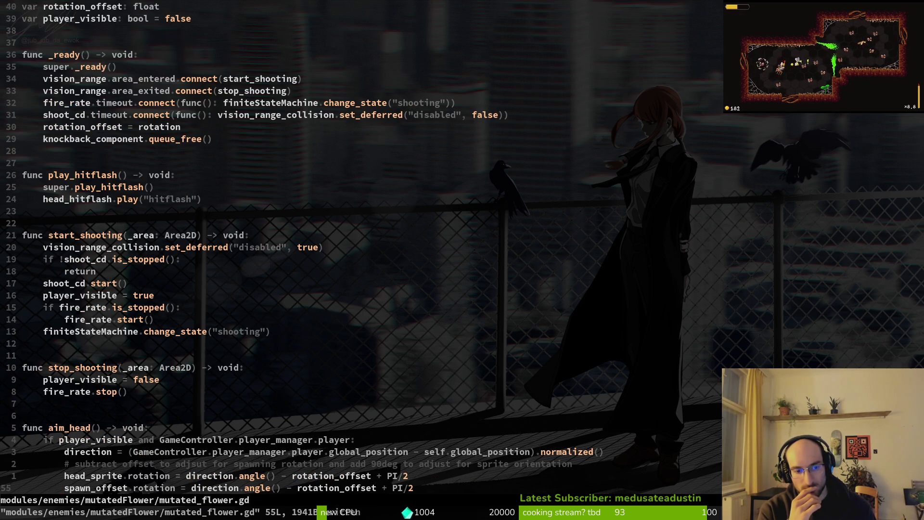
key(ctrl+6)
key(ctrl+6)
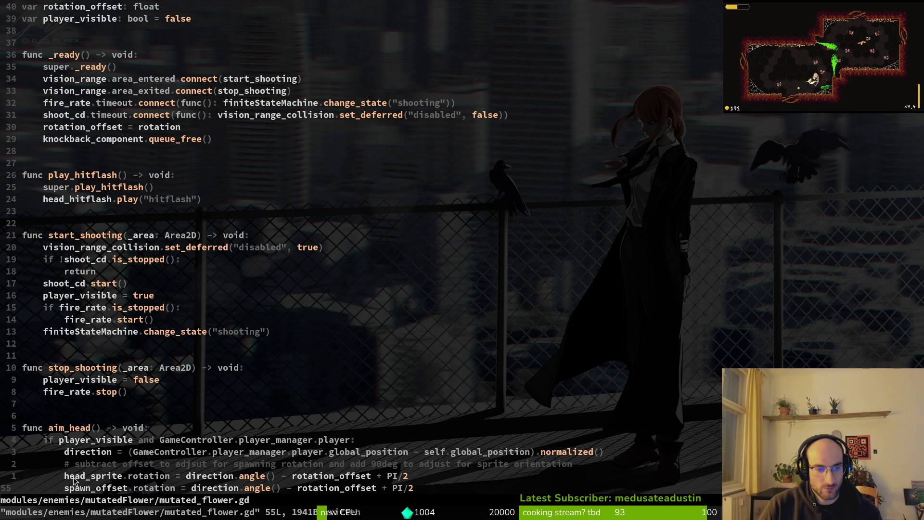
drag(73, 478, 163, 479)
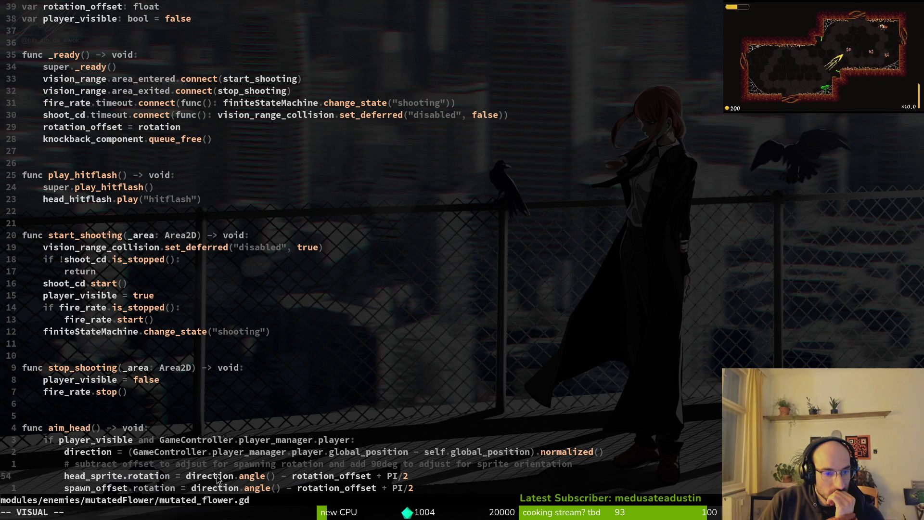
drag(64, 476, 426, 474)
key(y)
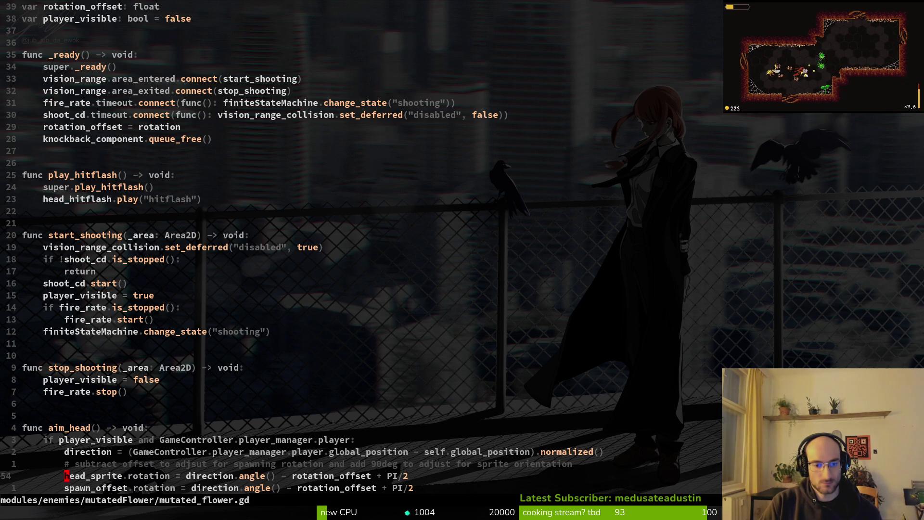
Paste the rotation line into shooting.gd below projectile_direction
key(ctrl+6)
key(k)
key(p)
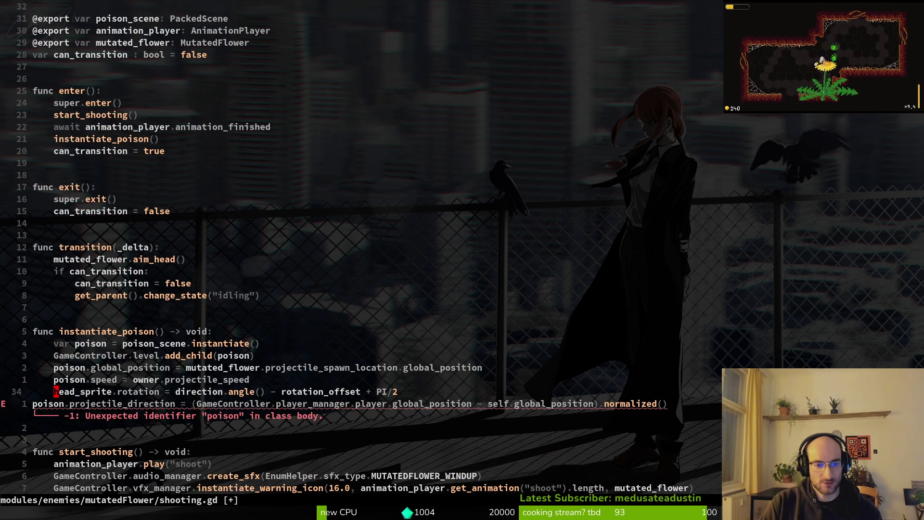
key(u)
key(k)
key(j)
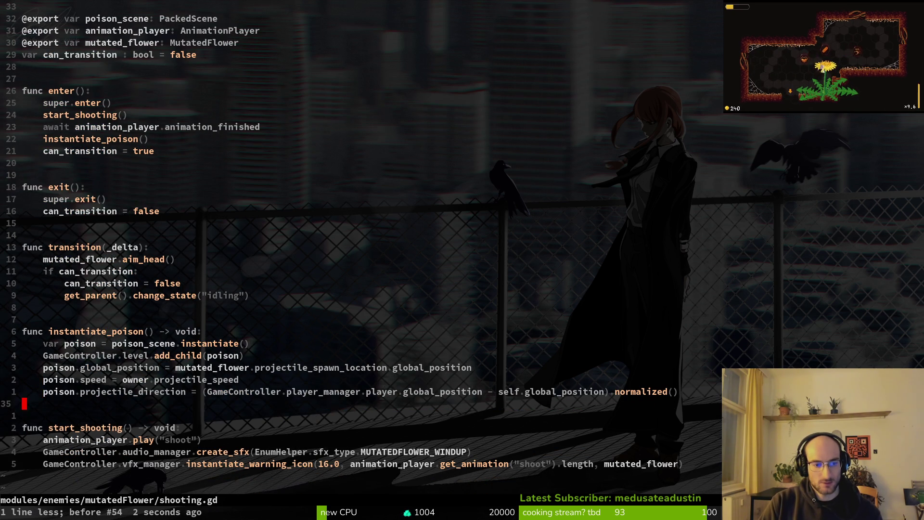
key(p)
Try rewriting the pasted line toward the player's global_position, then undo it and return to aim_head
key(w)
key(w)
key(w)
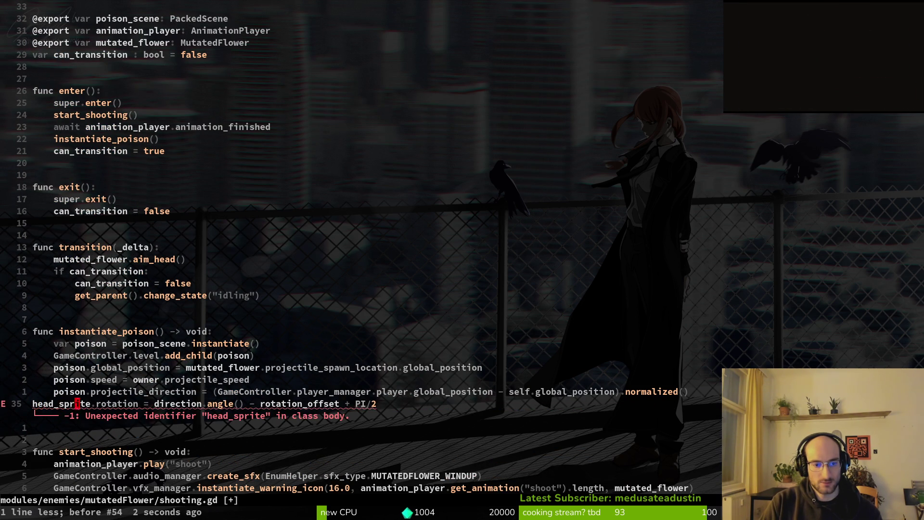
key(i)
key(BackSpace)
key(ctrl+w)
key(ctrl+w)
key(ctrl+w)
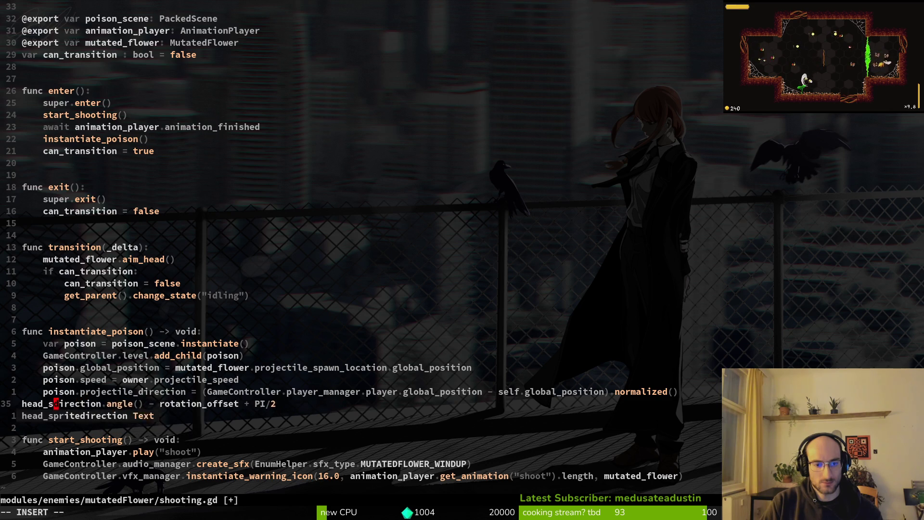
text(global_pos)
key(ctrl+w)
key(ctrl+w)
key(ctrl+w)
text(player)
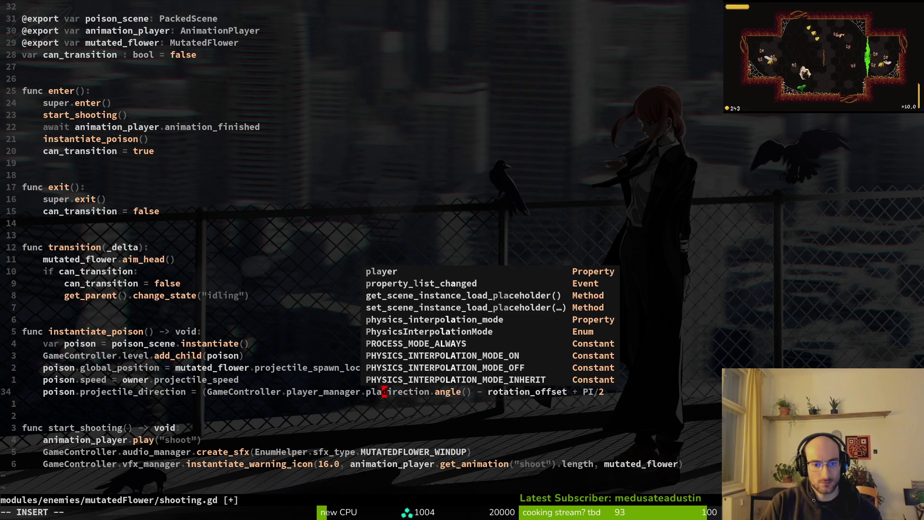
key(Escape)
key(u)
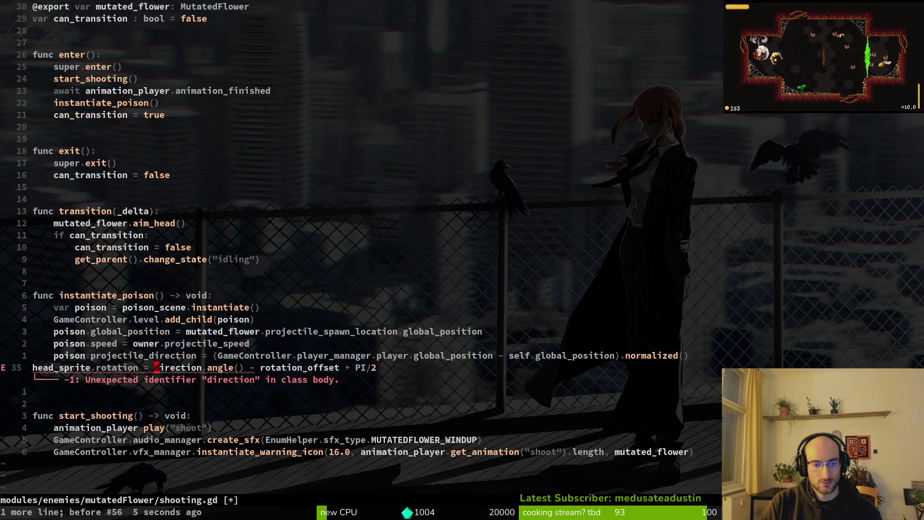
key(u)
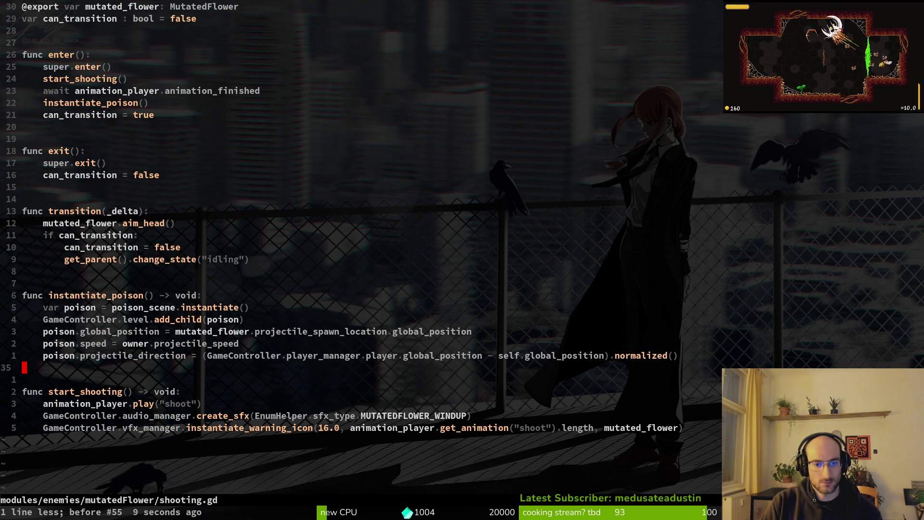
key(ctrl+o)
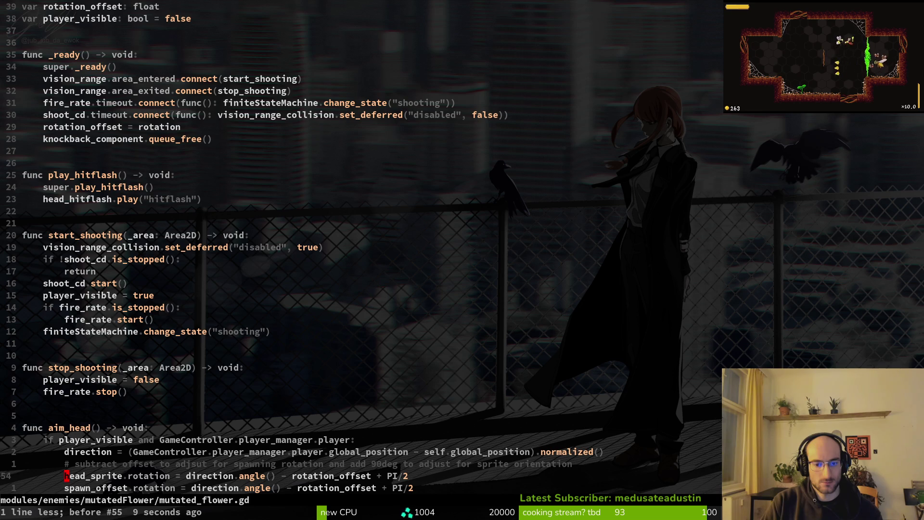
Add a var direction line to shooting.gd, copied from mutated_flower.gd's player-direction calculation, and save
key(k)
key(k)
key(shift+v)
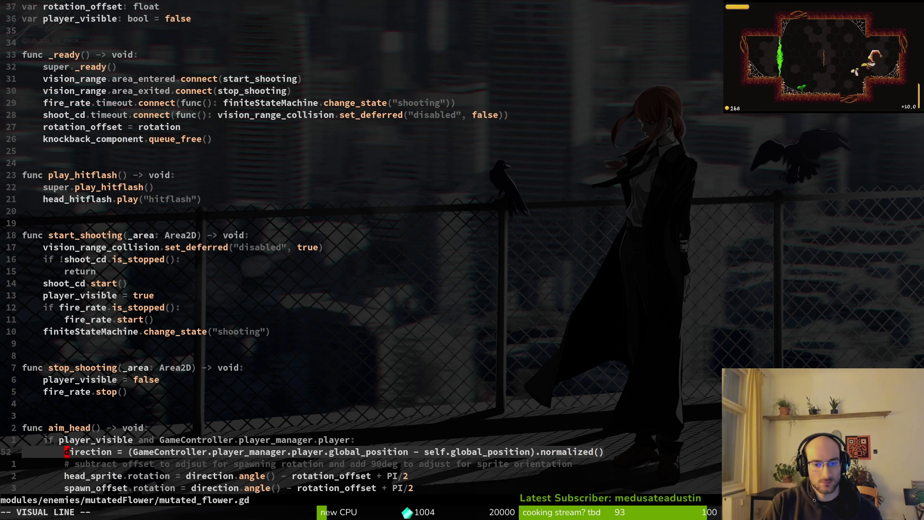
key(y)
key(ctrl+o)
key(shift+o)
text(var p)
key(Escape)
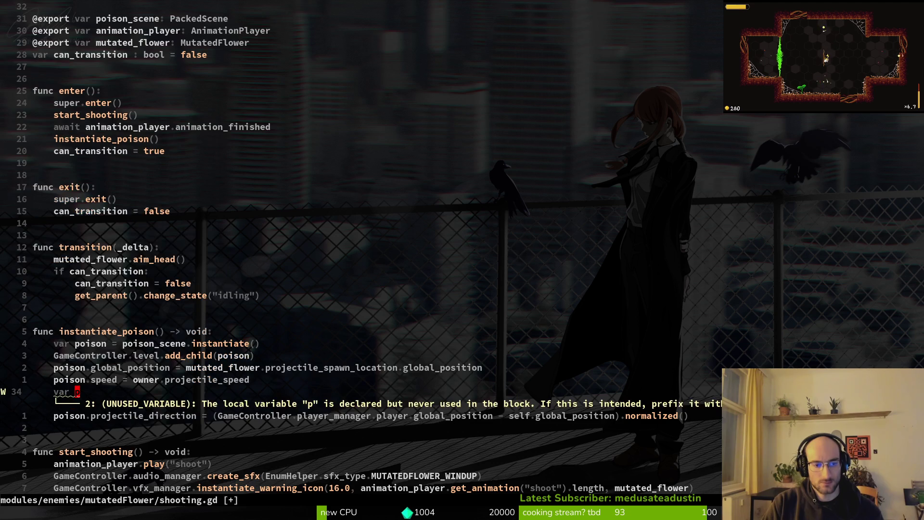
key(p)
key(k)
key(x)
key(shift+j)
text(xi)
text(d)
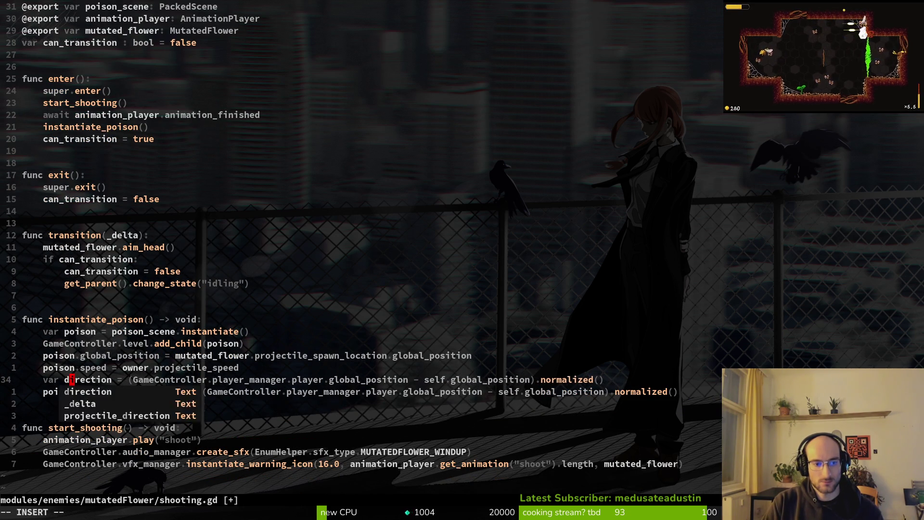
key(Escape)
text(:w)
key(Return)
Delete the old player-direction expression from the projectile_direction line
key(j)
key(w)
key(w)
key(w)
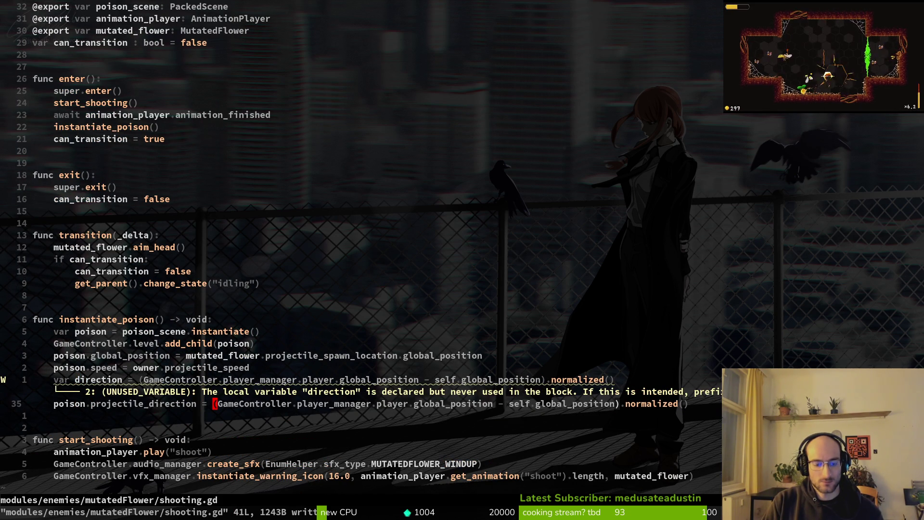
key(v)
key(dollar)
key(d)
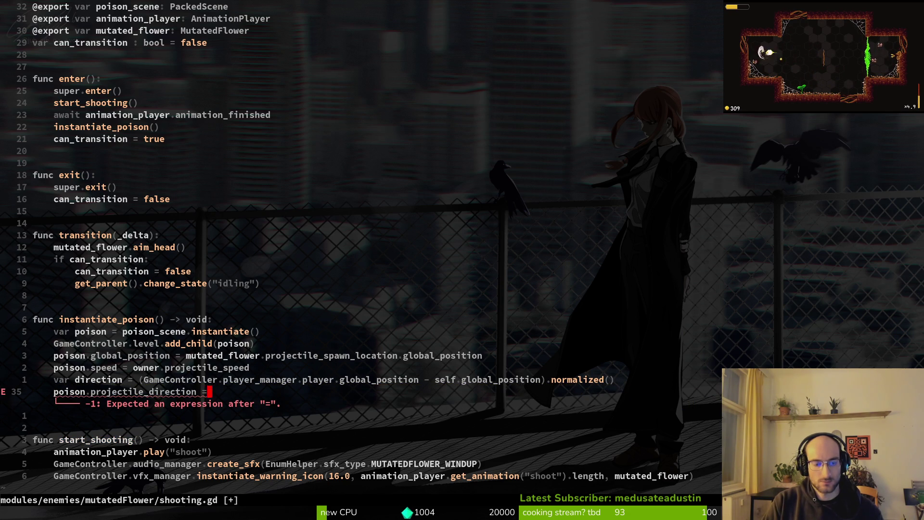
Set projectile_direction to direction.angle() - rotation_offset, adapted from mutated_flower.gd's spawn_offset formula, and save
key(ctrl+o)
key(j)
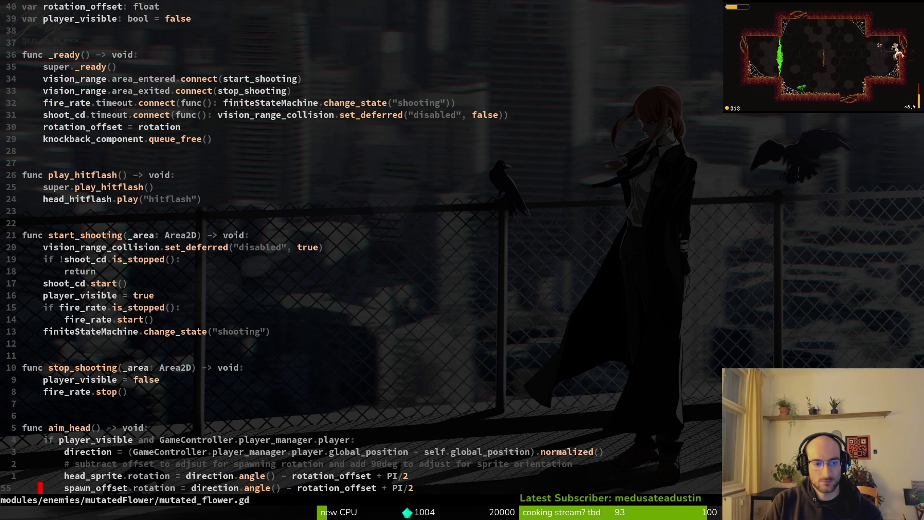
key(y)
key(y)
key(ctrl+o)
key(p)
key(V)
key(Escape)
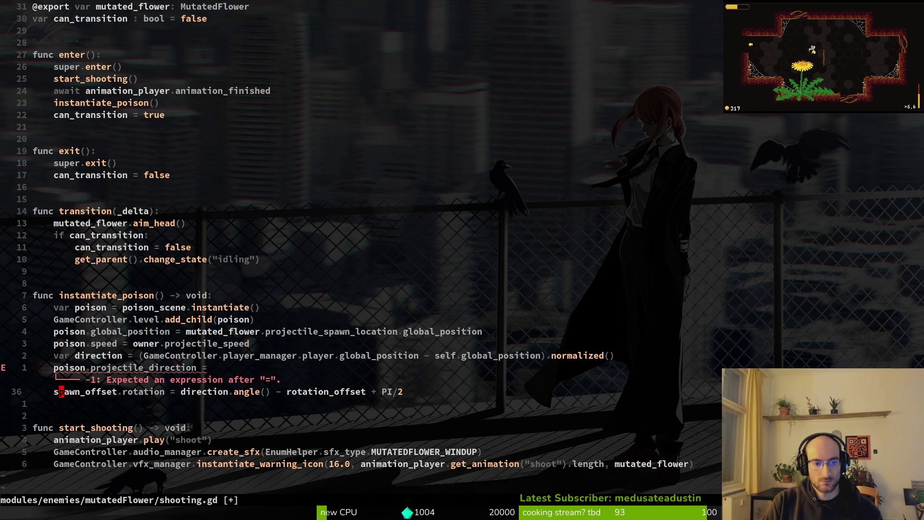
key(v)
key(e)
key(c)
key(Delete)
key(Delete)
key(Delete)
key(Escape)
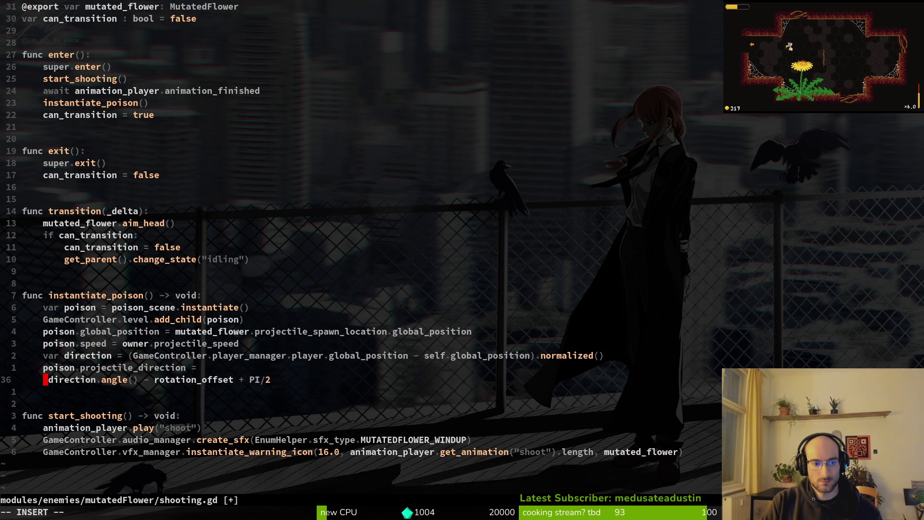
key(k)
key(dollar)
text(xJ)
text(:w)
key(Return)
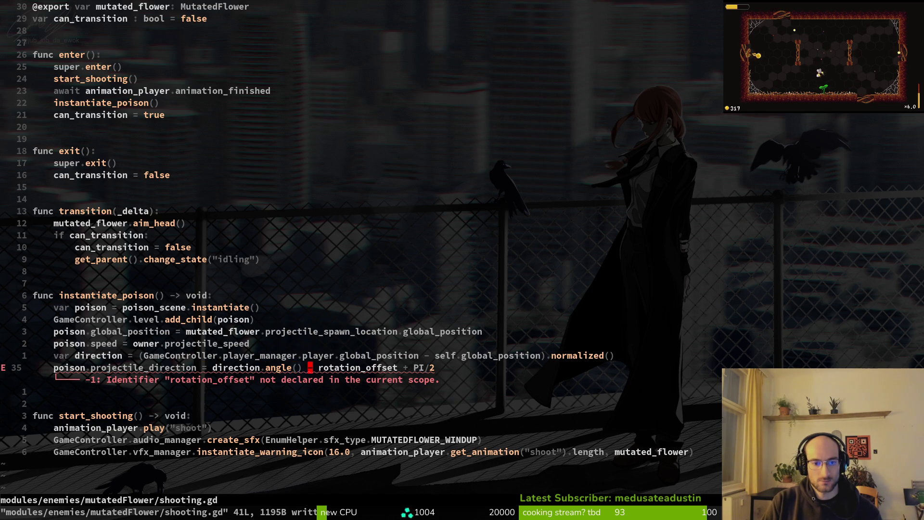
Prefix rotation_offset with mutated_flower. and save shooting.gd
text(i)
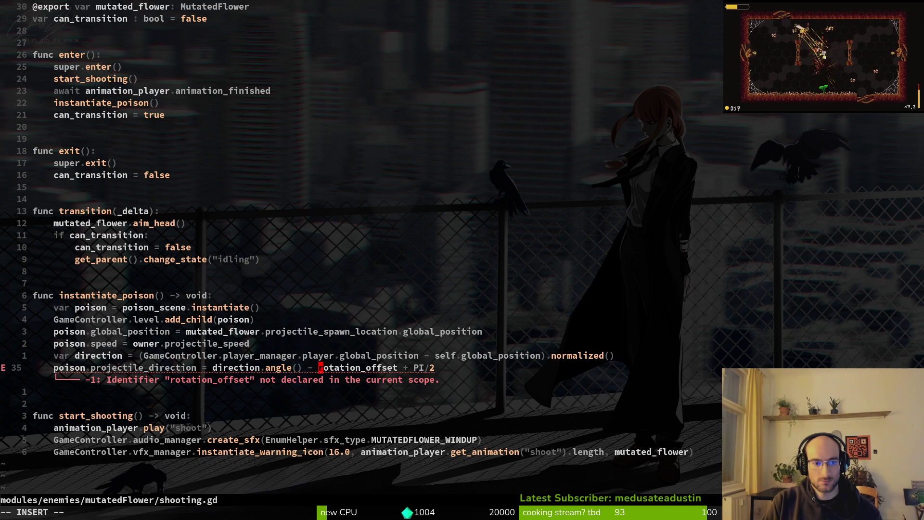
text(fl)
key(BackSpace)
key(BackSpace)
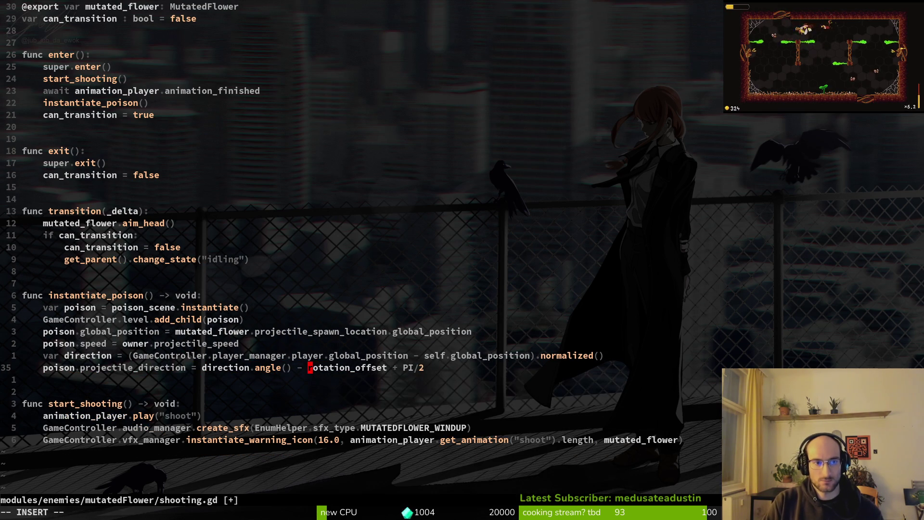
text(mutated_flower.)
key(Escape)
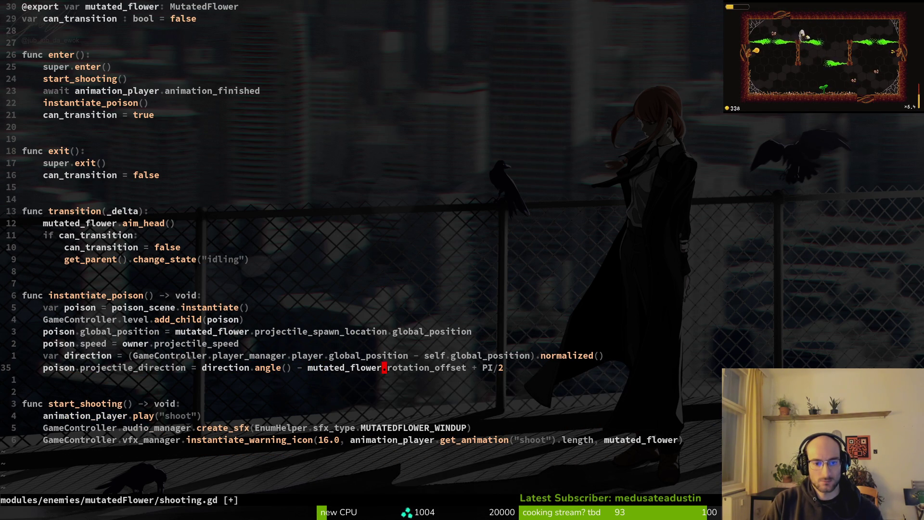
text(:w)
key(Return)
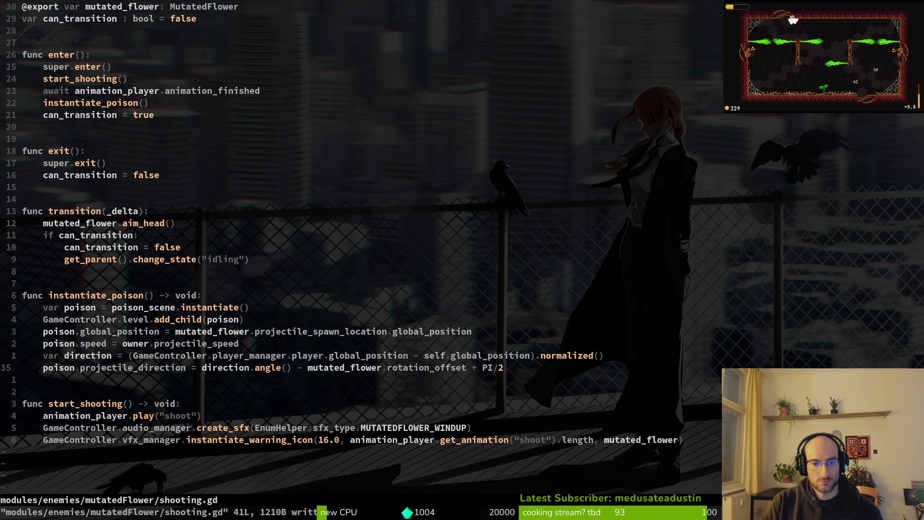
Remove the trailing + PI/2 term from line 35 and save
key(w)
key(w)
key(w)
key(j)
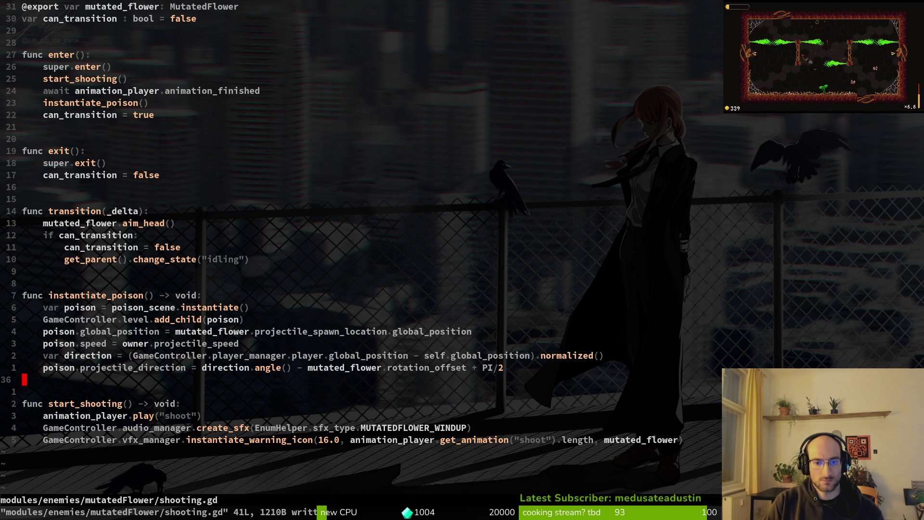
key(k)
key(A)
key(BackSpace)
key(BackSpace)
key(BackSpace)
key(Escape)
text(:w)
key(Return)
Run the game from Godot to test the new aim
key(k)
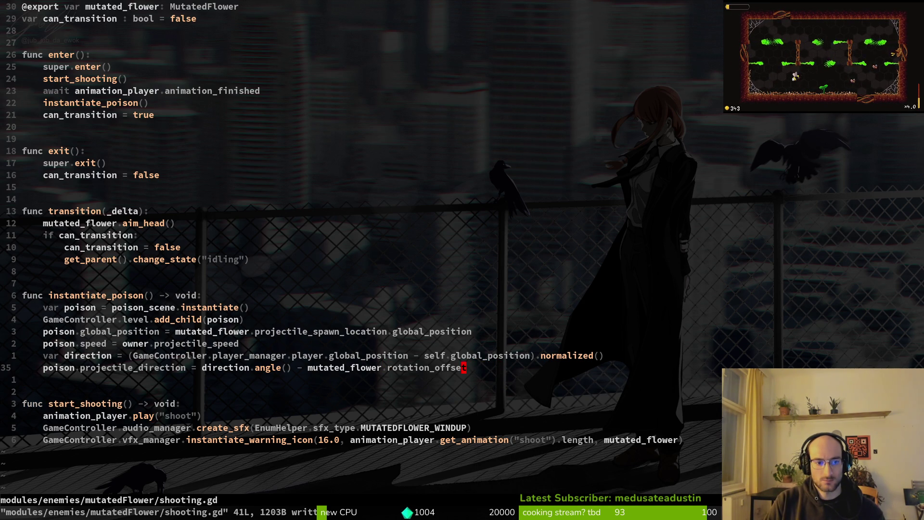
key(alt+Tab)
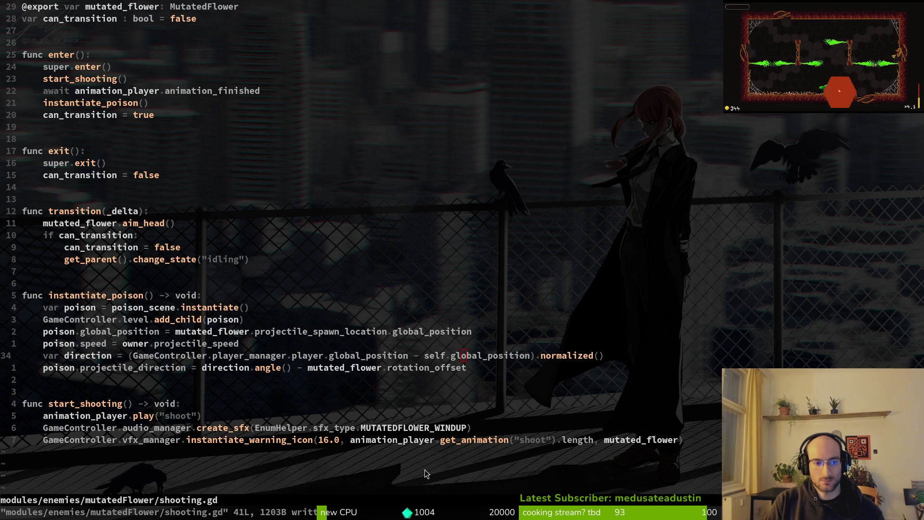
key(F5)
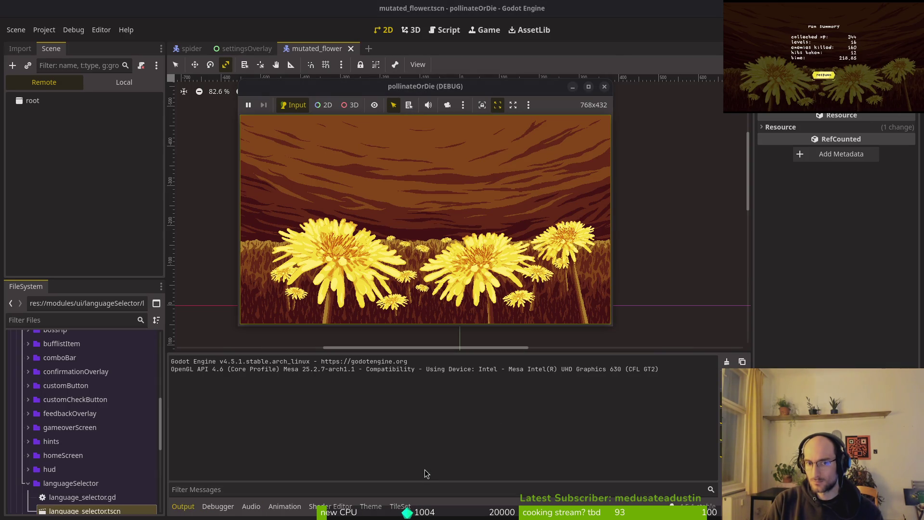
Stop the running game and open devlevel.tscn
key(F8)
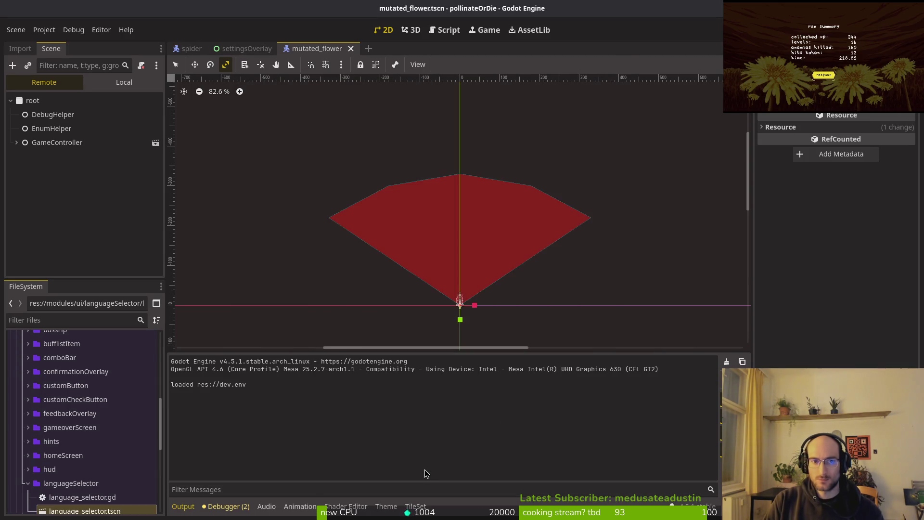
key(ctrl+shift+o)
text(devlevt)
key(Return)
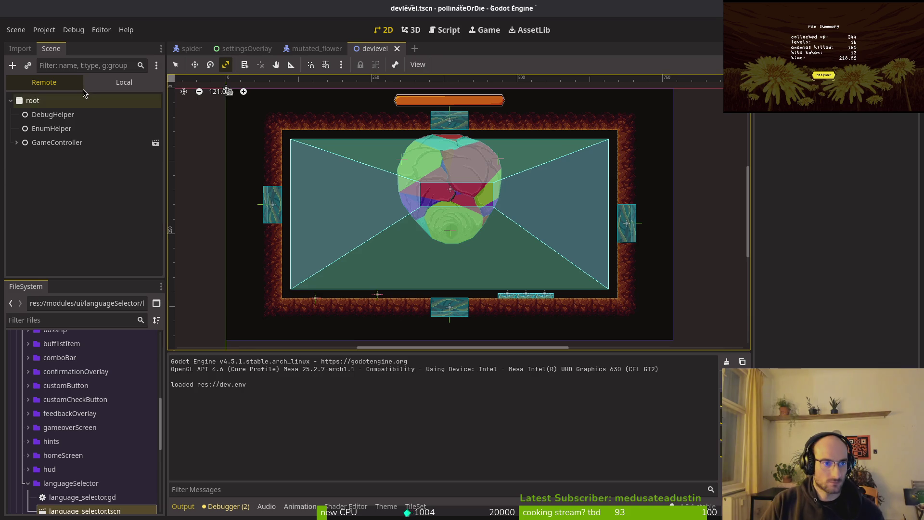
Duplicate enemySpawnMarker2 under wave1 and move enemySpawnMarker4 onto the left wall
click(53, 226)
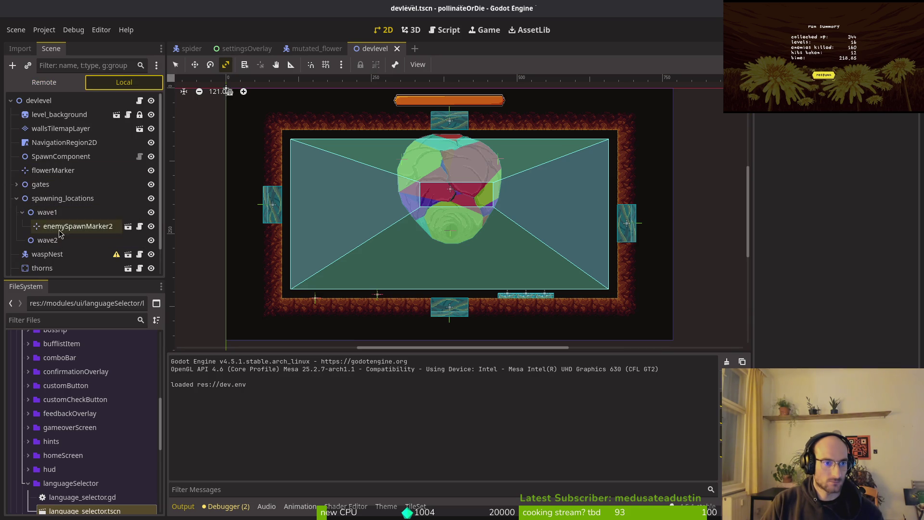
key(ctrl+c)
key(ctrl+v)
key(ctrl+v)
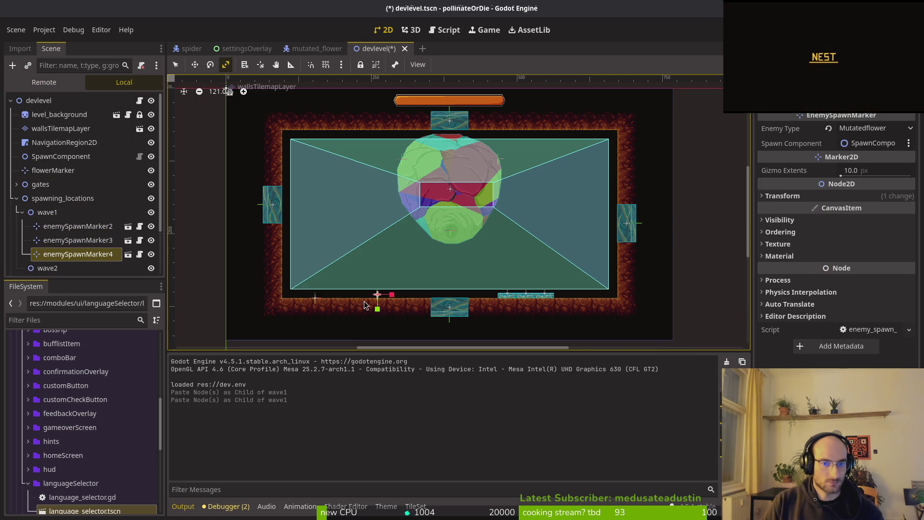
drag(377, 294, 380, 289)
key(ctrl+z)
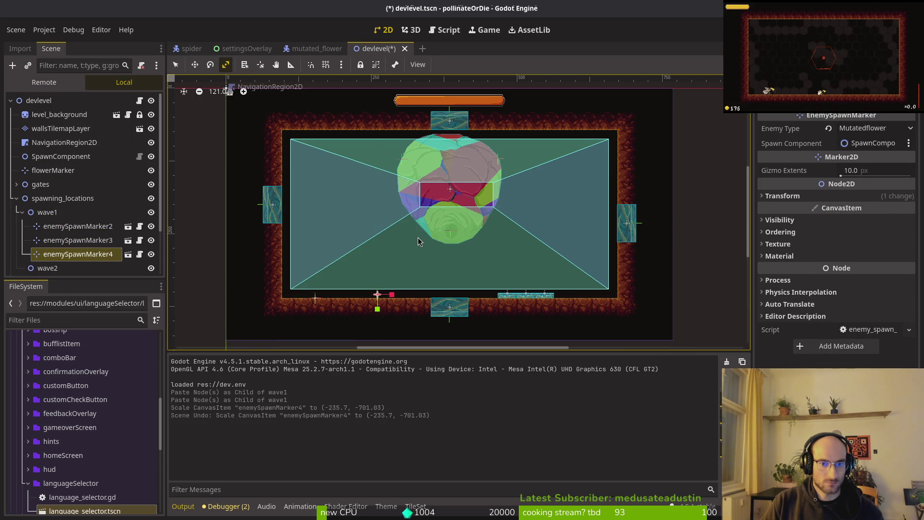
key(q)
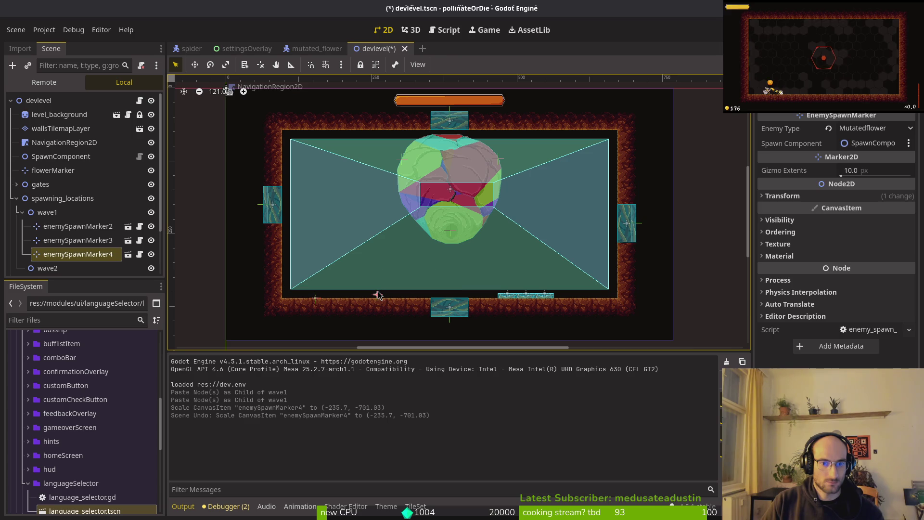
click(379, 294)
click(378, 294)
mouse_move(378, 294)
mouse_down()
mouse_move(309, 171)
mouse_move(291, 166)
mouse_move(286, 208)
mouse_up()
Place enemySpawnMarker3 facing down on the top wall, add enemySpawnMarker5 on the right wall, and save
mouse_move(378, 295)
mouse_down()
mouse_move(370, 162)
mouse_move(383, 140)
mouse_move(374, 139)
mouse_up()
mouse_move(374, 138)
mouse_down()
mouse_move(324, 155)
mouse_move(309, 149)
mouse_move(360, 101)
mouse_up()
click(47, 212)
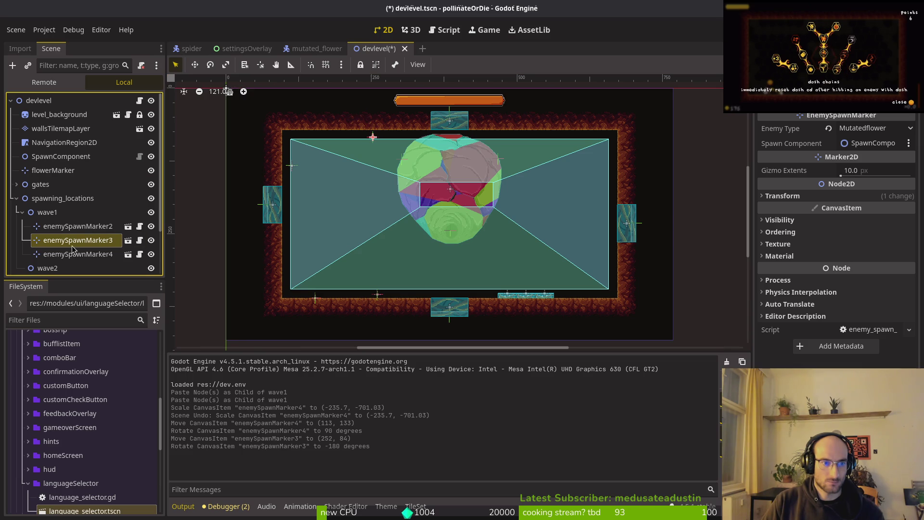
key(ctrl+v)
mouse_move(373, 137)
mouse_down()
mouse_move(567, 200)
mouse_move(612, 226)
mouse_move(612, 183)
mouse_up()
mouse_move(613, 185)
mouse_down()
mouse_move(569, 227)
mouse_move(532, 171)
mouse_up()
click(491, 233)
key(ctrl+s)
Delete the waspNest node and run the level again
click(16, 197)
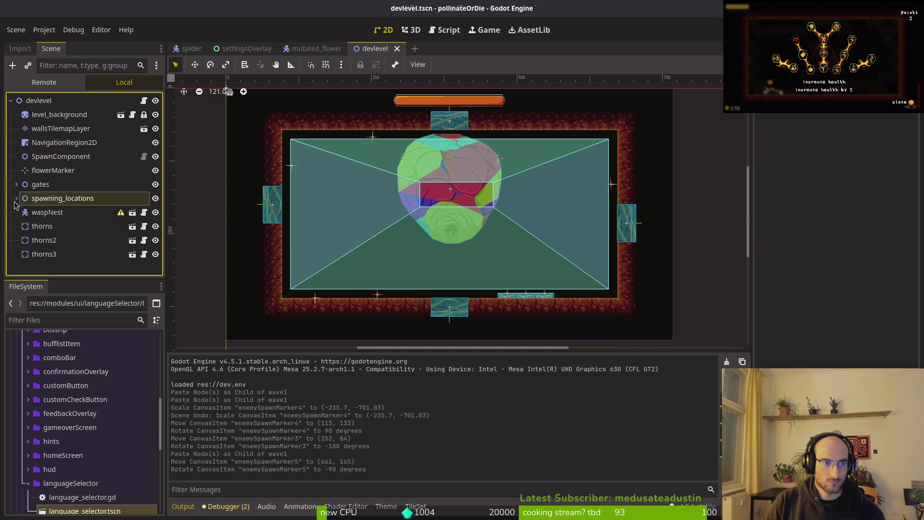
click(47, 212)
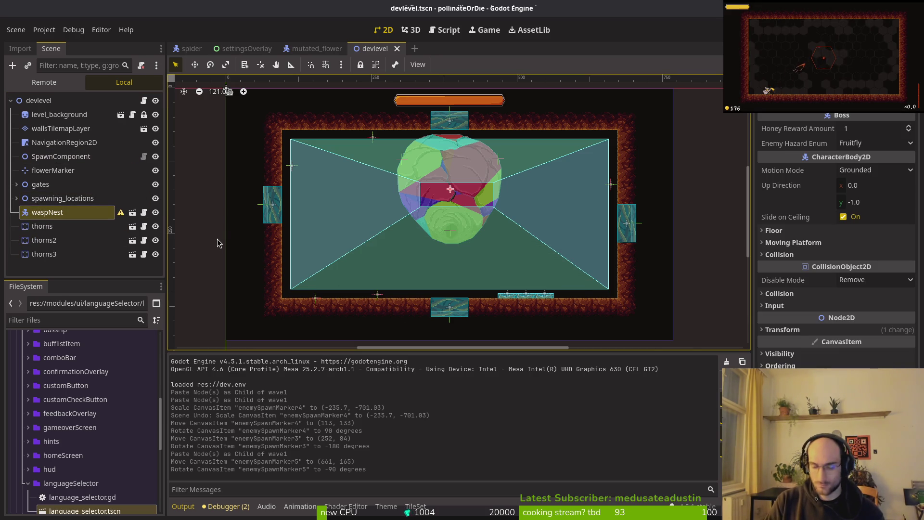
key(Delete)
key(F5)
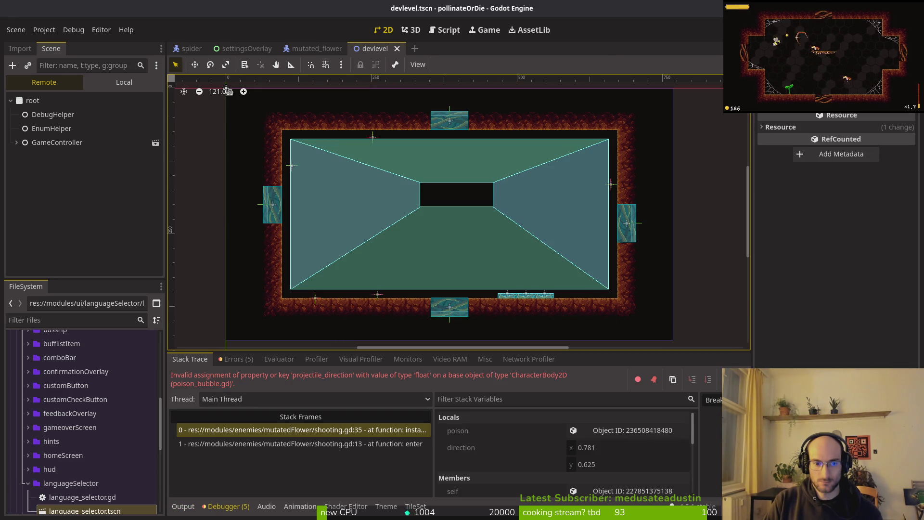
key(alt+Tab)
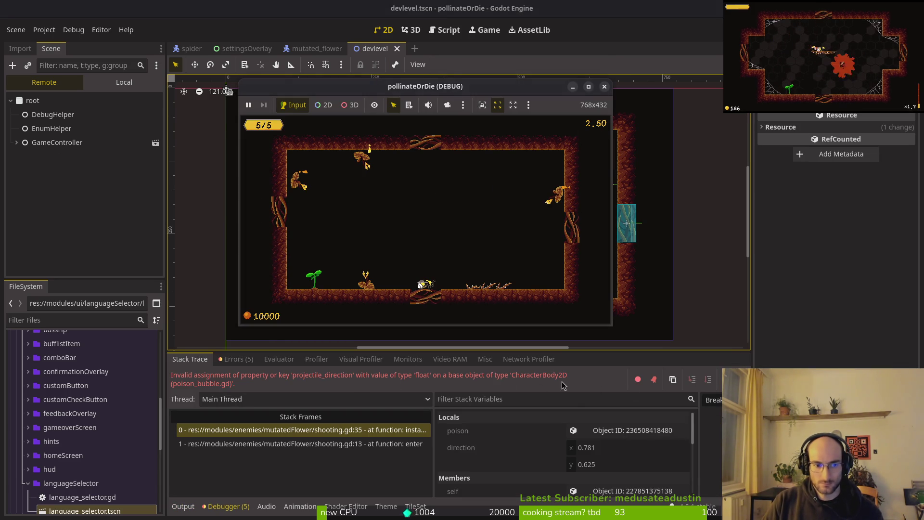
Compare aim_head in mutated_flower.gd with instantiate_poison in shooting.gd
key(alt+Tab)
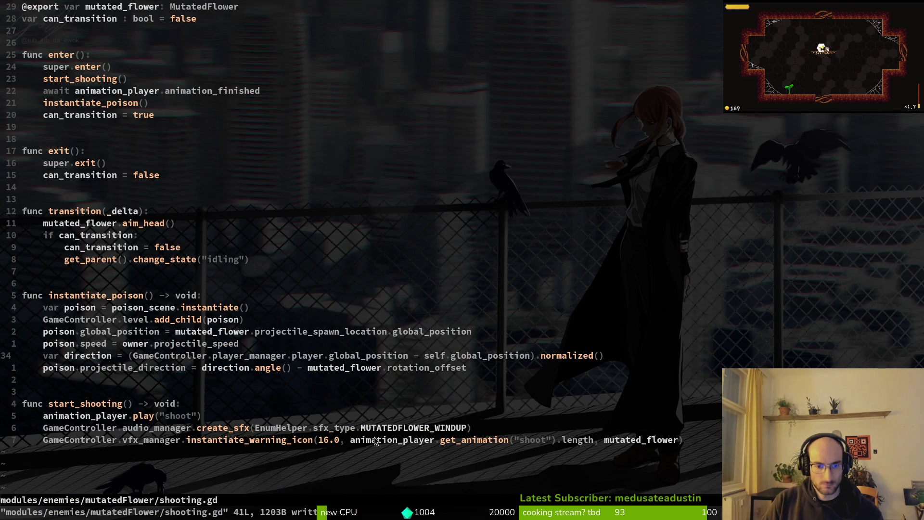
key(ctrl+6)
key(z)
key(z)
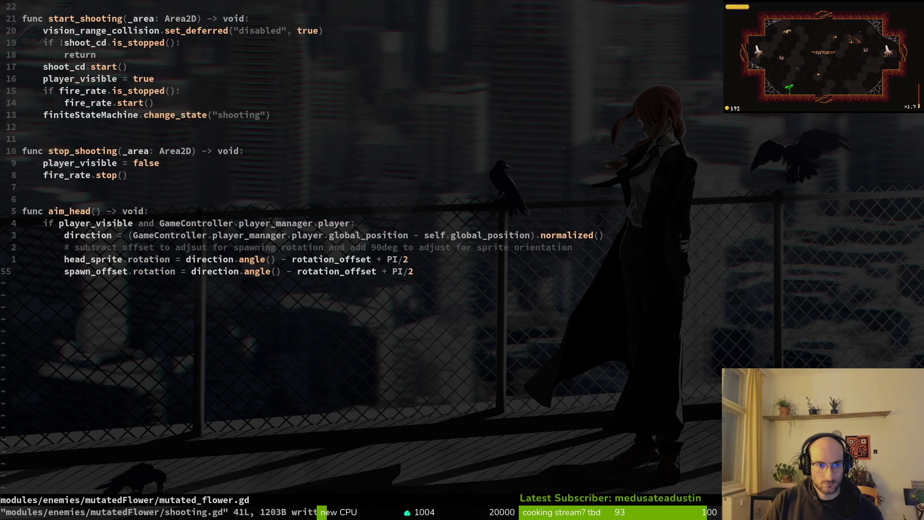
key(ctrl+6)
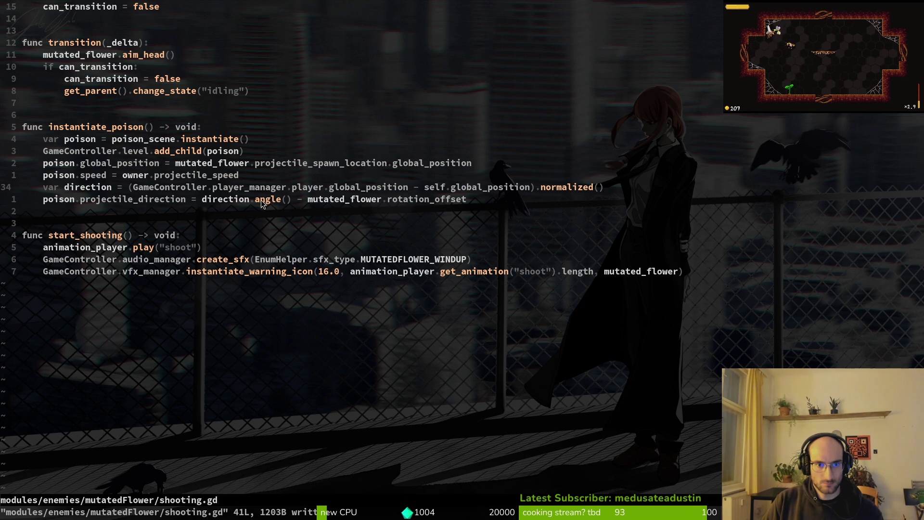
key(ctrl+6)
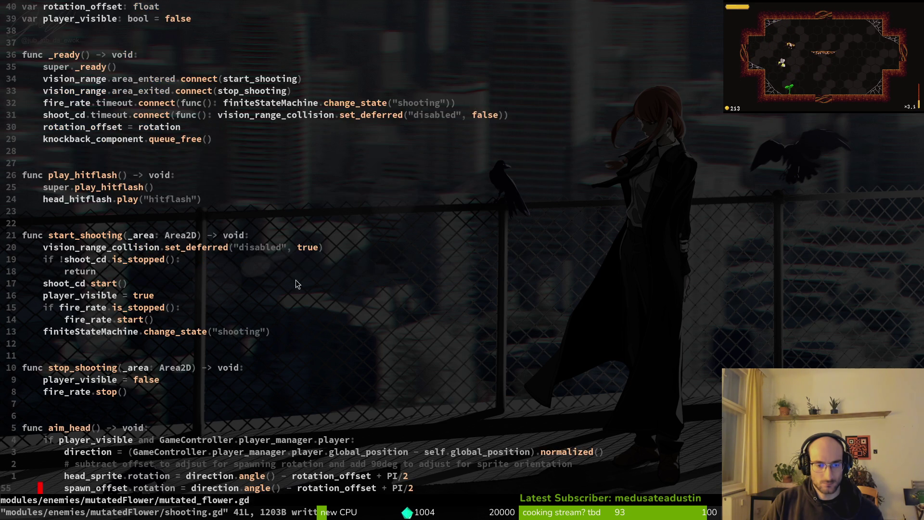
key(ctrl+6)
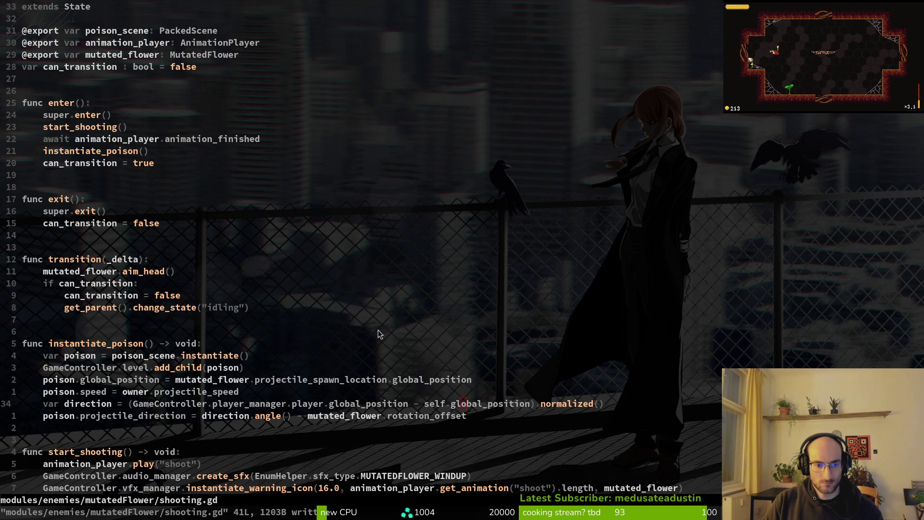
Put the cursor before direction on line 35 and type "Vec"
click(106, 415)
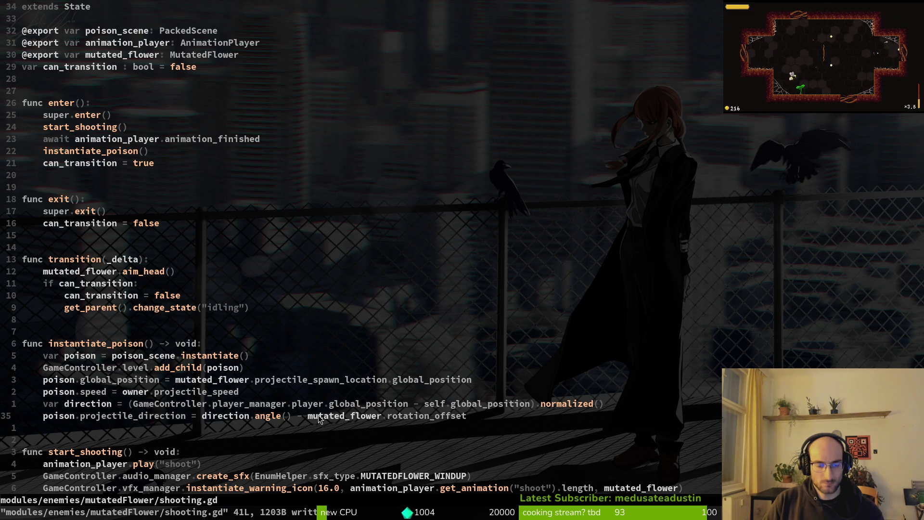
click(203, 417)
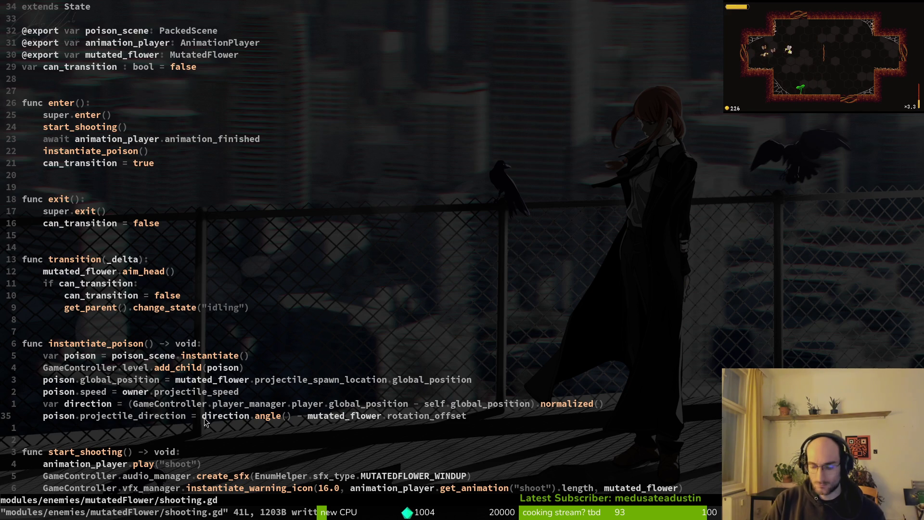
key(h)
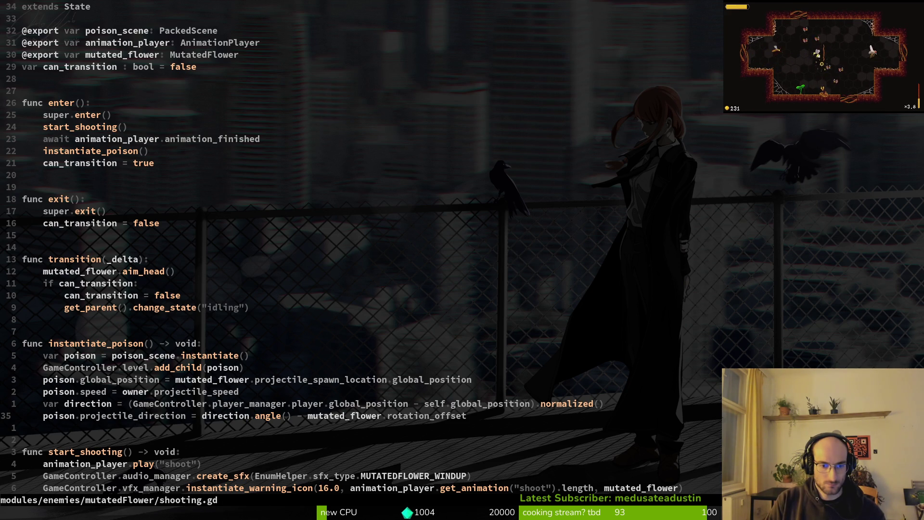
text(Vec)
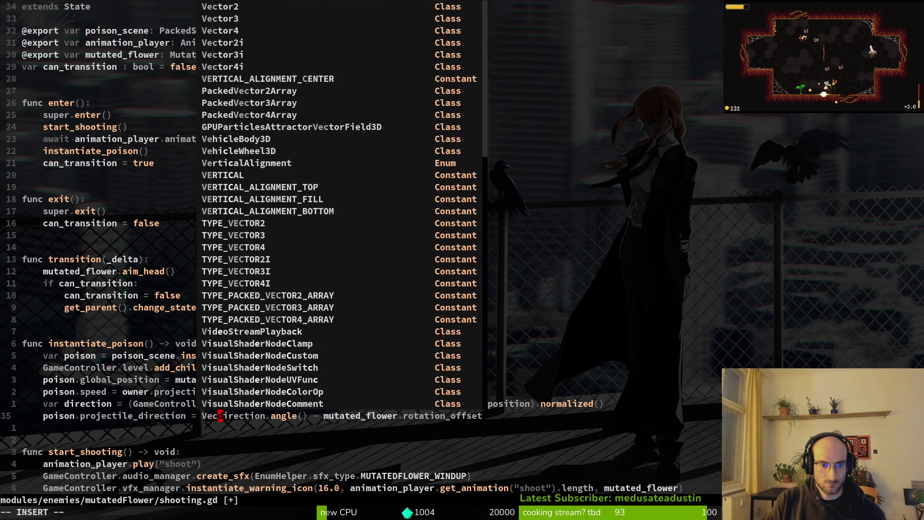
Undo the stray "Vec" prefix and save shooting.gd
key(Escape)
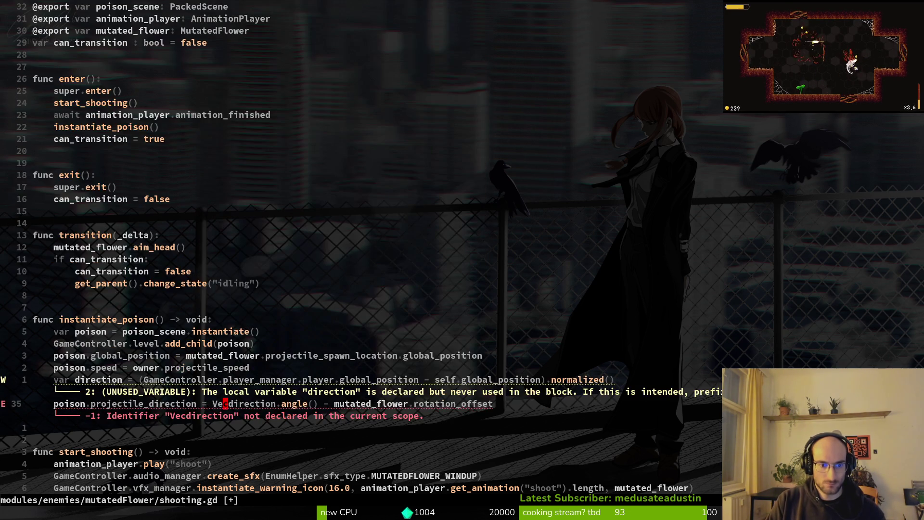
text(u:w)
key(Return)
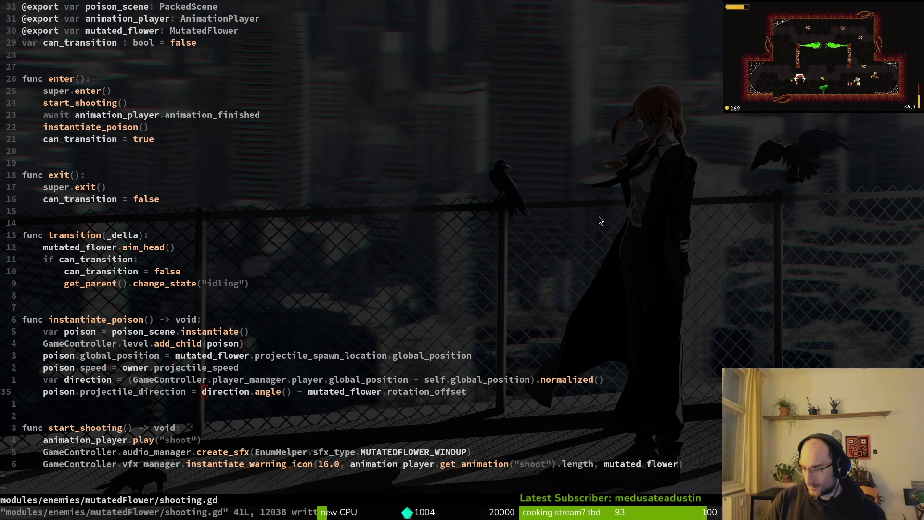
Wrap line 35's angle expression in Vector2.from_angle(...) and save
text(ion = )
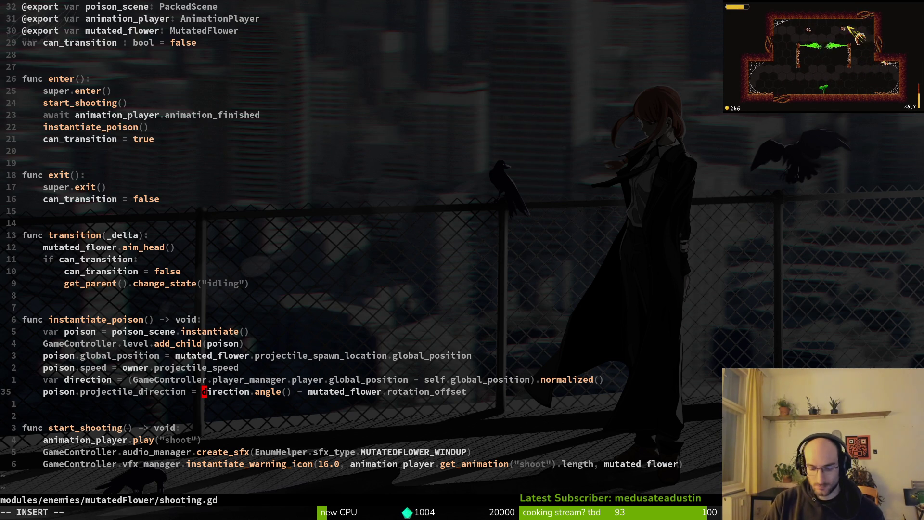
text(Vector2.fro)
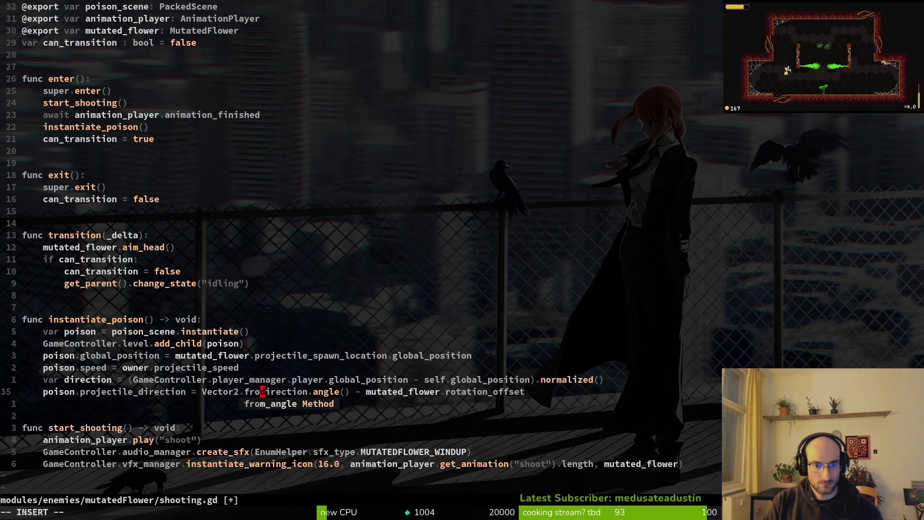
key(Return)
key(End)
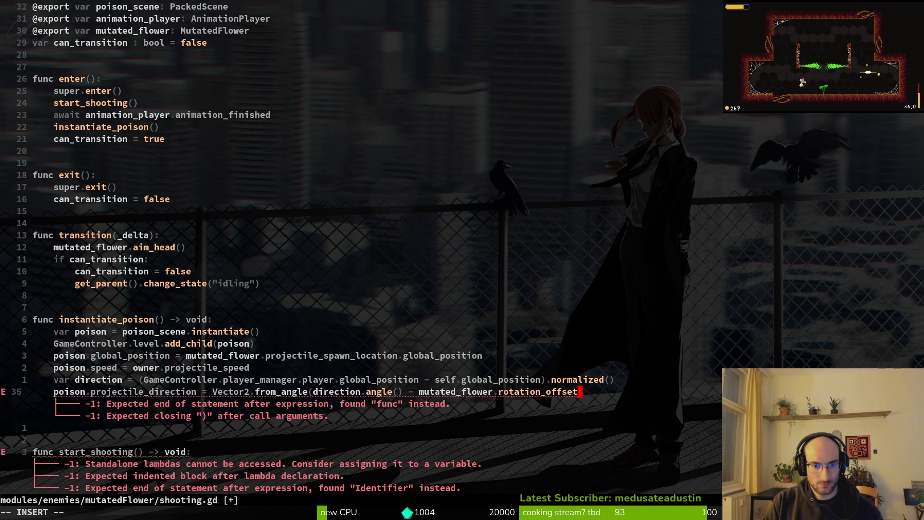
text())
key(Escape)
text(:w)
key(Return)
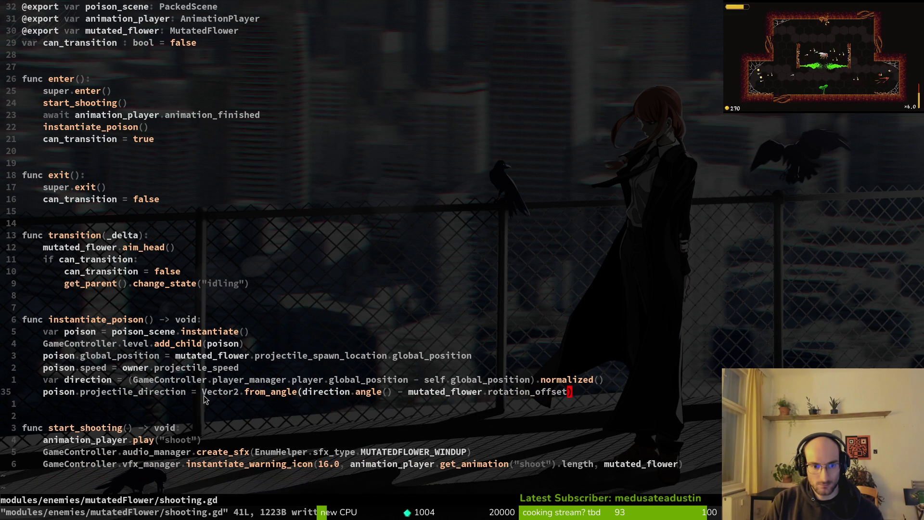
key(alt+Tab)
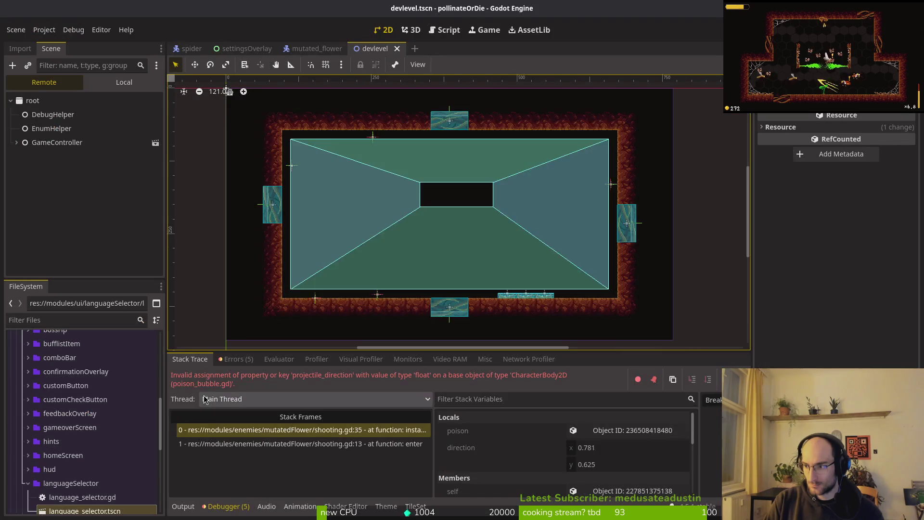
Play-test the level with the revised poison aim, then stop the game
key(F5)
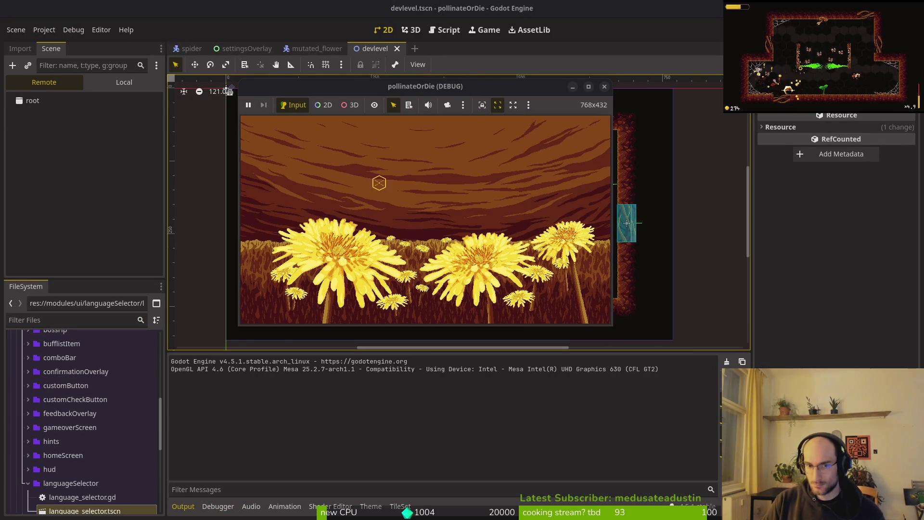
key(Return)
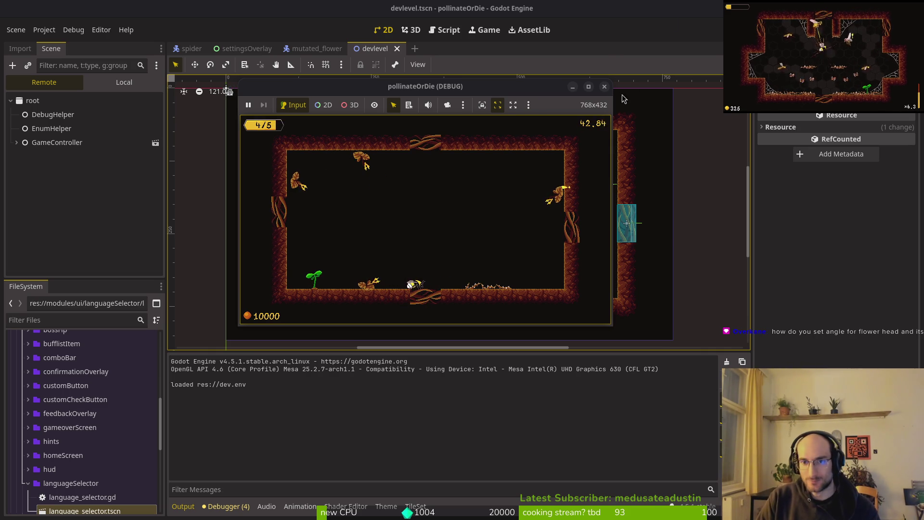
key(F8)
Review the aim_head rotation formulas in mutated_flower.gd
key(alt+Tab)
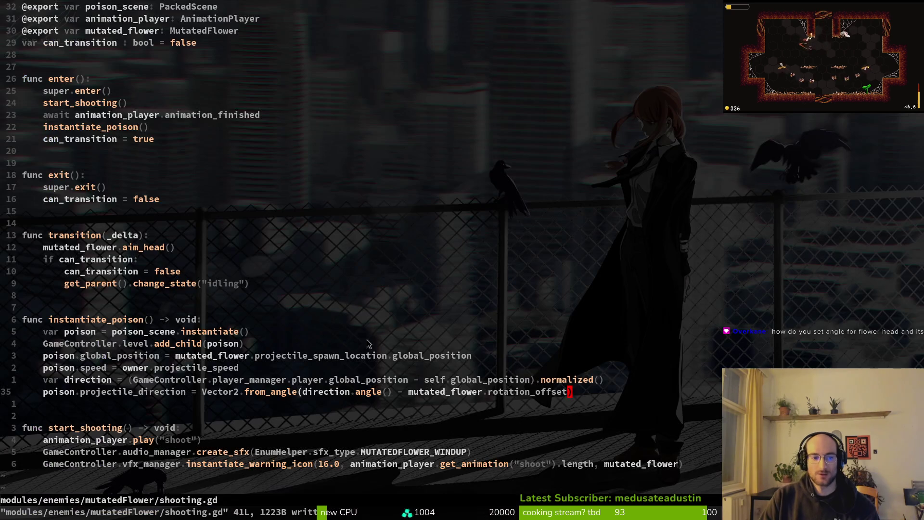
key(ctrl+6)
scroll(396, 379, down, 1)
mouse_move(22, 283)
mouse_down()
mouse_move(120, 323)
mouse_move(298, 361)
mouse_up()
key(y)
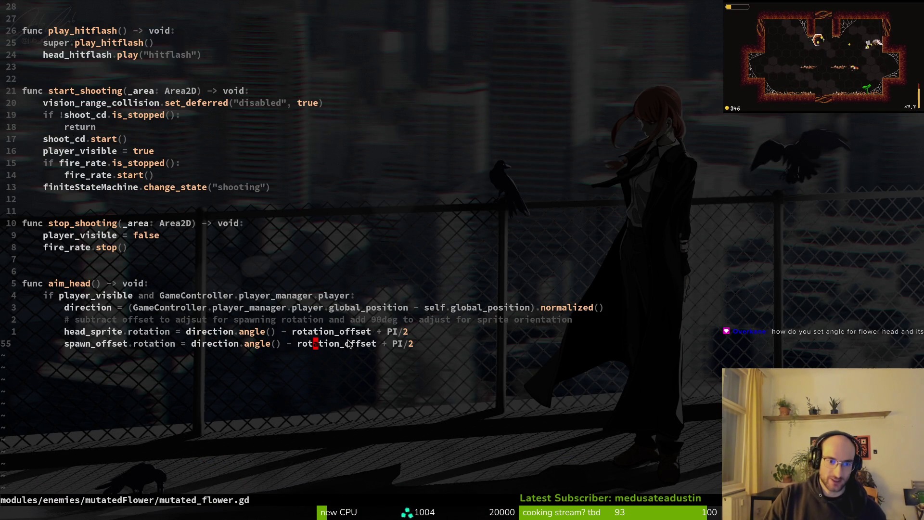
Inspect enemySpawnMarker3's Transform in the 2D editor (rotation -180), then return to line 55
key(alt+Tab)
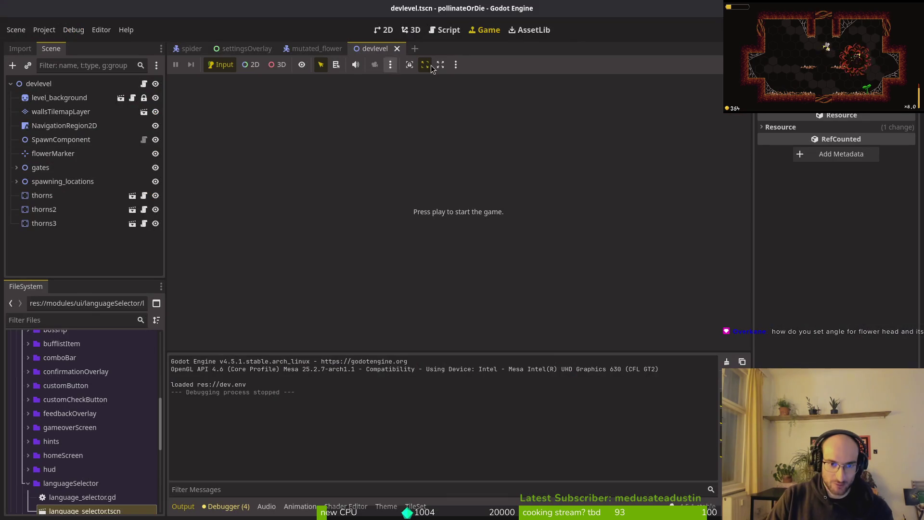
click(385, 30)
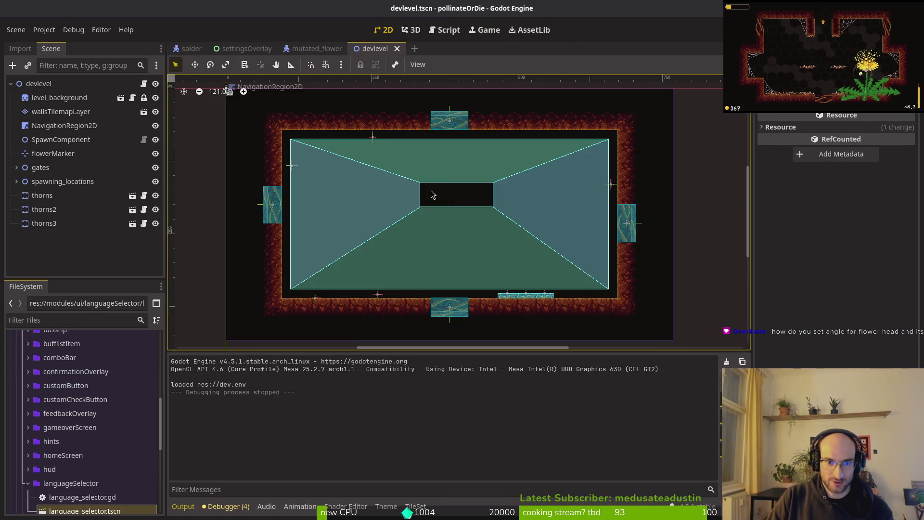
click(372, 137)
click(833, 196)
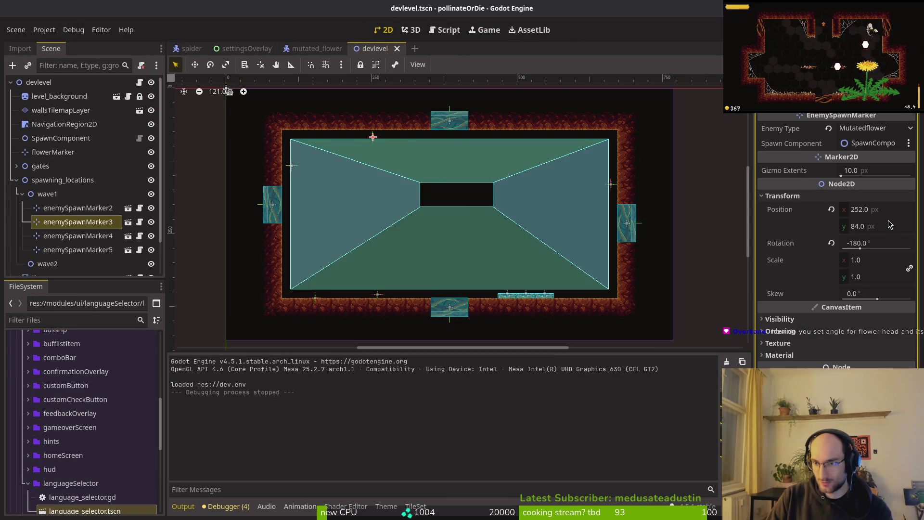
key(alt+Tab)
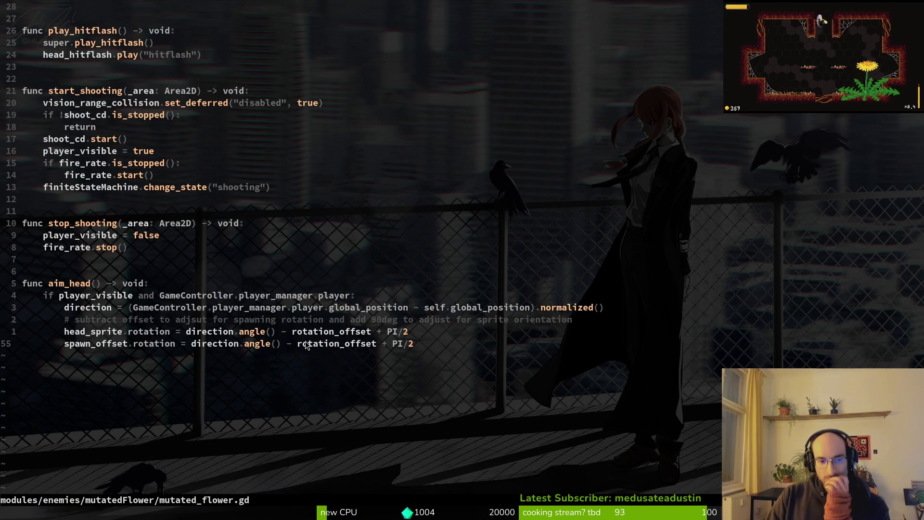
click(220, 345)
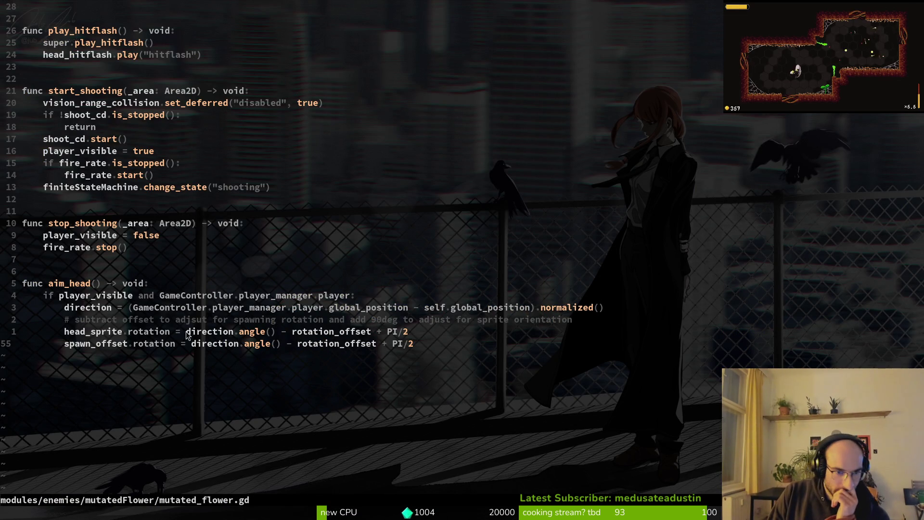
click(359, 344)
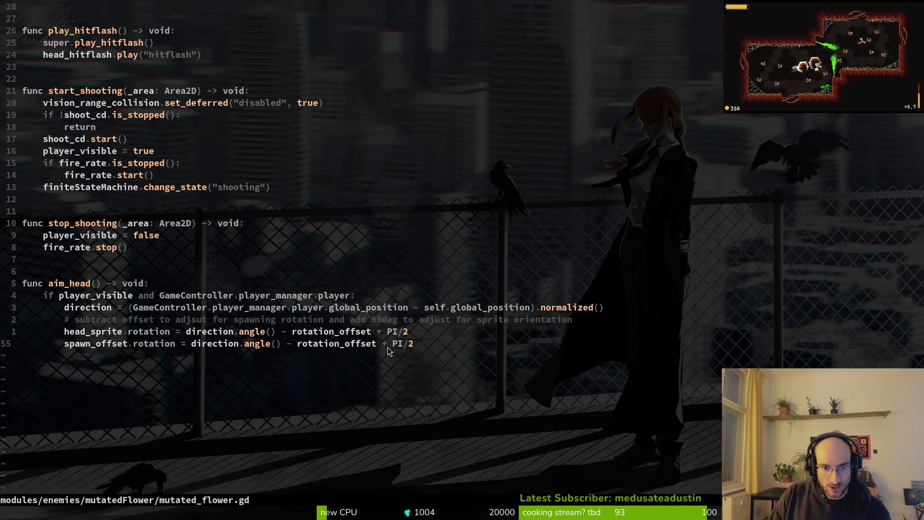
key(ctrl+o)
scroll(401, 344, down, 5)
click(380, 187)
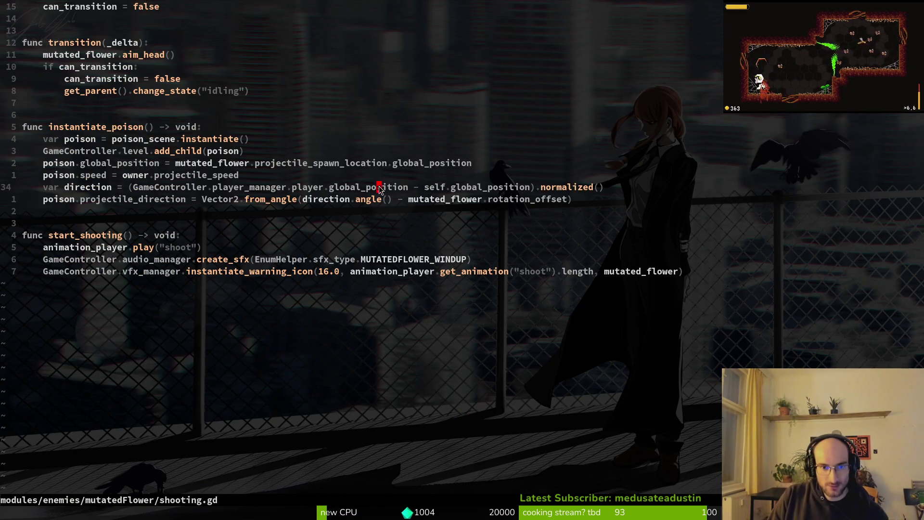
key(ctrl+i)
key(ctrl+o)
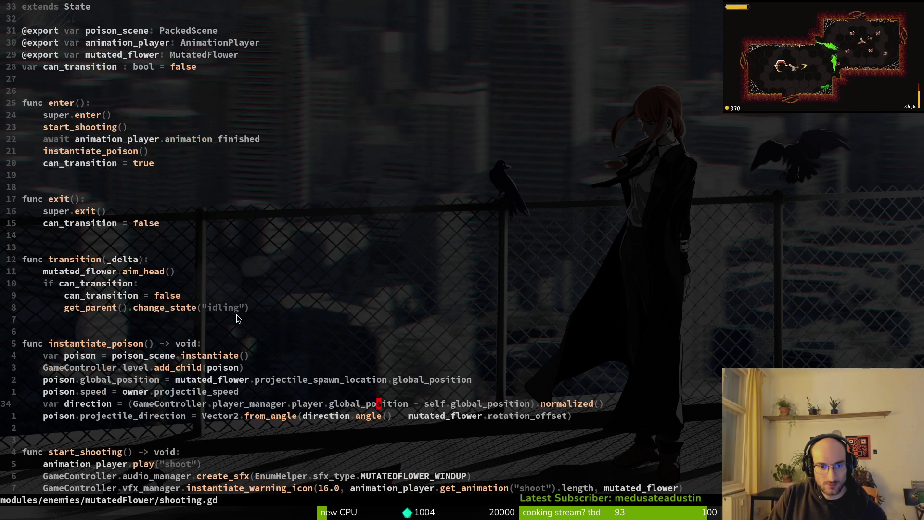
scroll(350, 294, down, 5)
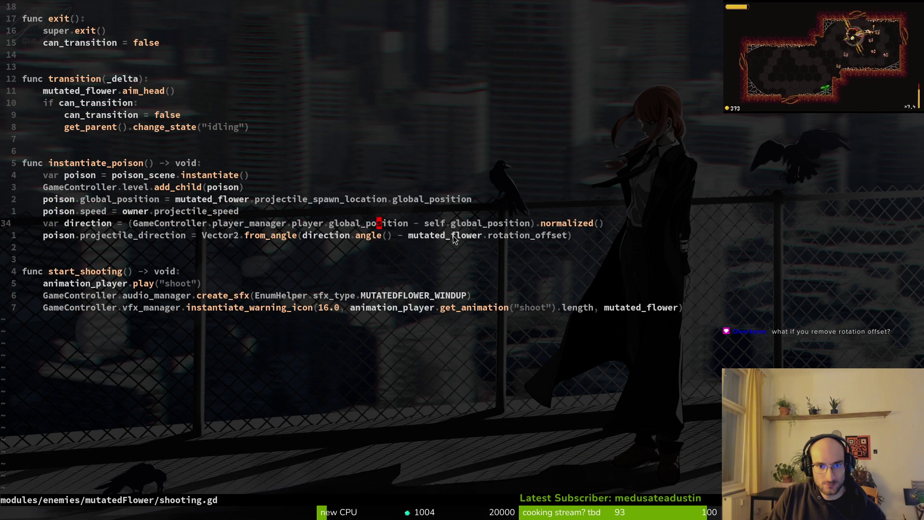
key(ctrl+i)
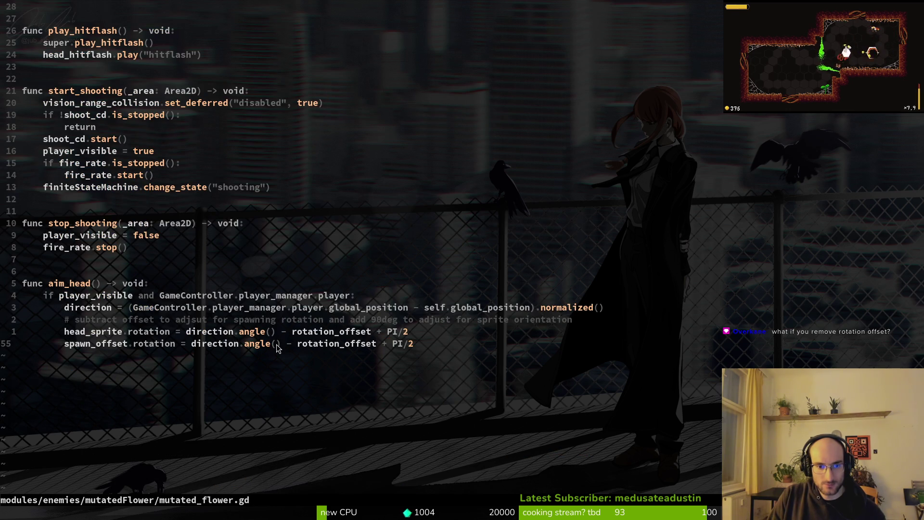
key(ctrl+o)
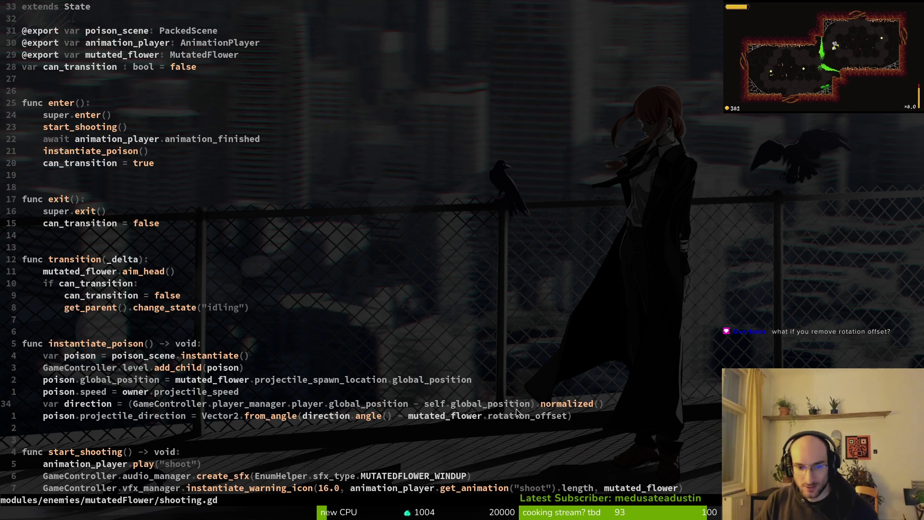
click(512, 419)
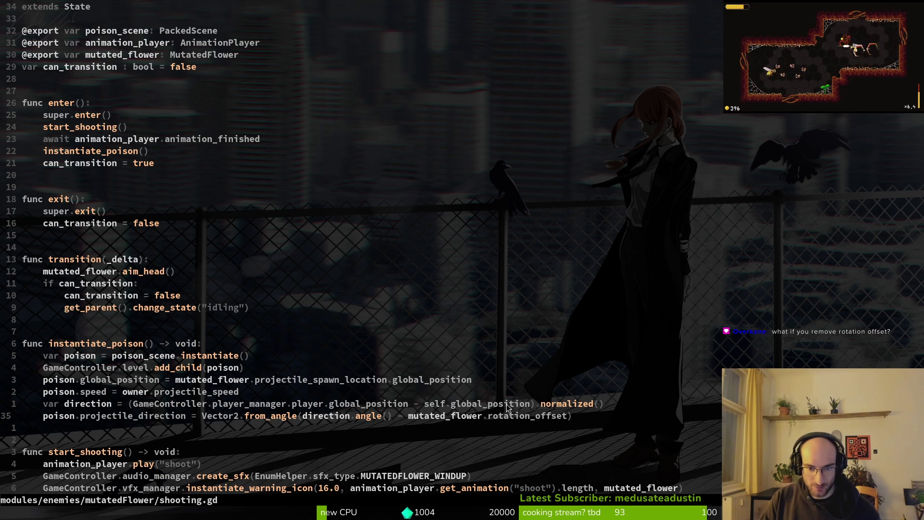
drag(609, 404, 246, 406)
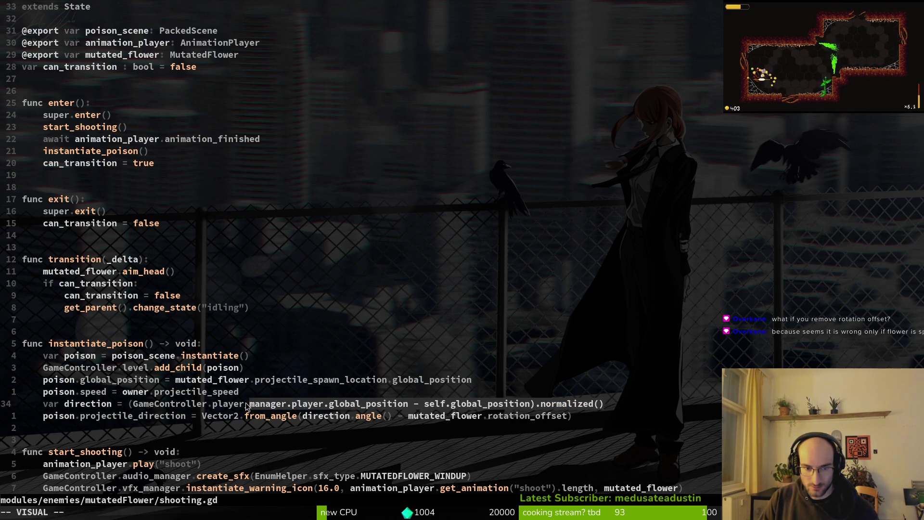
key(y)
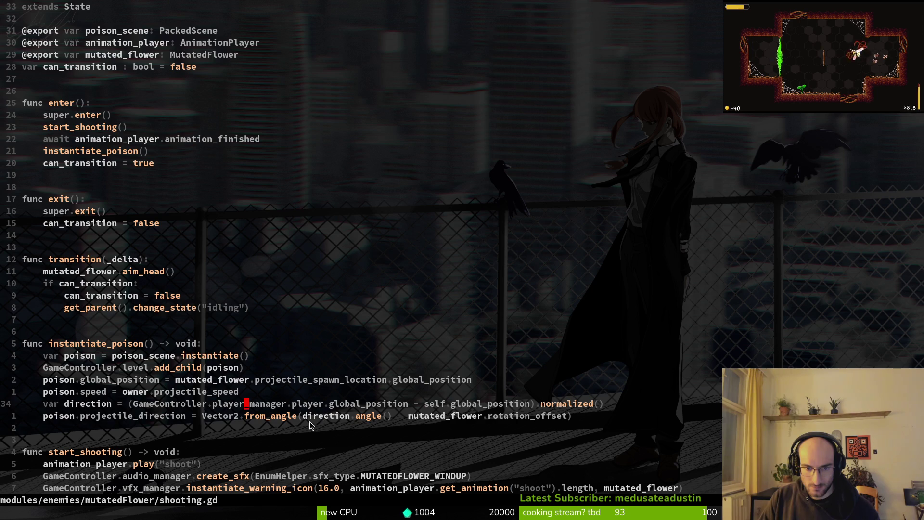
drag(305, 416, 321, 417)
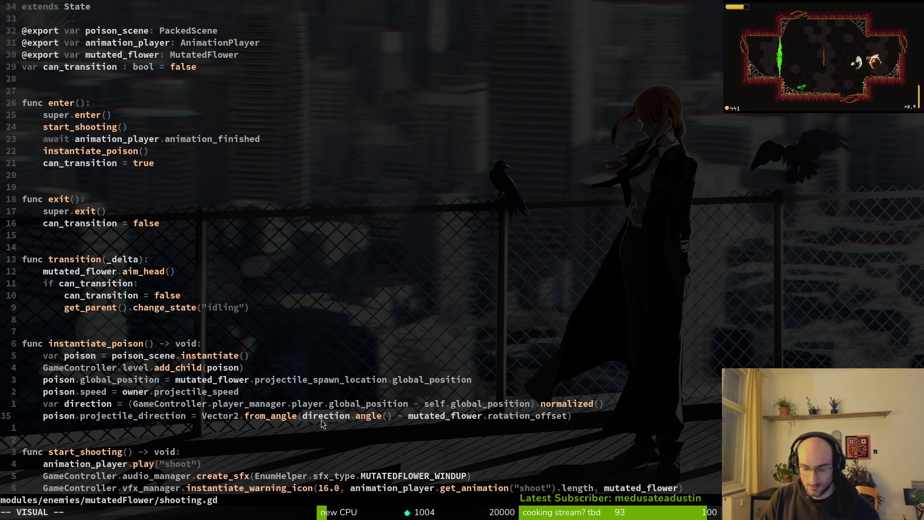
Start rewriting line 35 as Vector2.from_angle(mutated_flower...), checking mutated_flower.gd for the head sprite variable
text(ctor2.from_angle(mutated_flower)
text(.ro)
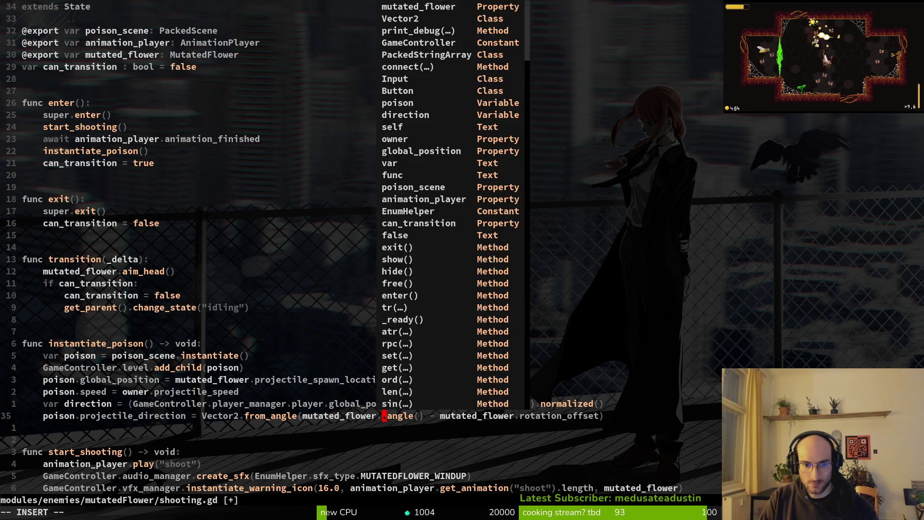
key(BackSpace)
key(BackSpace)
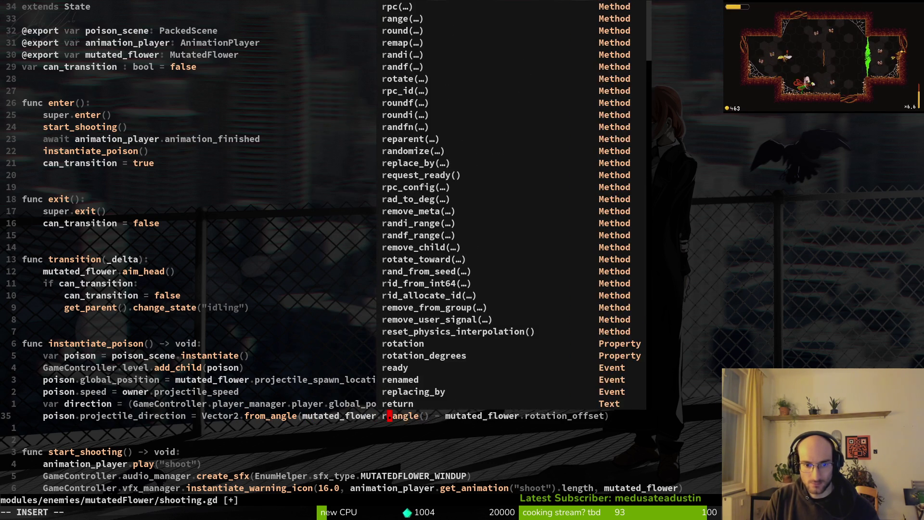
text(hea)
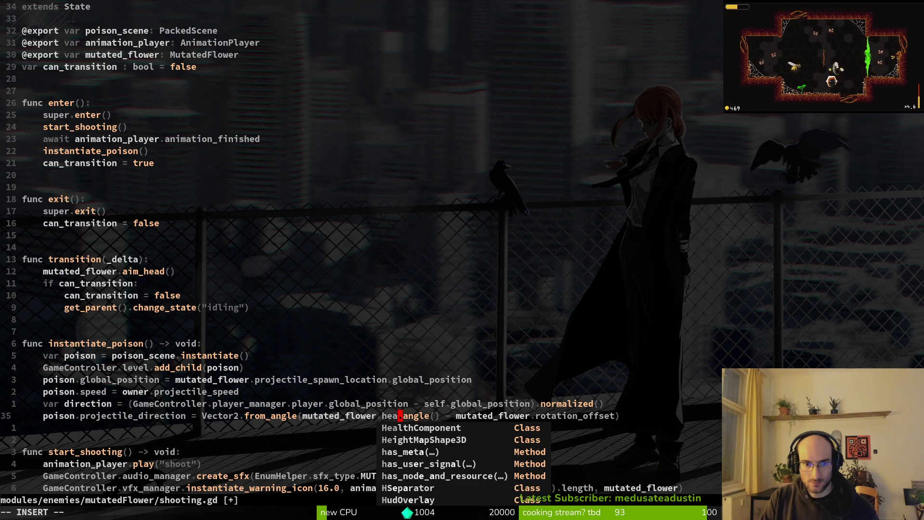
text(d)
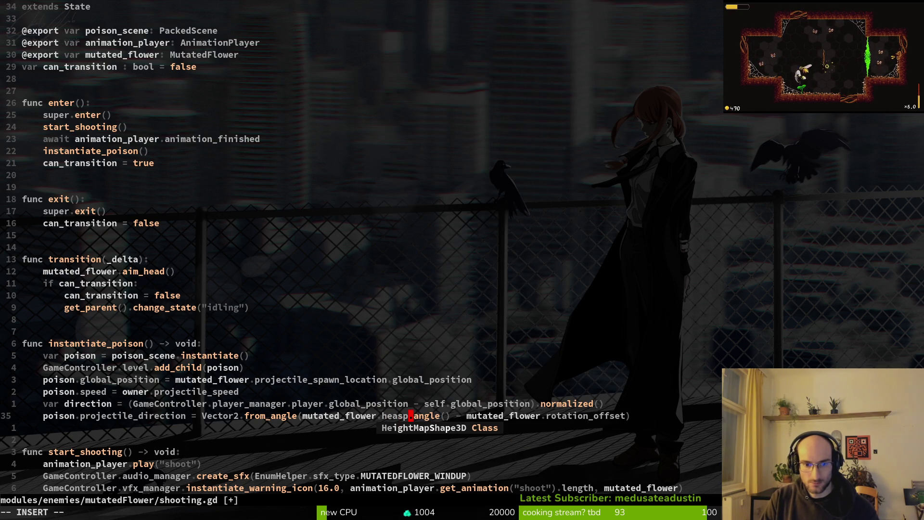
key(BackSpace)
key(BackSpace)
key(BackSpace)
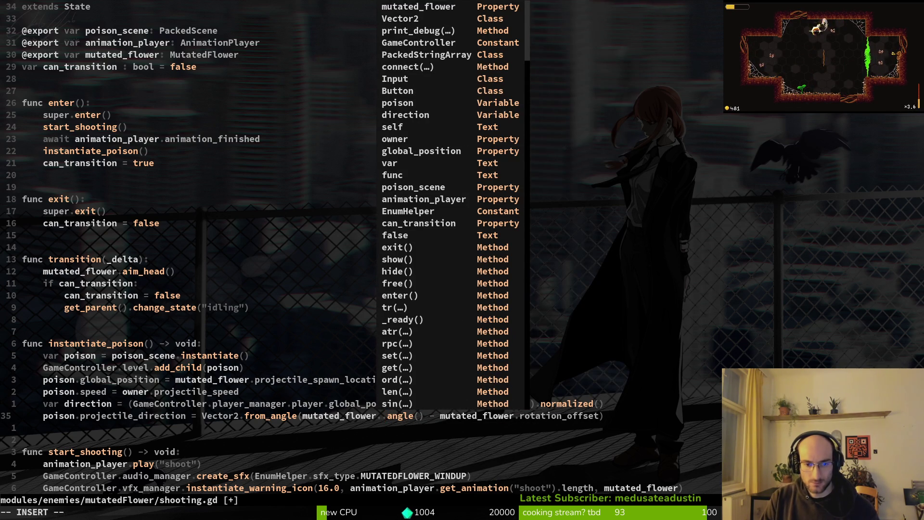
key(Escape)
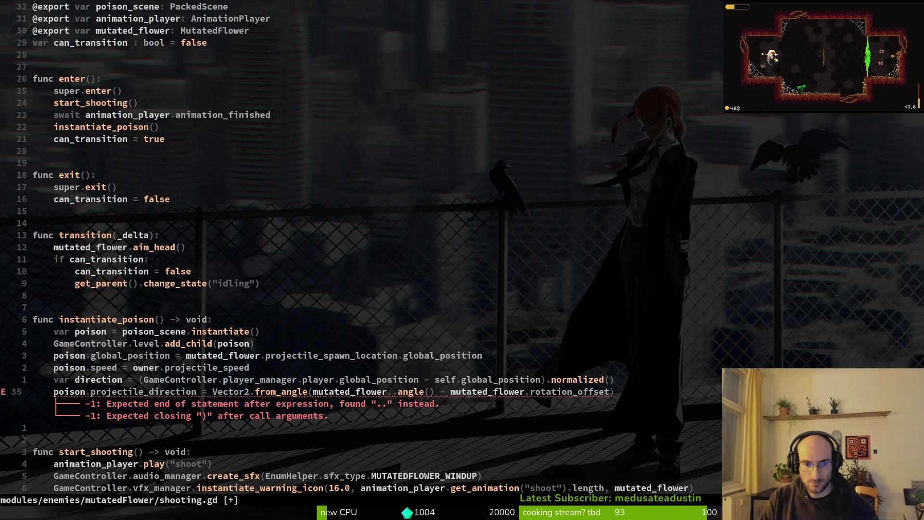
key(ctrl+o)
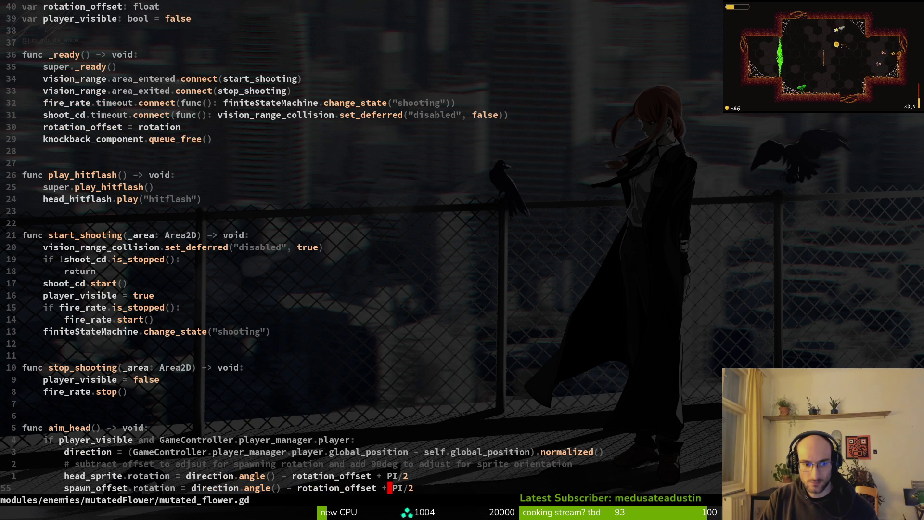
key(ctrl+o)
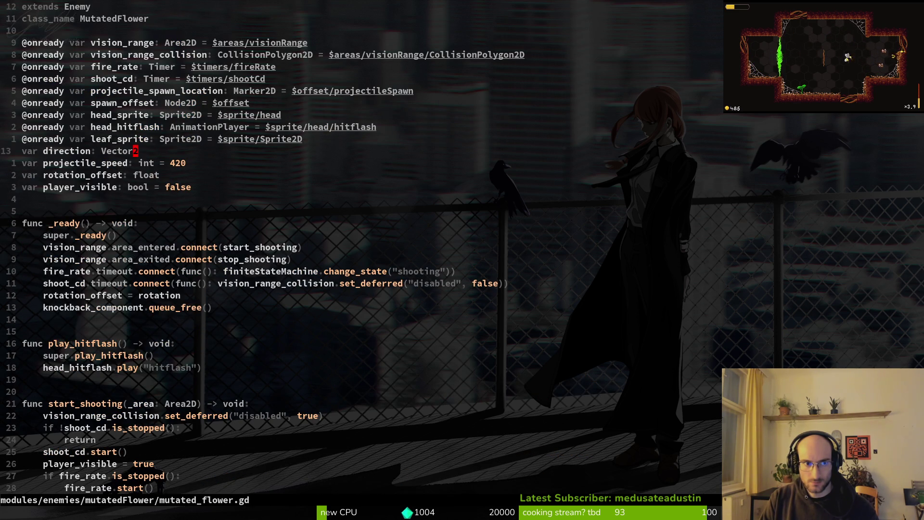
key(ctrl+6)
Complete line 35 as Vector2.from_angle(mutated_flower.head_sprite.rotation) and save shooting.gd
text(ihead_angle() - mutated_flower.rotation_offset))
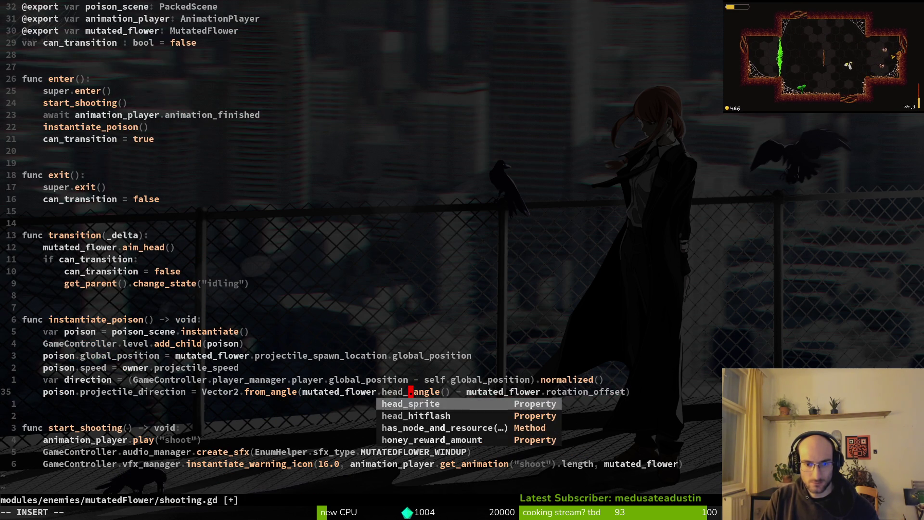
key(Return)
key(Escape)
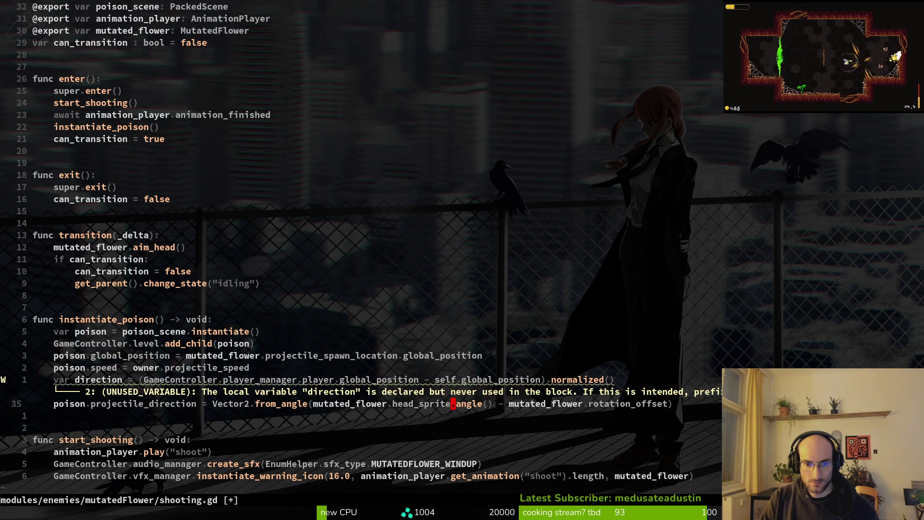
text(rotation)
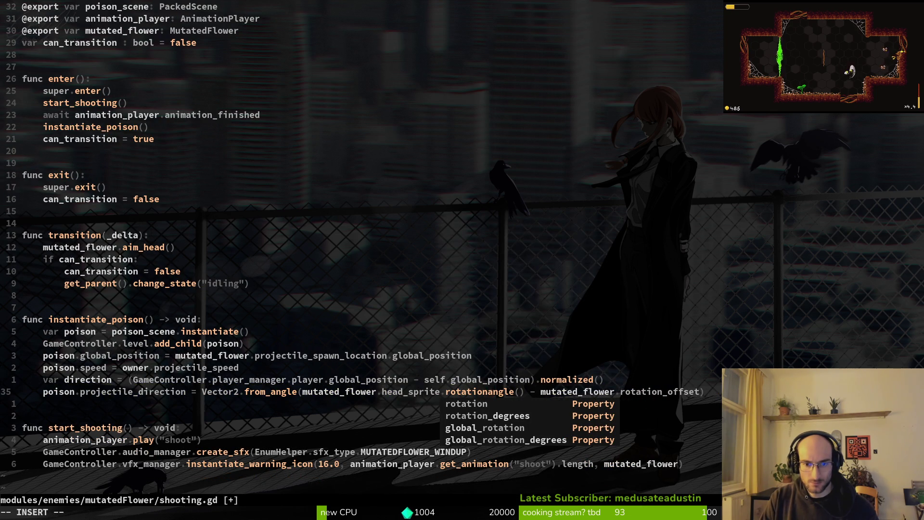
key(Escape)
key(l)
key(x)
key(x)
key(x)
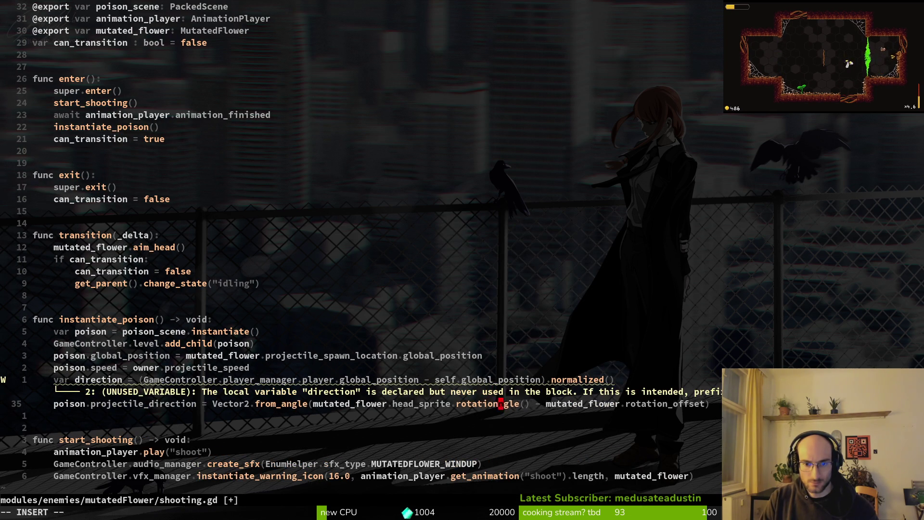
key(i)
key(Delete)
key(Delete)
key(Delete)
key(Escape)
text(:w)
key(Return)
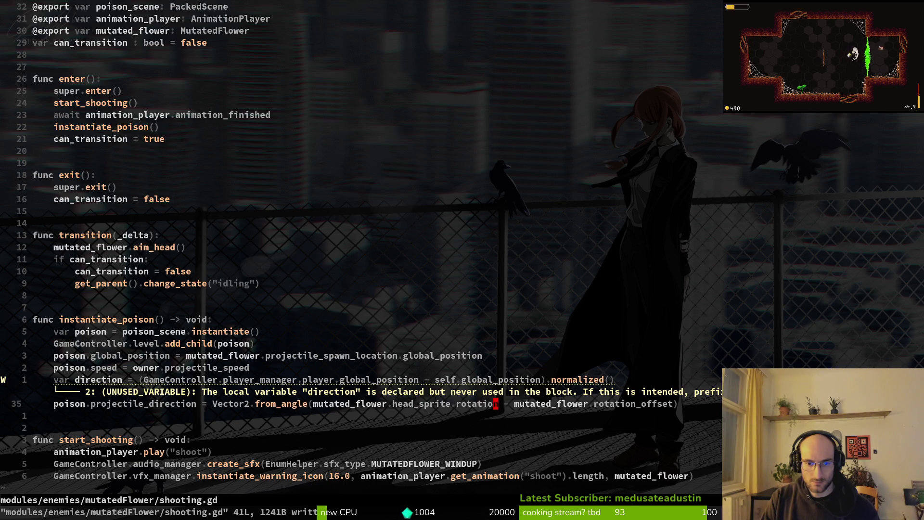
Delete the rotation_offset subtraction so line 35 ends at head_sprite.rotation, save, and go to Godot
key(x)
key(x)
key(x)
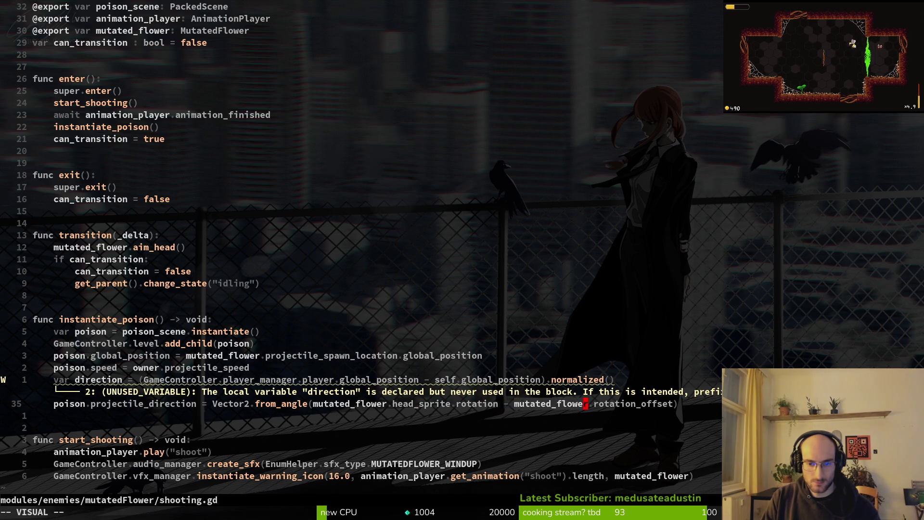
key(x)
key(x)
key(x)
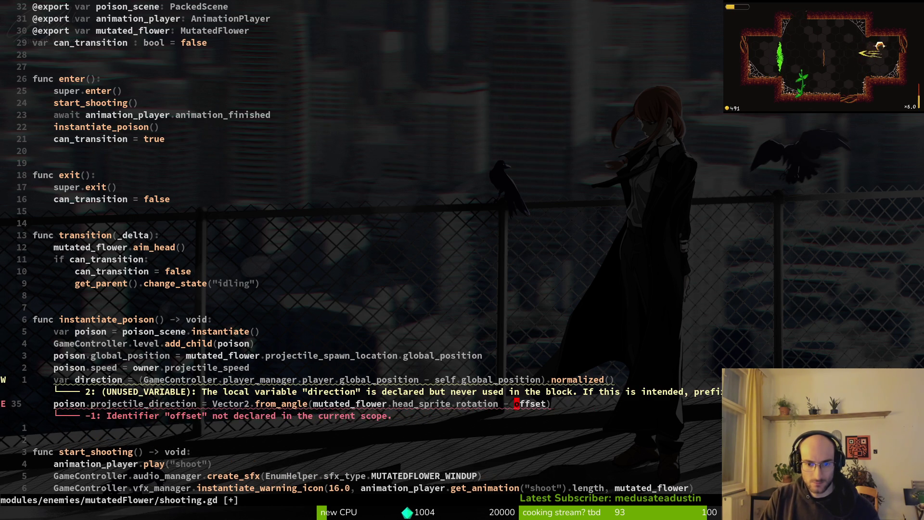
key(a)
key(BackSpace)
key(BackSpace)
key(BackSpace)
key(Escape)
text(:w)
key(Return)
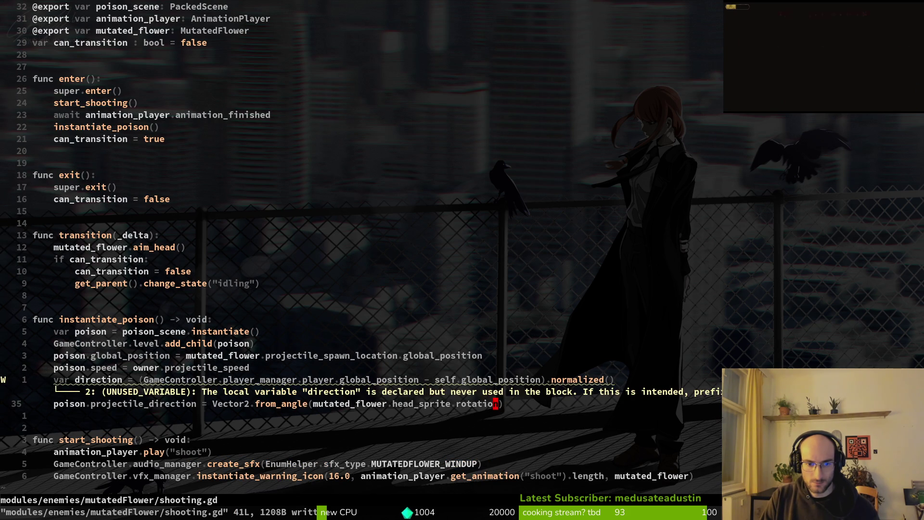
key(shift+v)
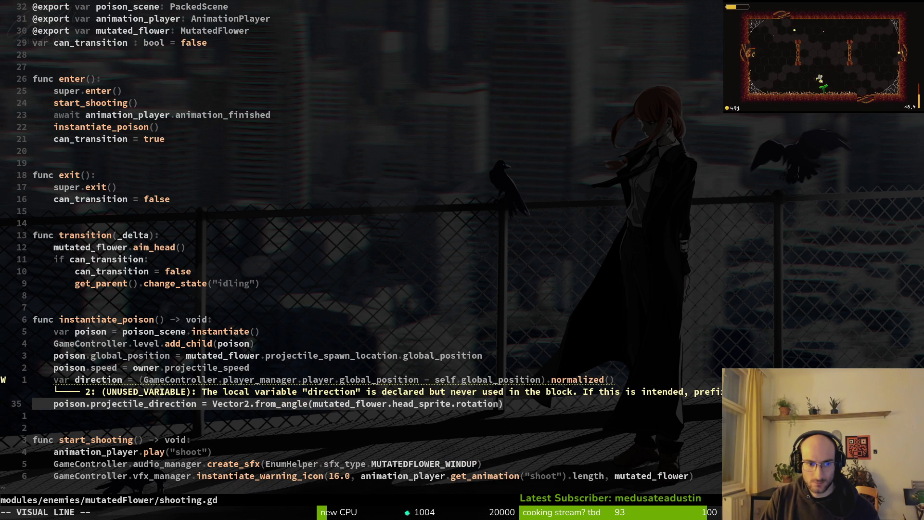
key(Escape)
key(alt+Tab)
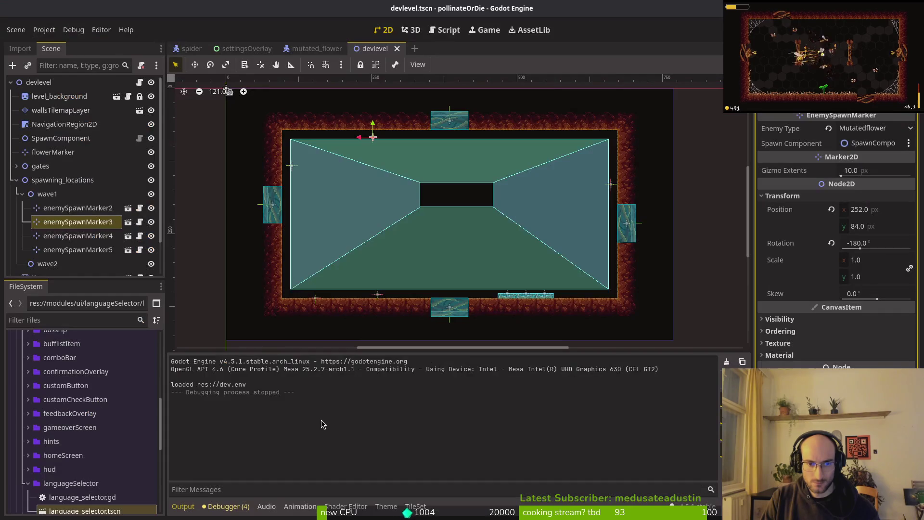
Run the game, continue into the dev level to test the poison aim, then stop it
key(F5)
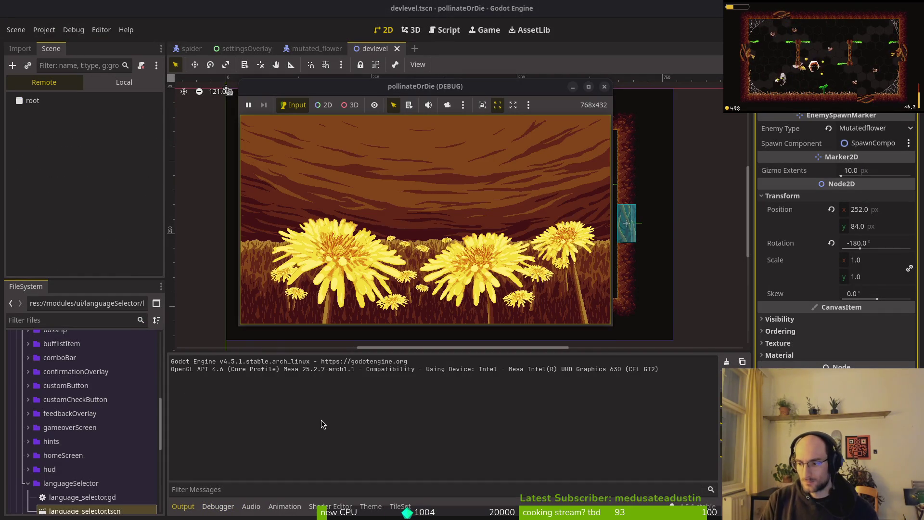
click(429, 192)
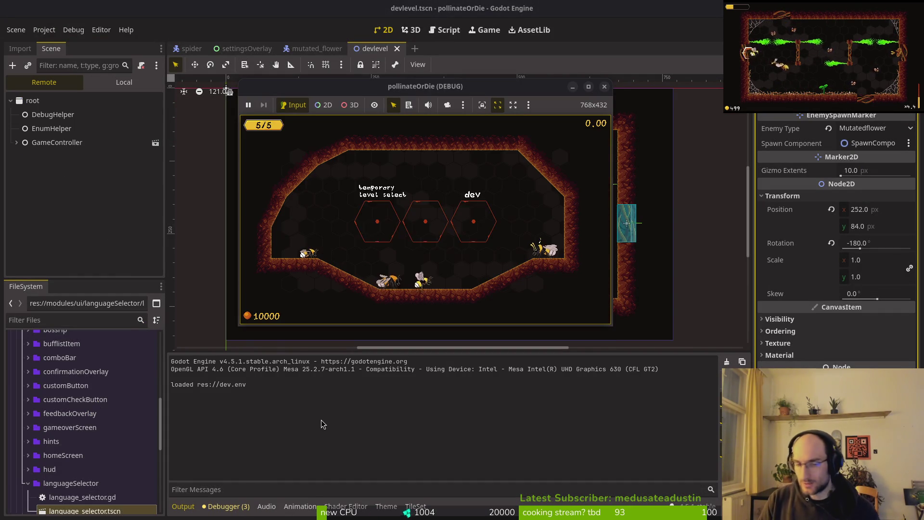
click(435, 197)
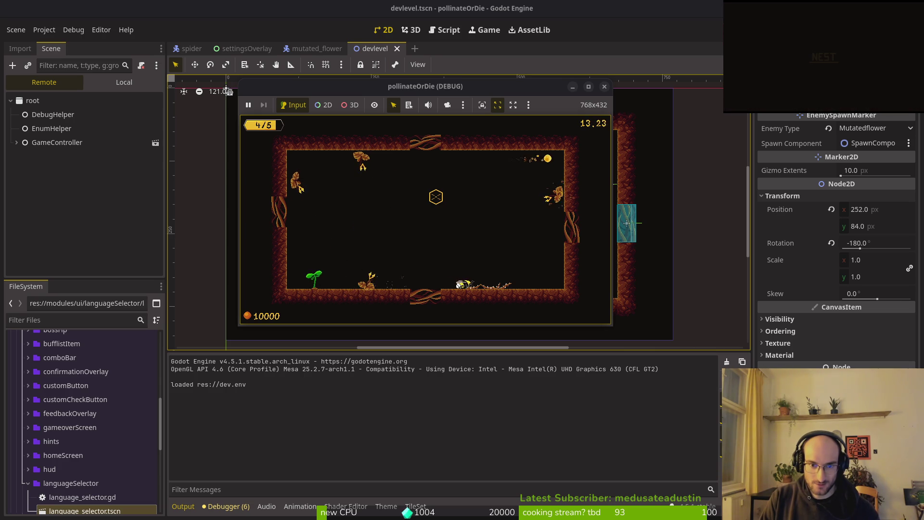
key(F8)
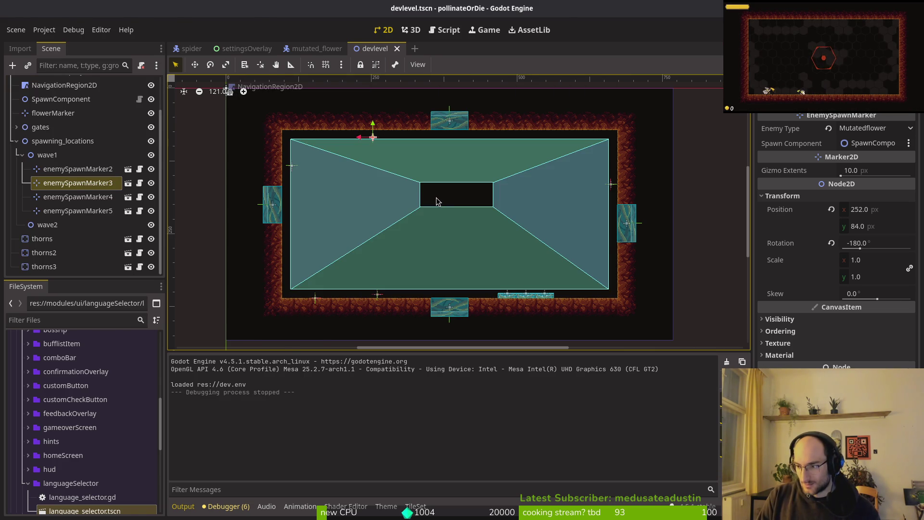
Bring up the mutated_flower scene tab and zoom its viewport in
key(alt+Tab)
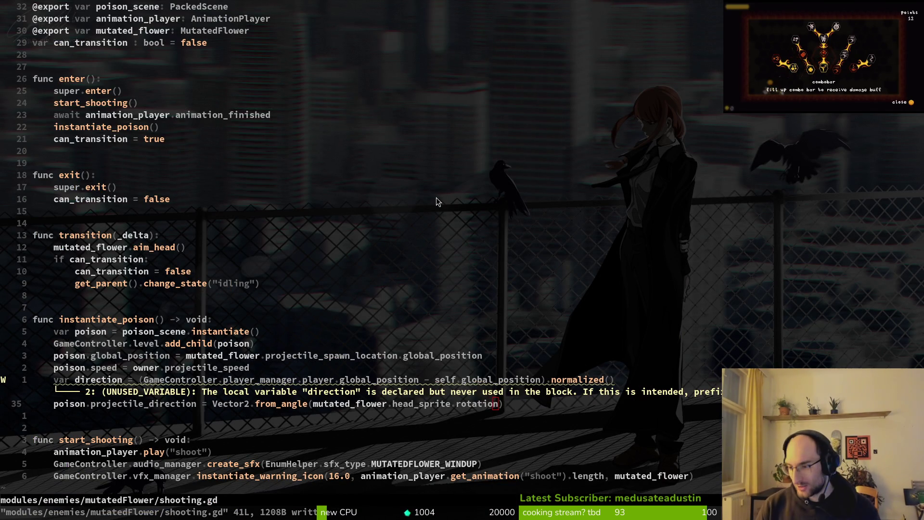
key(alt+Tab)
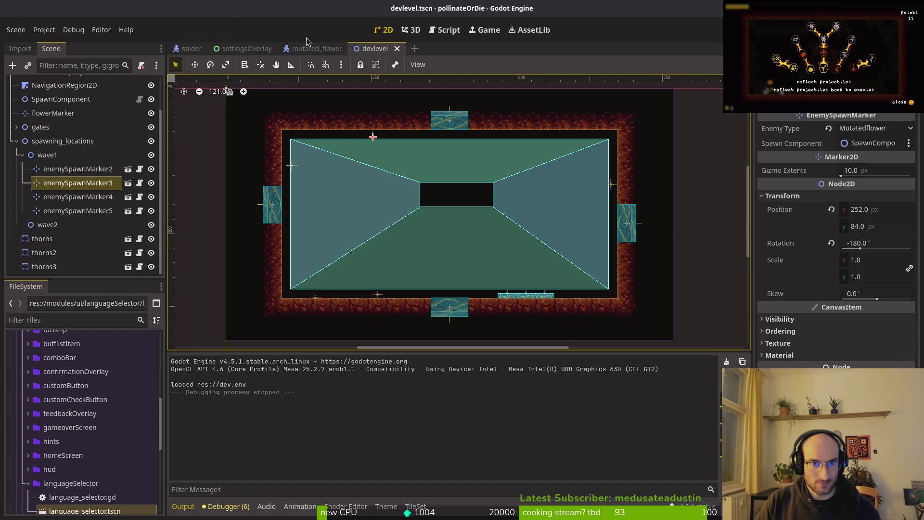
click(315, 48)
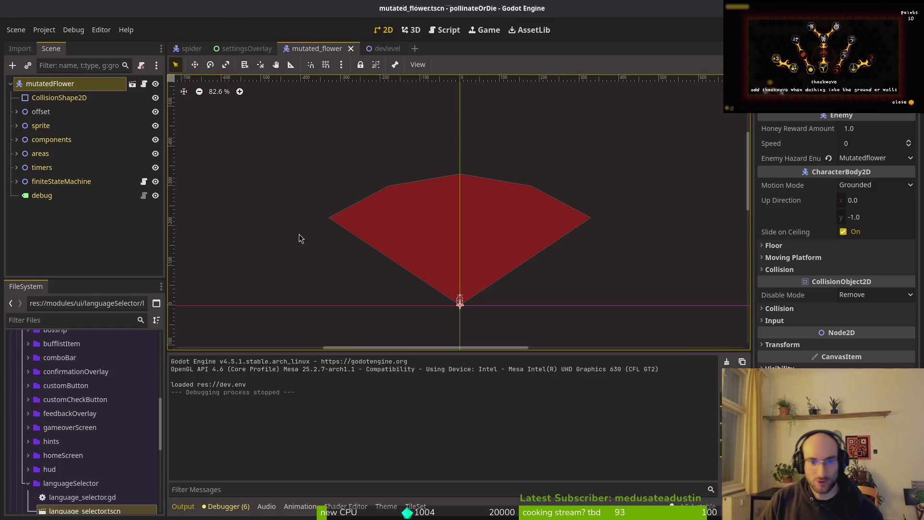
scroll(505, 319, up, 5)
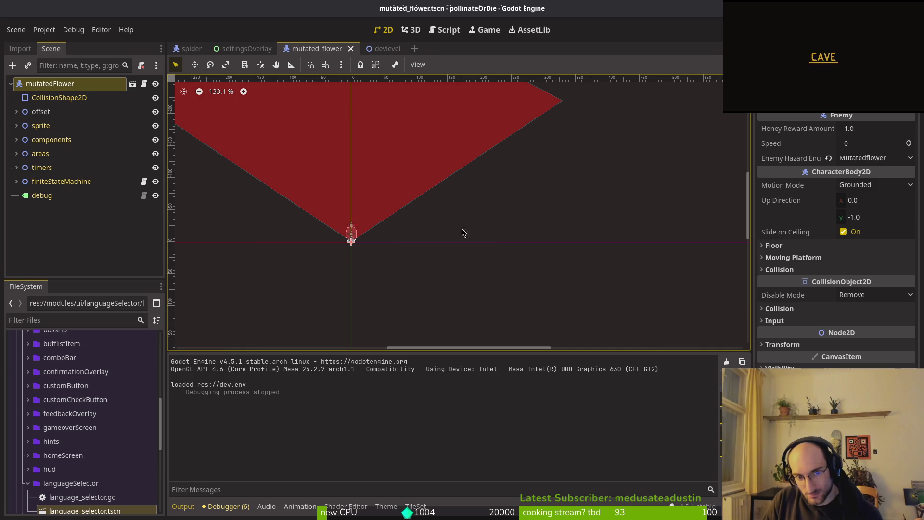
key(alt+Tab)
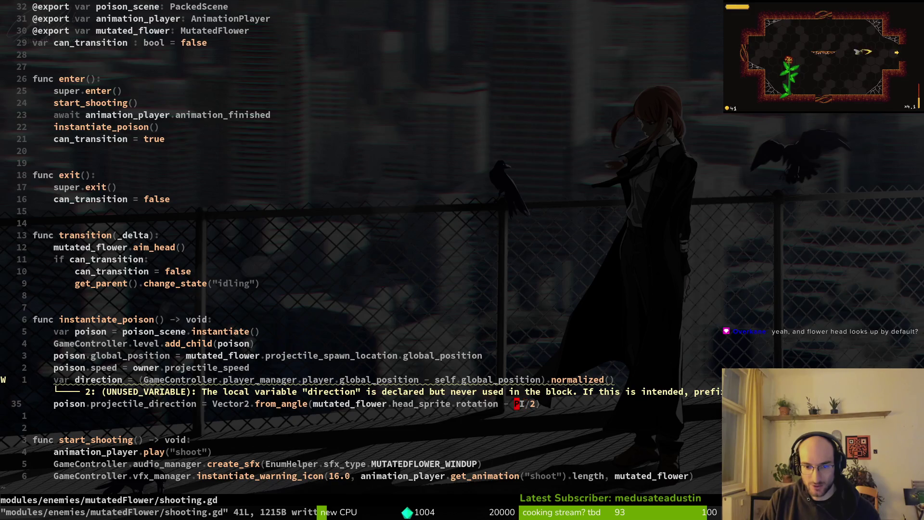
Find the head_sprite rotation line at the end of mutated_flower.gd and yank it
key(ctrl+6)
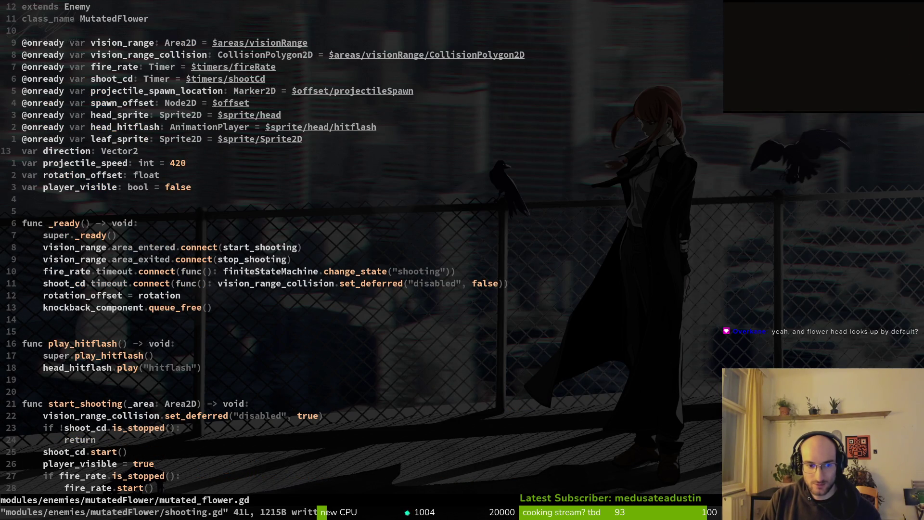
key(ctrl+d)
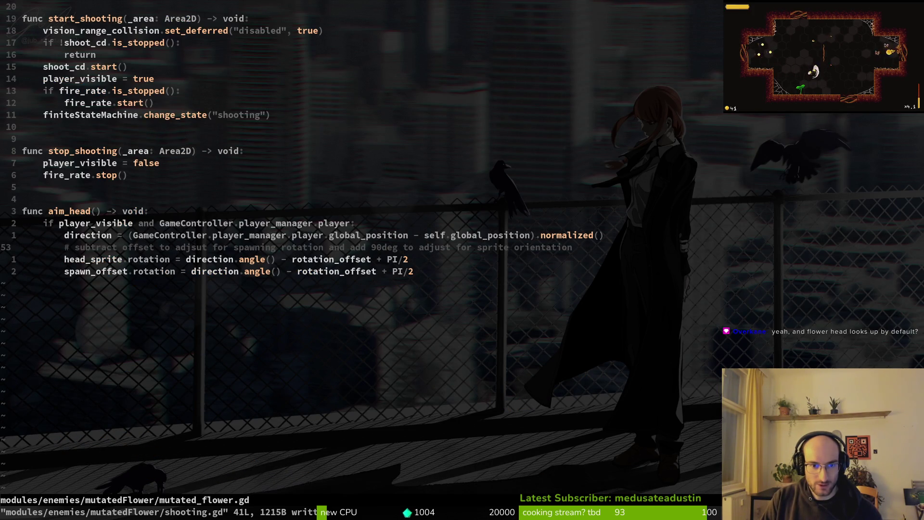
key(shift+g)
key(z)
key(z)
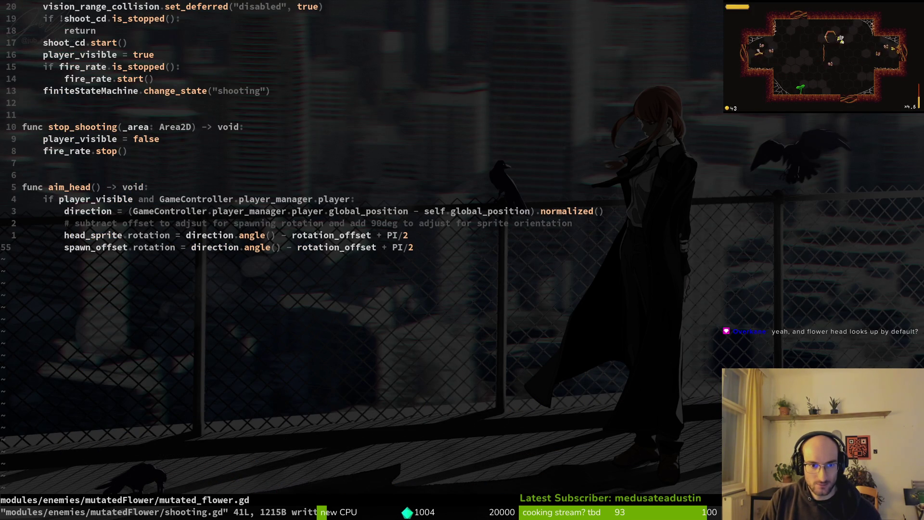
key(k)
key(shift+v)
key(y)
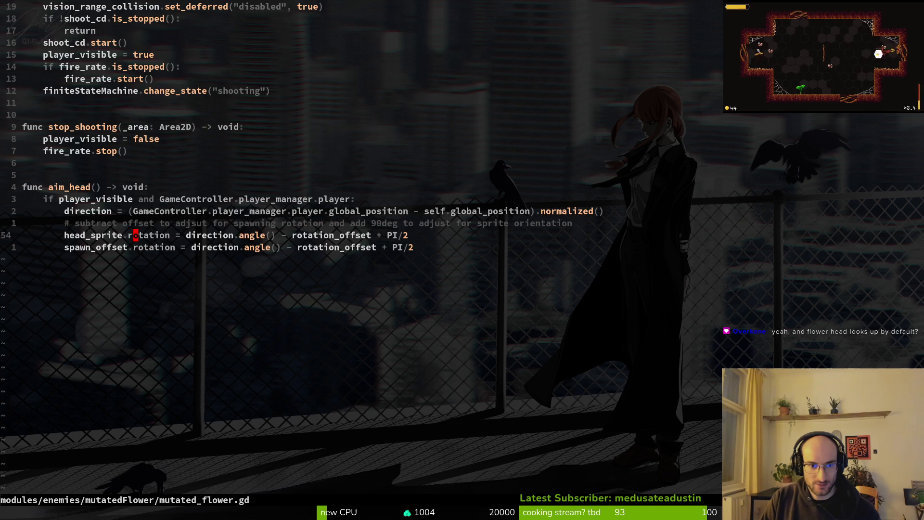
key(ctrl+6)
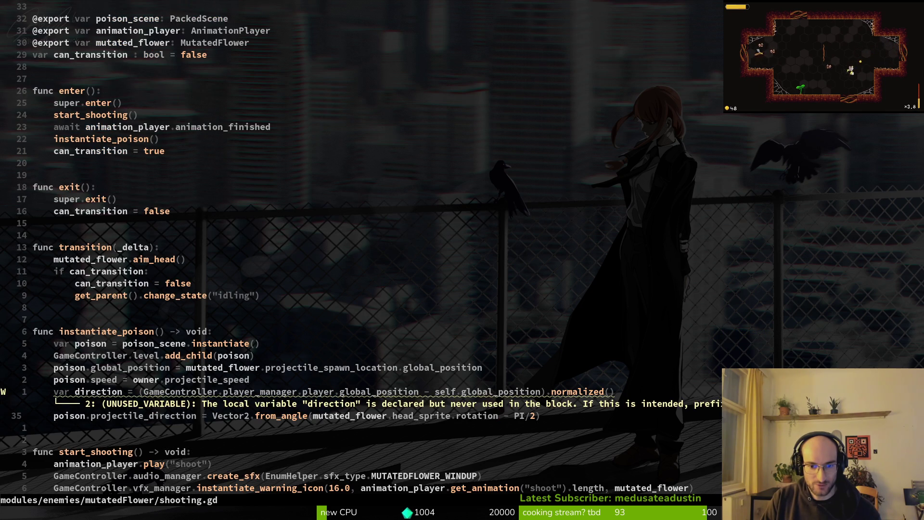
Add '- mutated_flower.rotation_offset' to line 35 of shooting.gd, save, and run the game
key(ctrl+6)
key(ctrl+6)
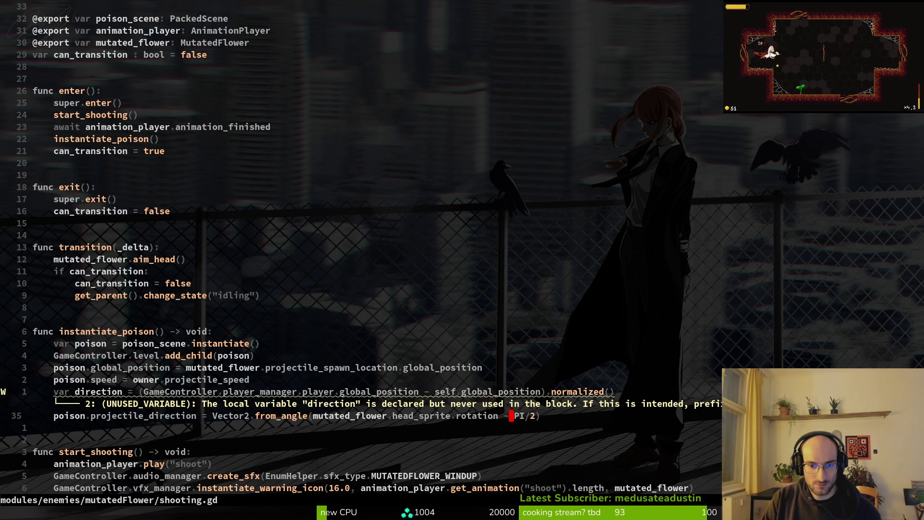
text(ion - mutated_flower.ro)
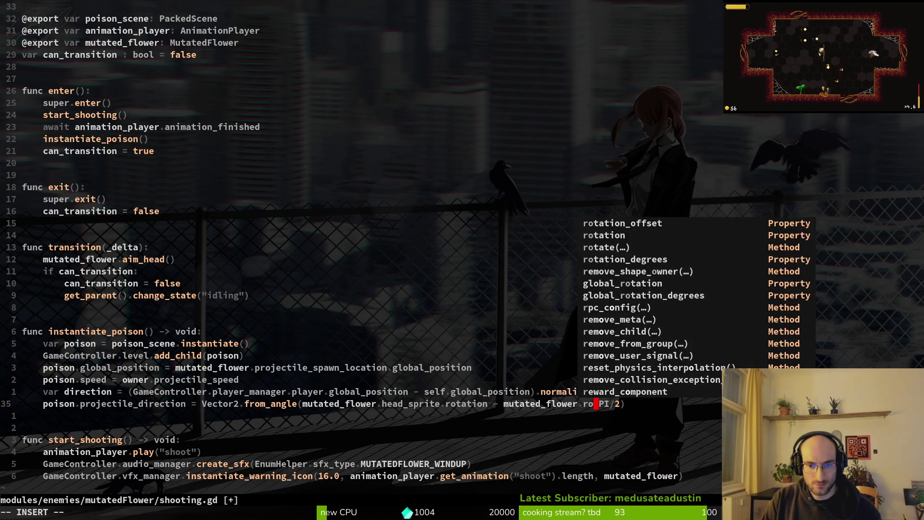
text(tation_offset )
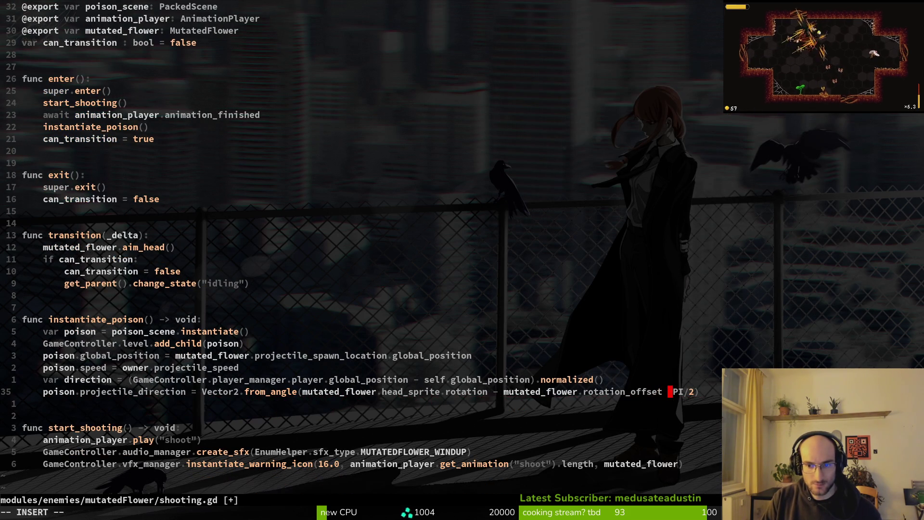
text(*)
key(Escape)
text(:w)
key(Return)
key(alt+Tab)
key(F5)
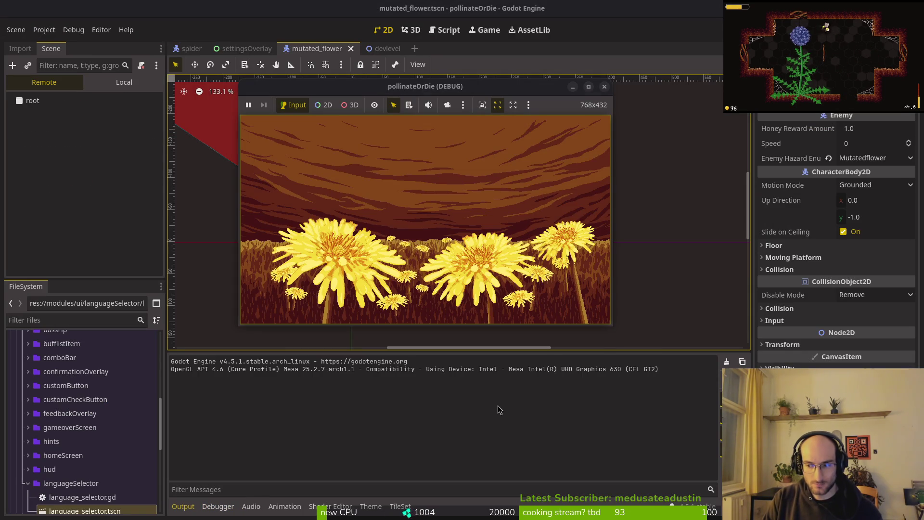
Advance past the title screen into the level, then return to the shooting script
key(Return)
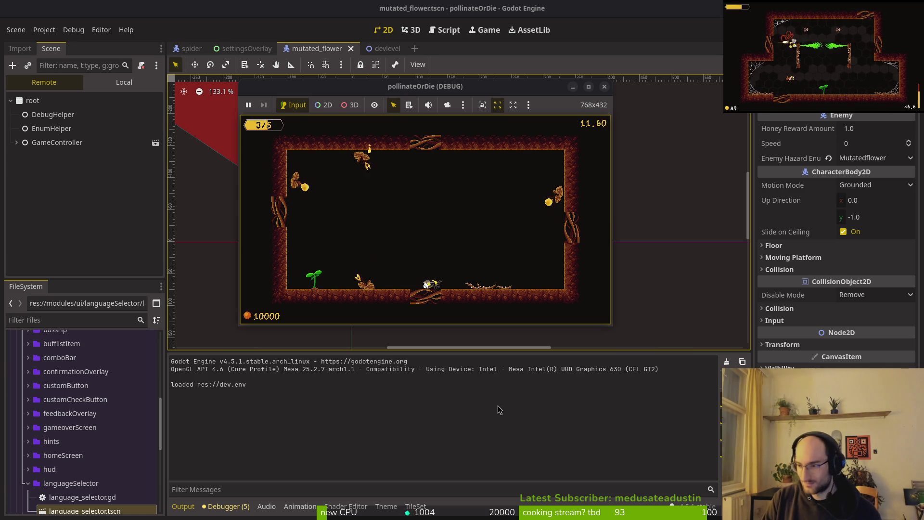
key(alt+Tab)
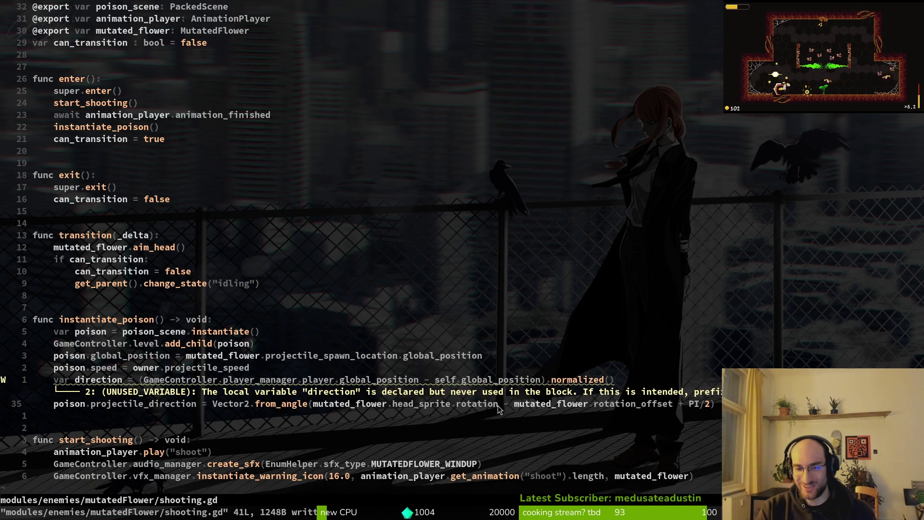
Remove the rotation_offset term from line 35, leaving head sprite rotation plus PI/2
key(t+)
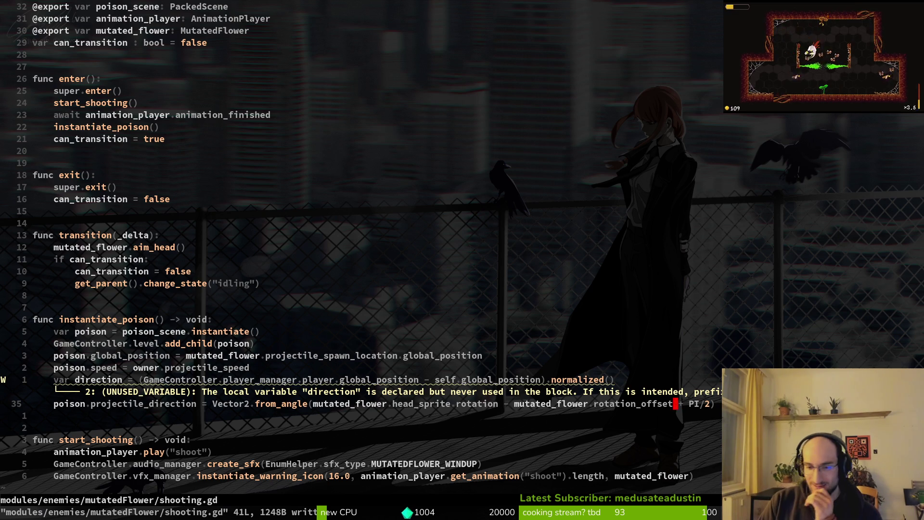
key(F)
key(i)
key(;)
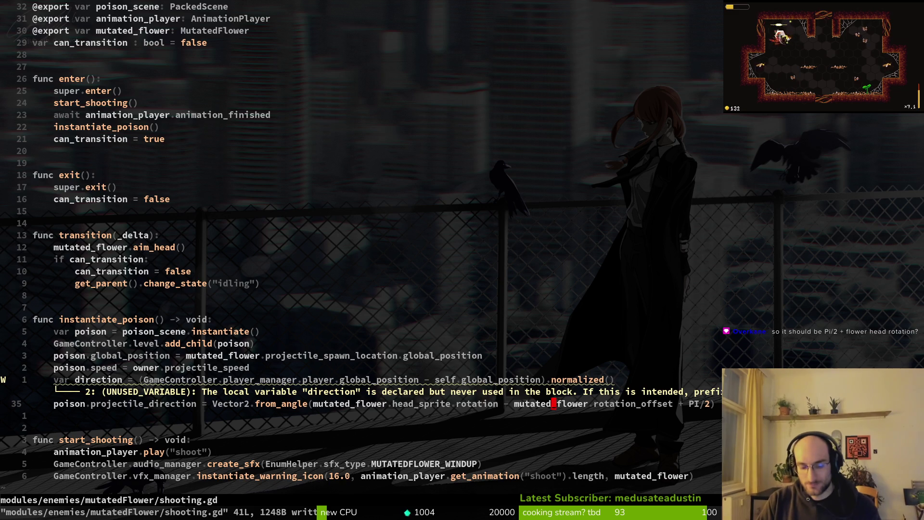
key(b)
key(c)
key(f)
key(.)
key(Delete)
key(Delete)
key(Delete)
key(Delete)
key(Delete)
key(Delete)
key(BackSpace)
key(BackSpace)
key(BackSpace)
Save shooting.gd, rerun the game, and return to mutated_flower.gd
key(Escape)
text(:w)
key(Return)
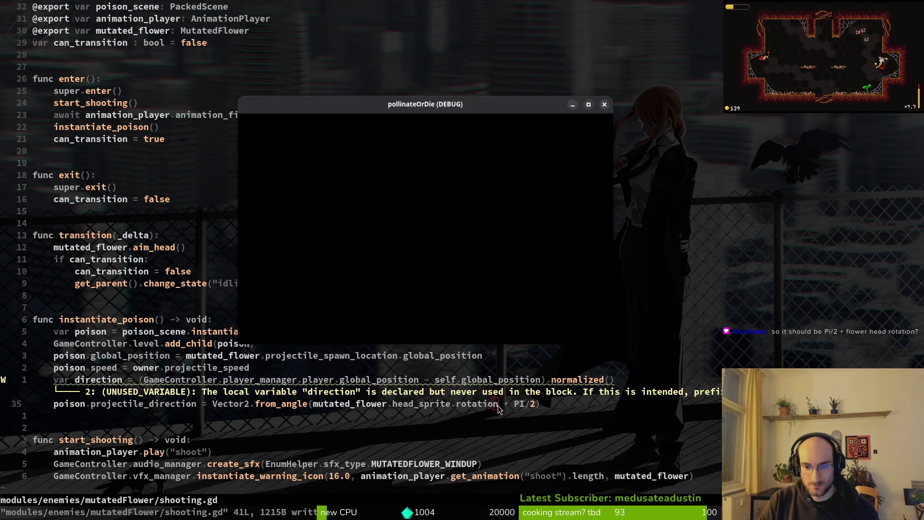
key(F5)
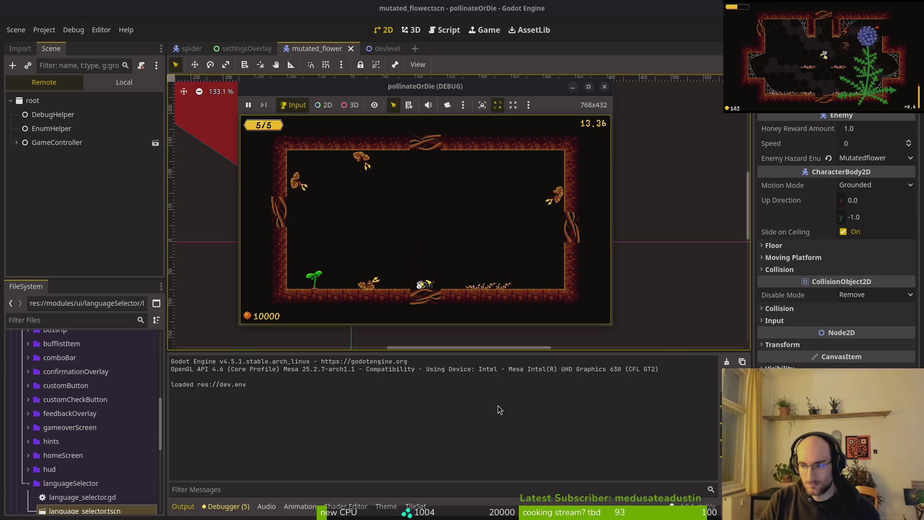
key(super+1)
key(ctrl+6)
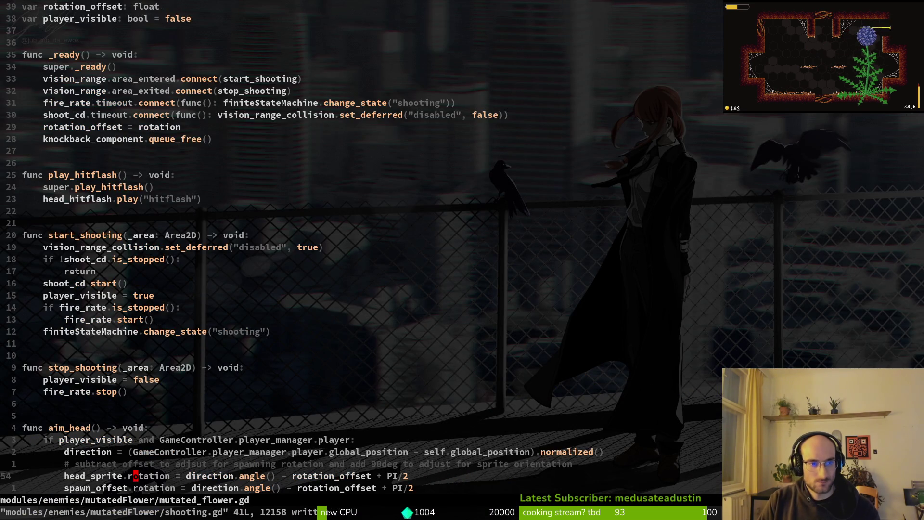
Add print_debug(rotation_offset) in _ready of mutated_flower.gd and save
key({)
key({)
key({)
key(k)
key(k)
key(k)
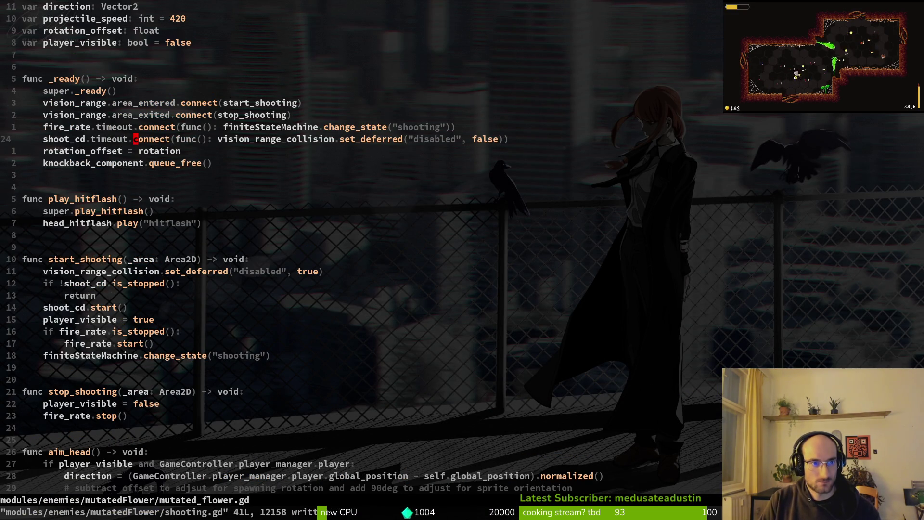
text(j)
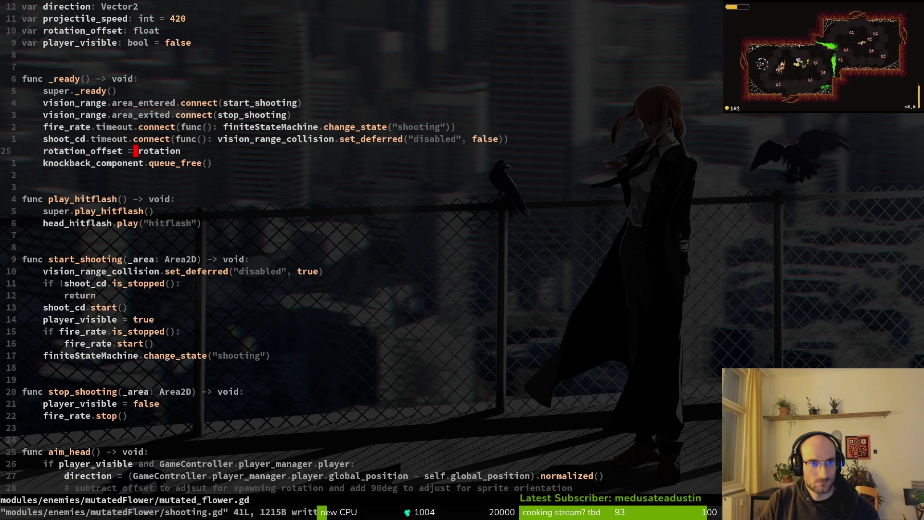
text(oprint_debug(rotation_offset)
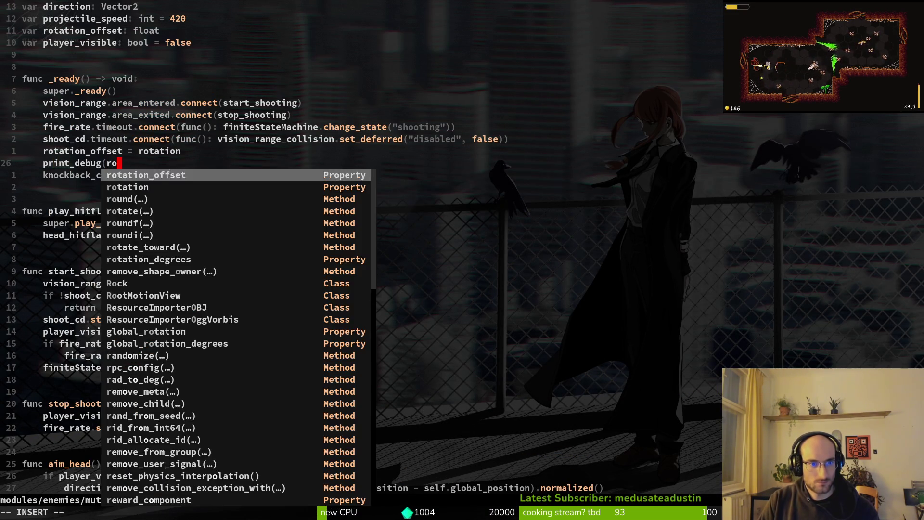
key(Tab)
key(Escape)
text(:w)
key(Return)
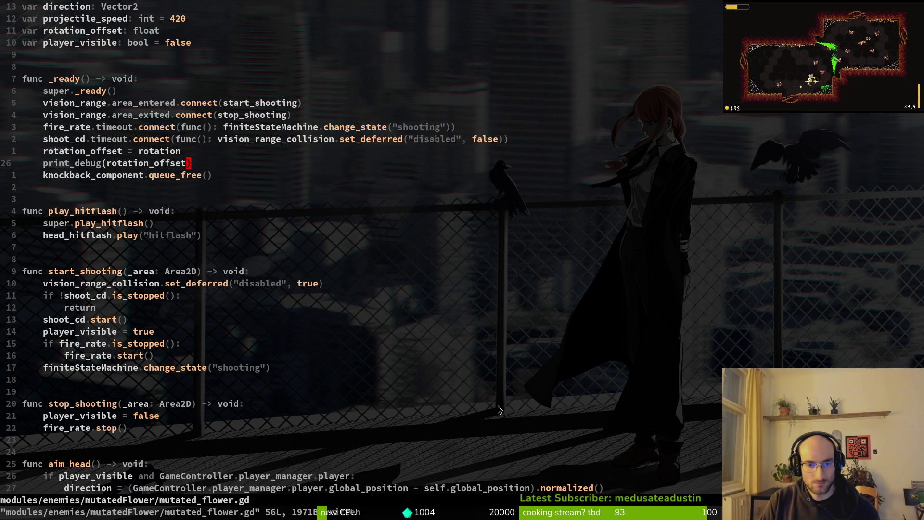
Run the game, stop it, open the devlevel scene, and check the printed offset in Output
key(alt+F4)
key(super+2)
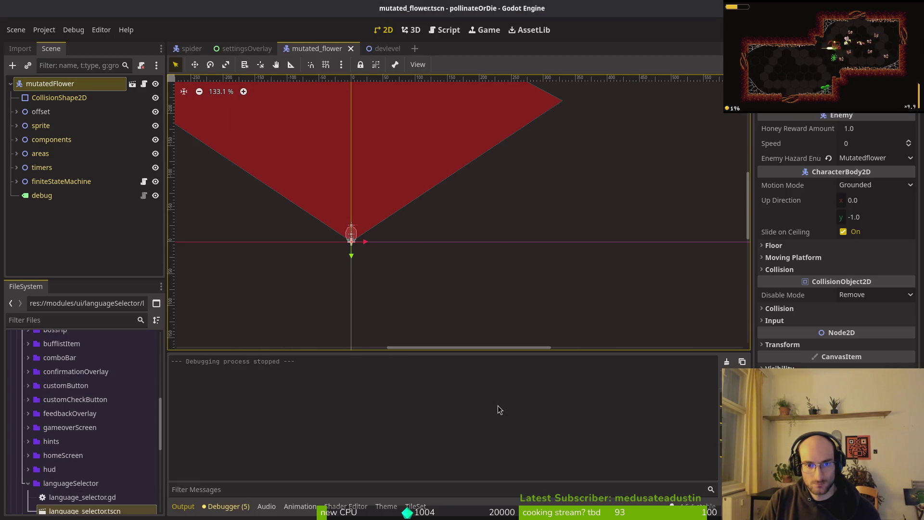
key(F5)
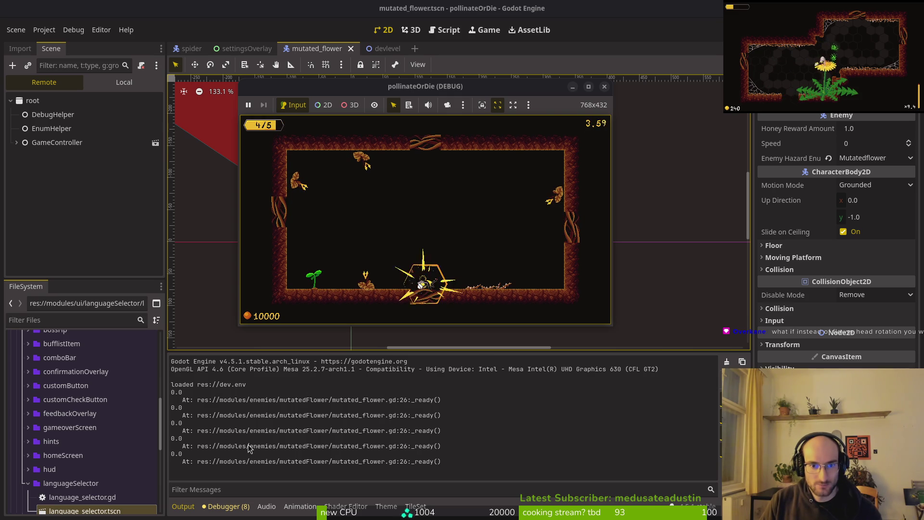
key(F8)
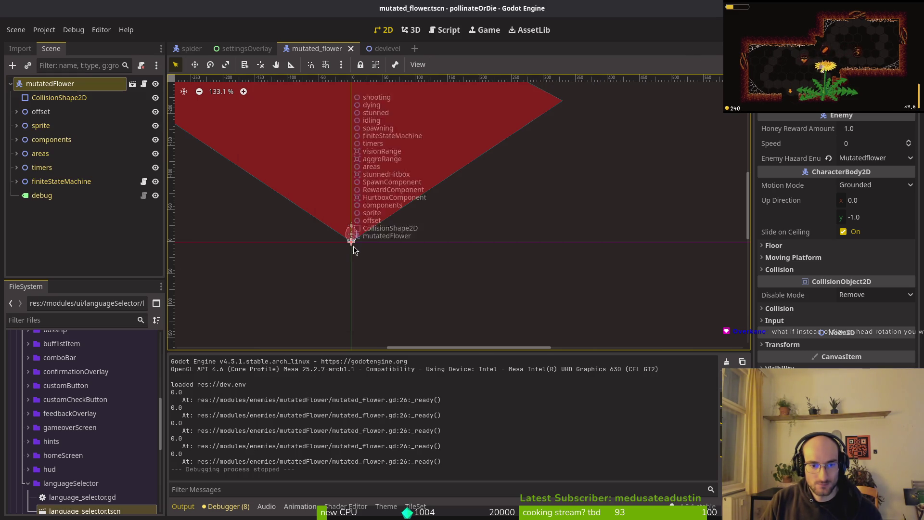
click(390, 49)
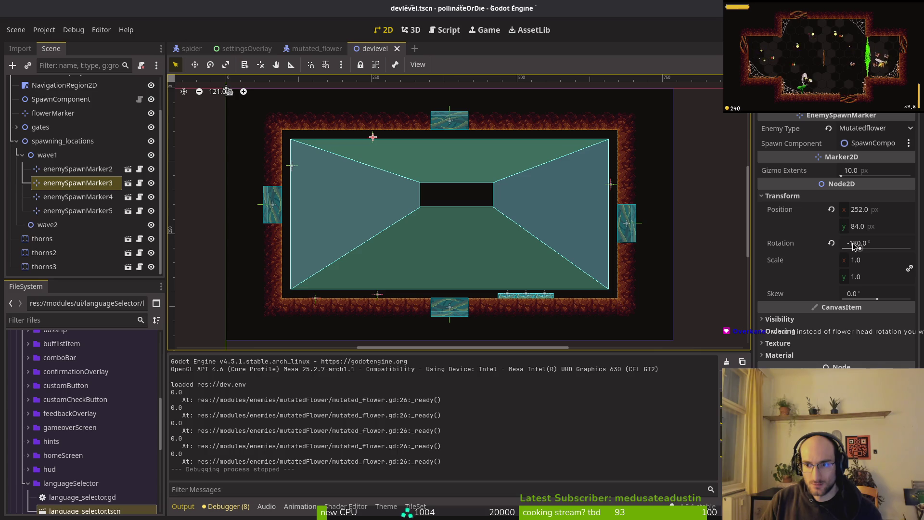
click(383, 417)
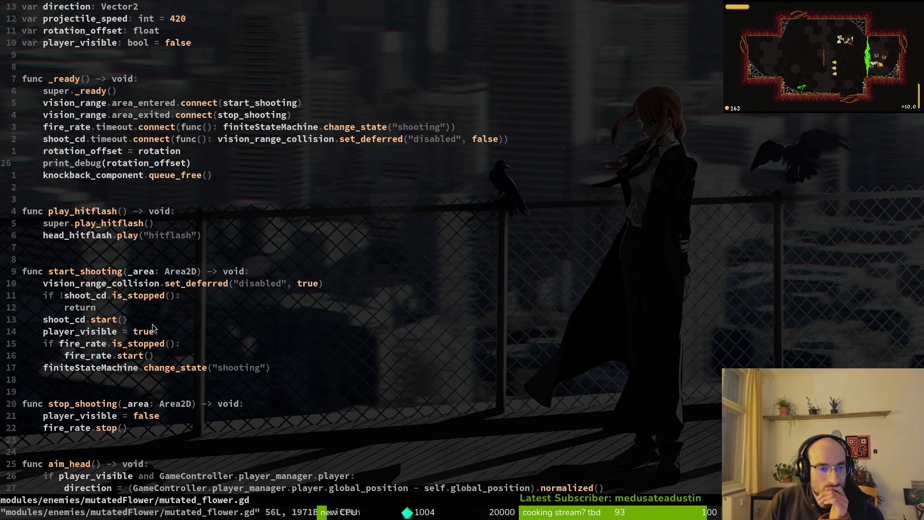
scroll(209, 381, down, 5)
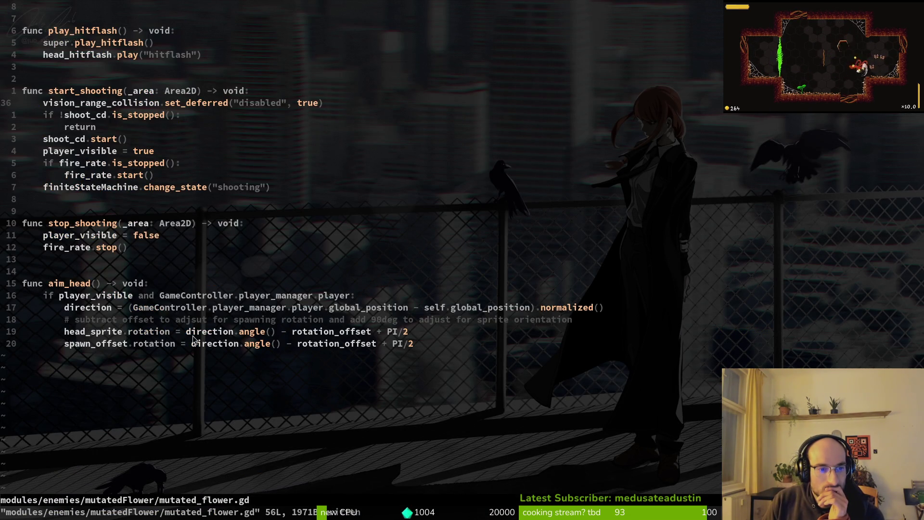
scroll(193, 339, up, 9)
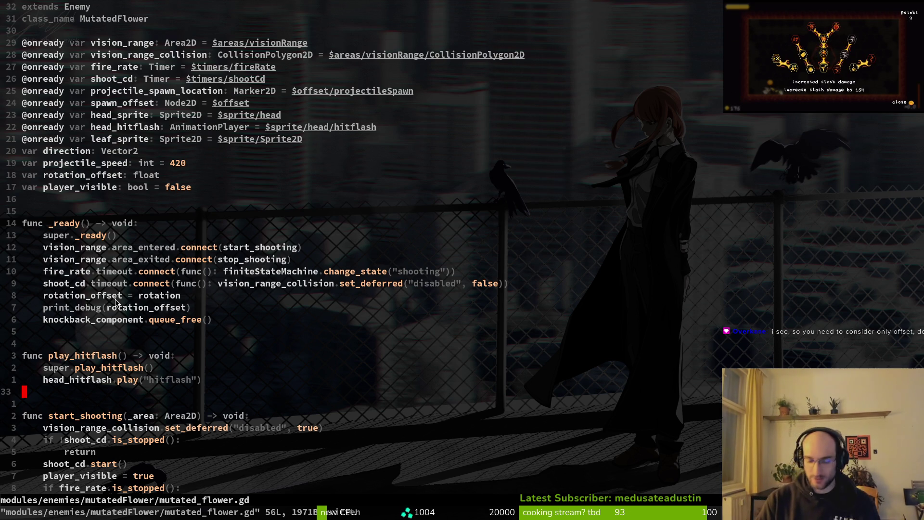
Change line 35 to Vector2.from_angle(mutated_flower.rotation_offset + PI/2) and save shooting.gd
key(ctrl+6)
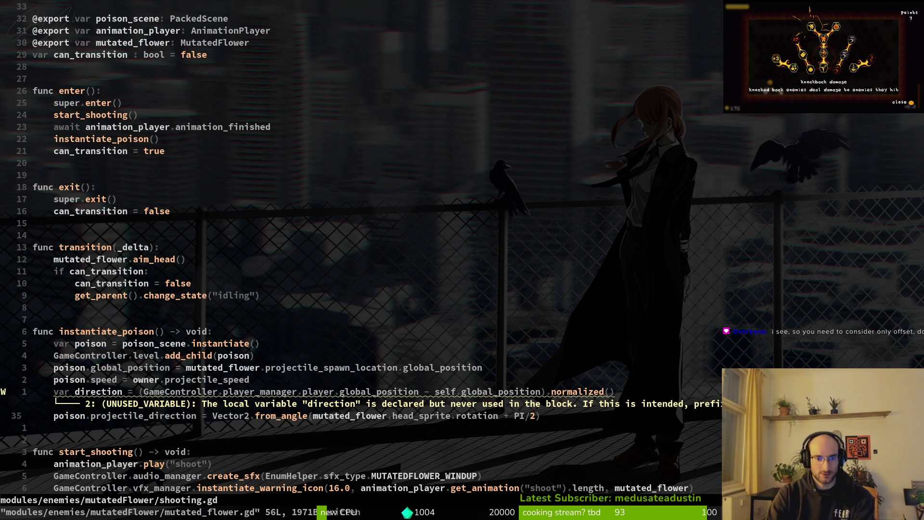
key(b)
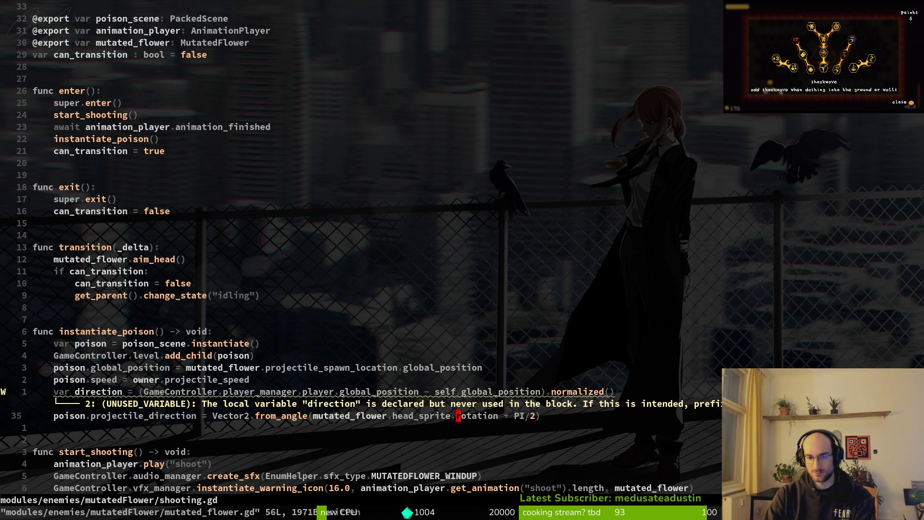
key(c)
key(w)
key(BackSpace)
key(BackSpace)
key(BackSpace)
key(BackSpace)
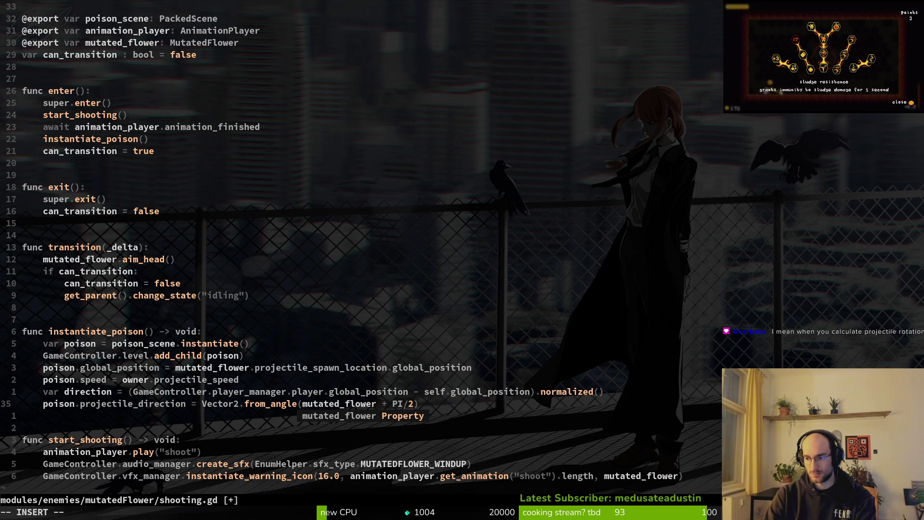
text(.head_sprite)
key(BackSpace)
key(BackSpace)
key(BackSpace)
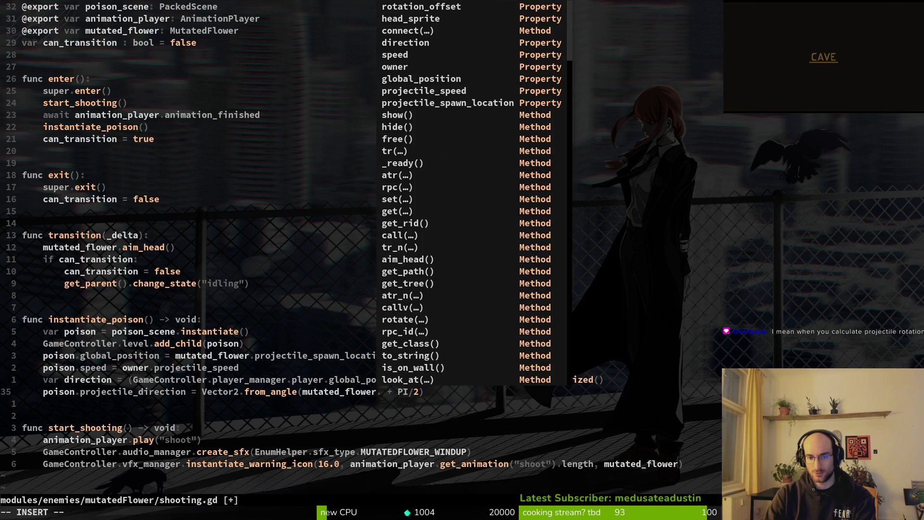
text(of)
key(Tab)
key(Return)
key(Escape)
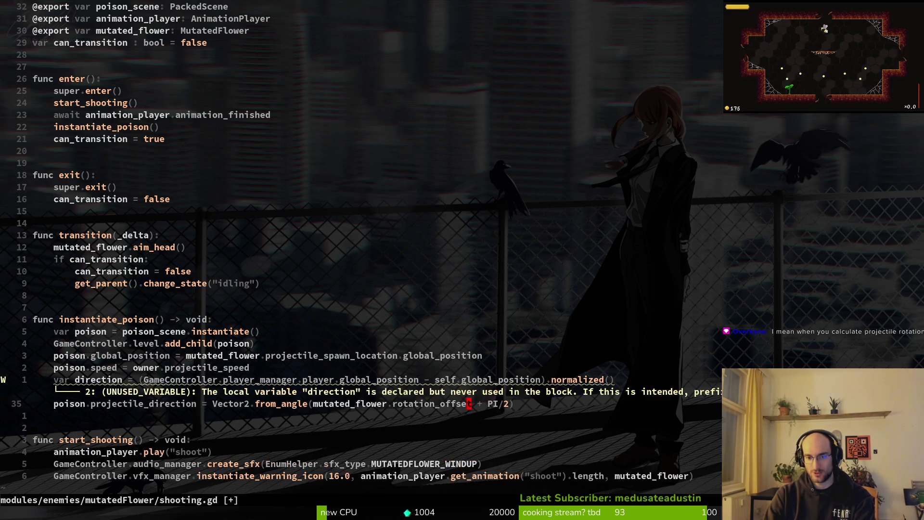
text(:w)
key(Return)
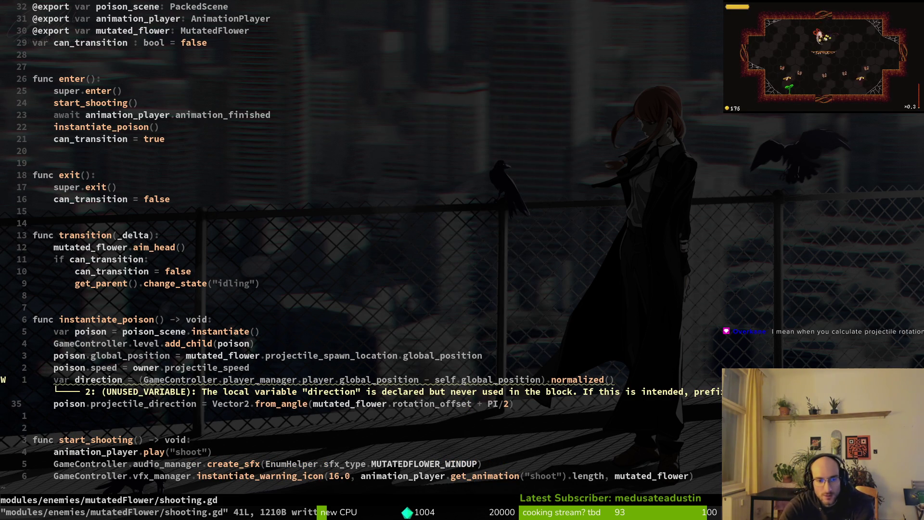
Switch to Godot and launch the game to test the new aim
key(h)
key(h)
key(h)
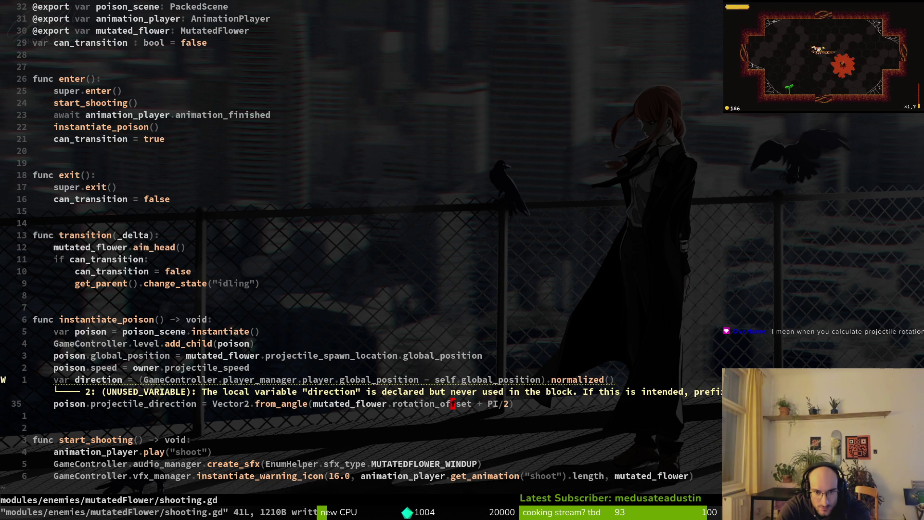
key(alt+Tab)
key(alt+Tab)
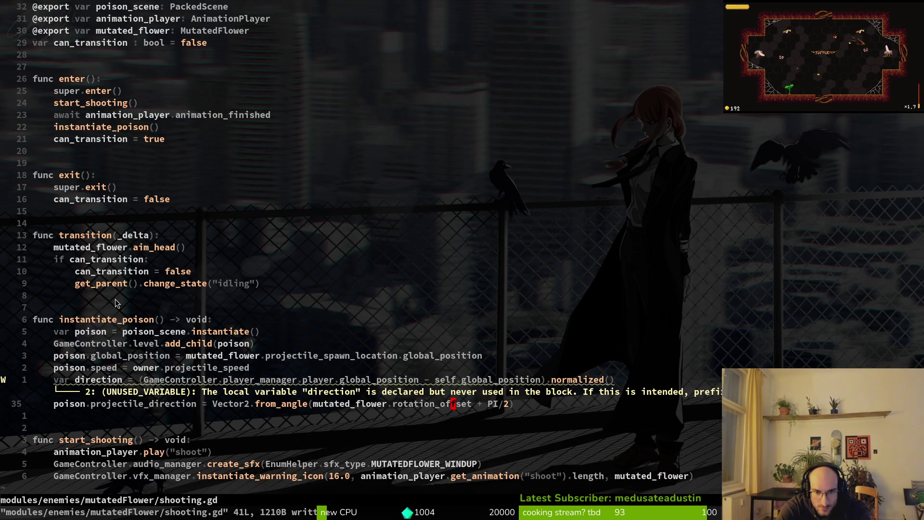
key(alt+Tab)
key(F5)
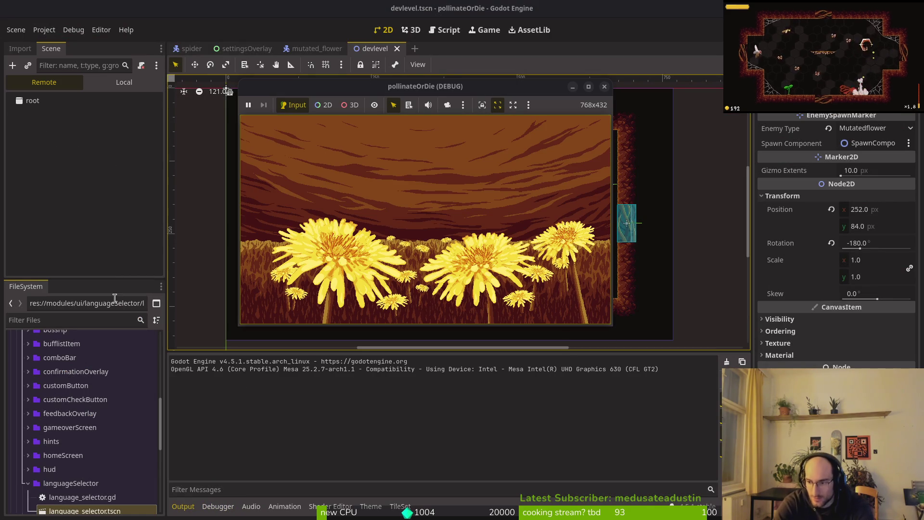
Continue into the level to watch the flower shoot, then stop the game and return to shooting.gd
key(Return)
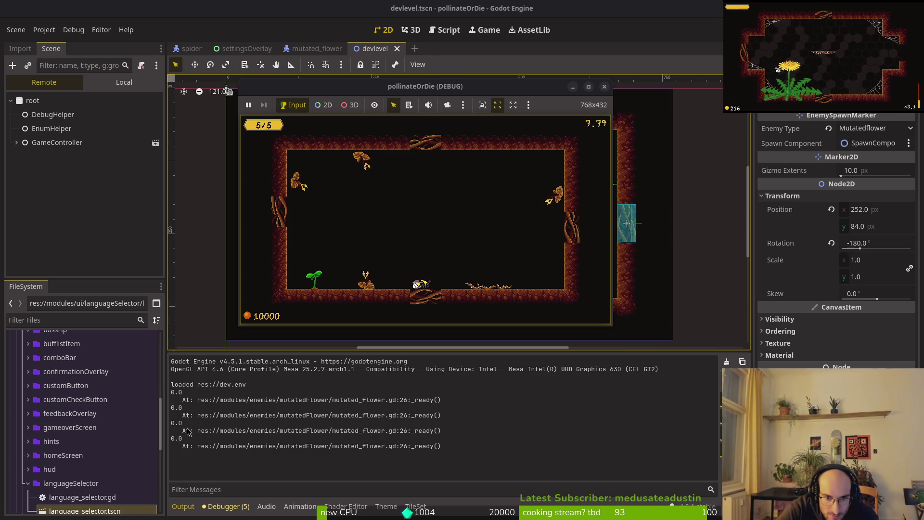
key(F8)
key(alt+Tab)
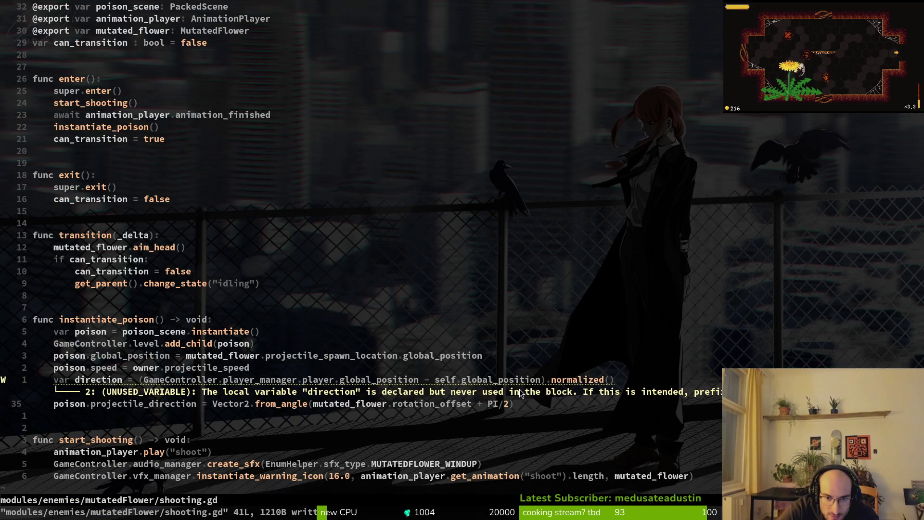
Check the print_debug line in mutated_flower.gd, then find and open enemy_spawn_marker.gd
key(ctrl+6)
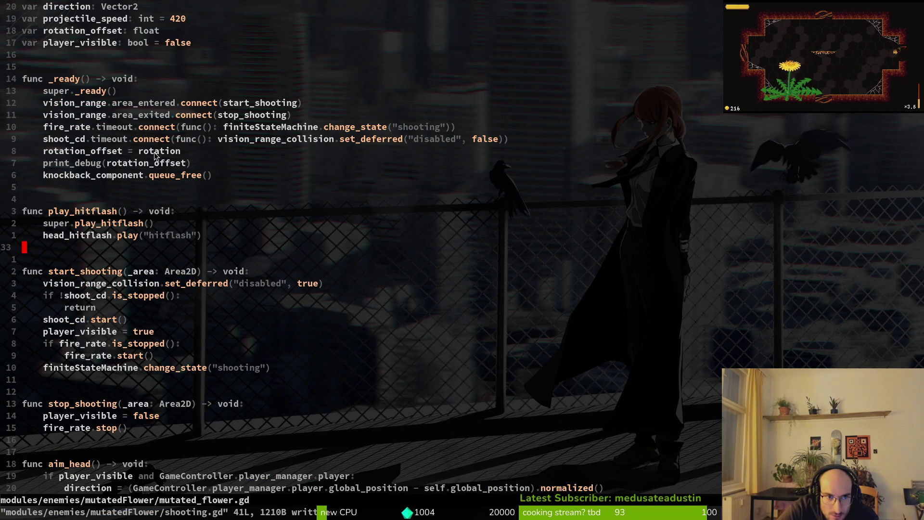
scroll(90, 155, up, 3)
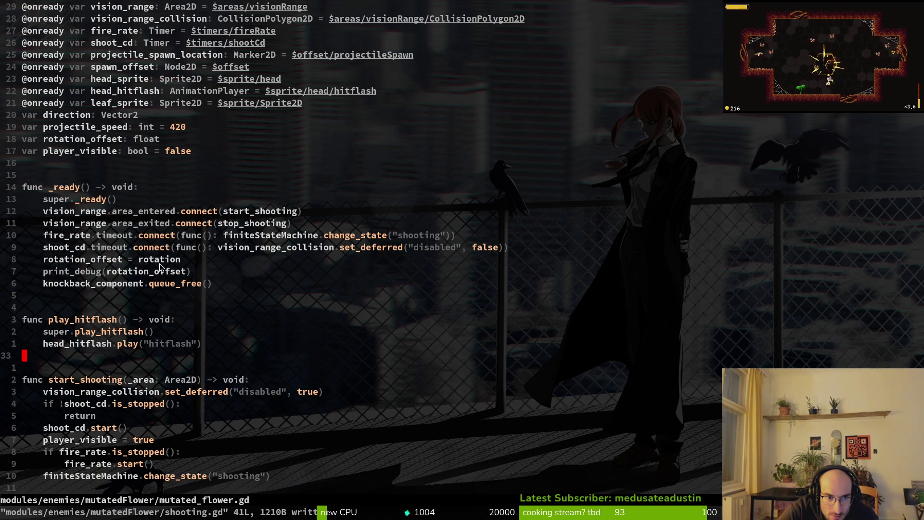
click(147, 272)
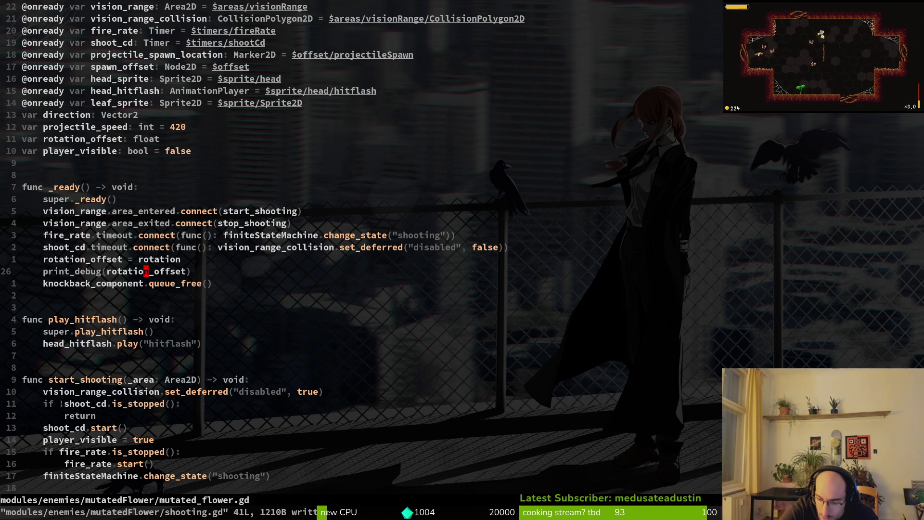
key(space)
key(f)
key(f)
text(enemsspawnm)
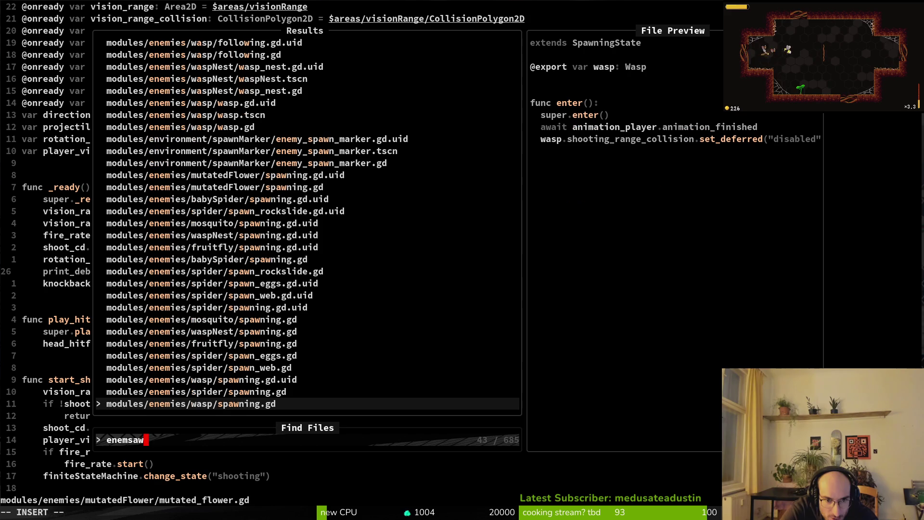
key(Return)
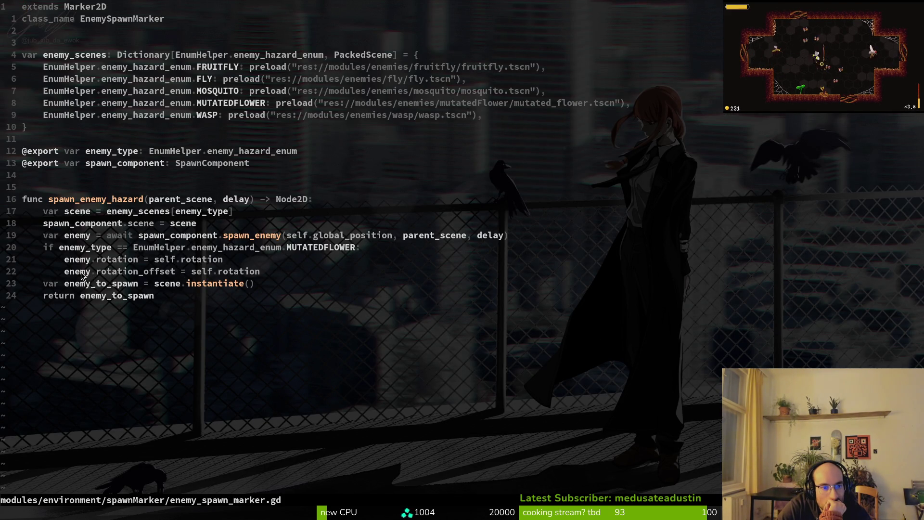
Inspect the marker's rotation and rotation_offset assignments, then search the files for shooting
drag(43, 271, 233, 272)
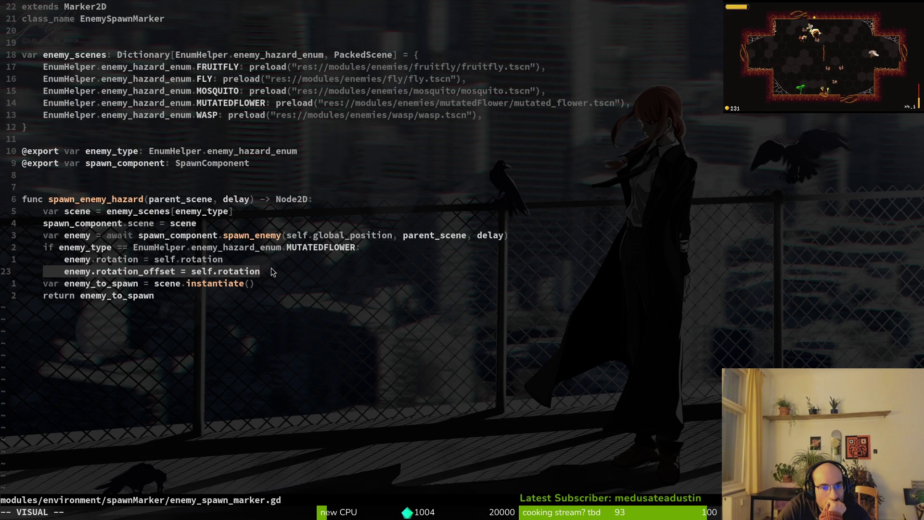
click(162, 272)
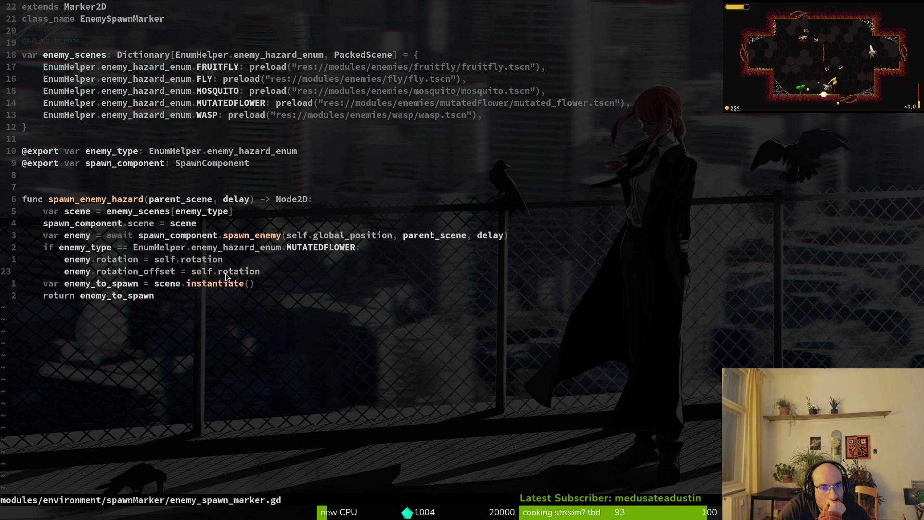
mouse_move(73, 273)
mouse_down()
mouse_move(285, 264)
mouse_move(288, 283)
mouse_move(73, 273)
mouse_move(276, 272)
mouse_move(226, 270)
mouse_up()
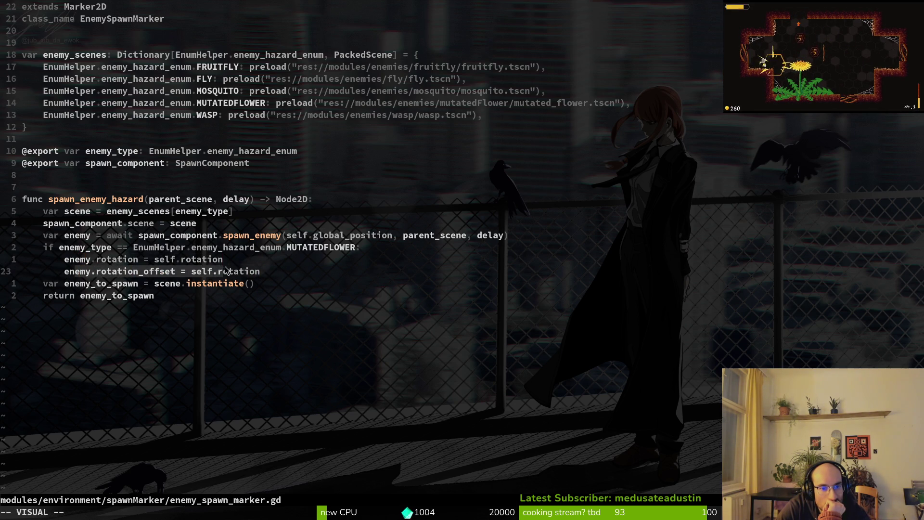
key(Escape)
key(ctrl+6)
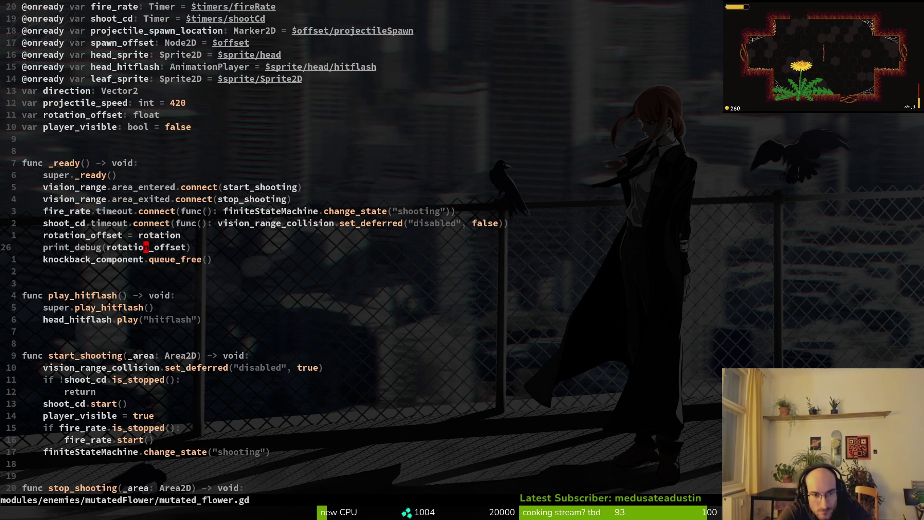
key(ctrl+6)
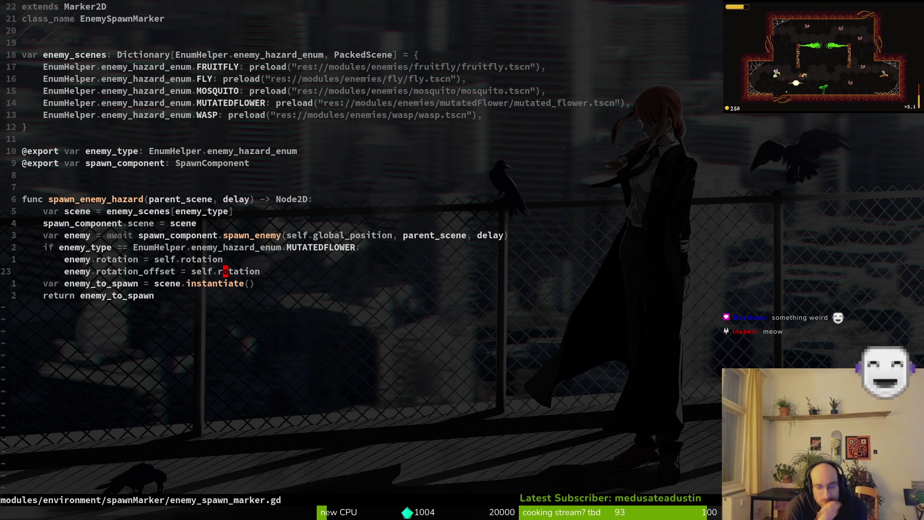
key(ctrl+6)
key(ctrl+6)
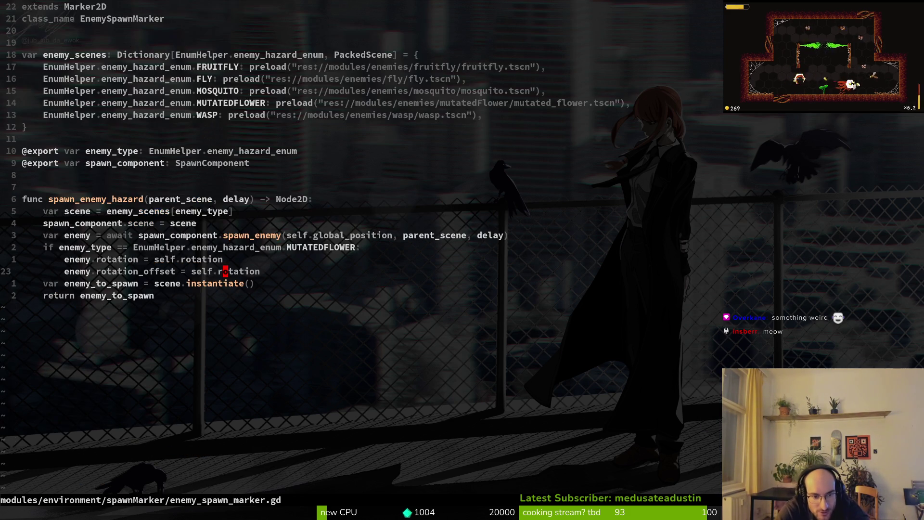
key(ctrl+p)
text(shooting)
key(Up)
key(Up)
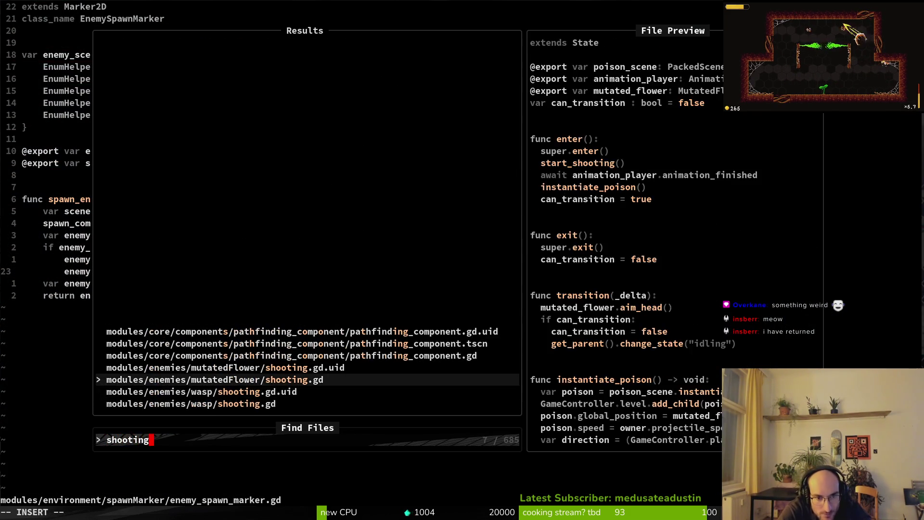
Open mutatedFlower/shooting.gd, switch line 35 to use leaf_sprite, and save
key(Return)
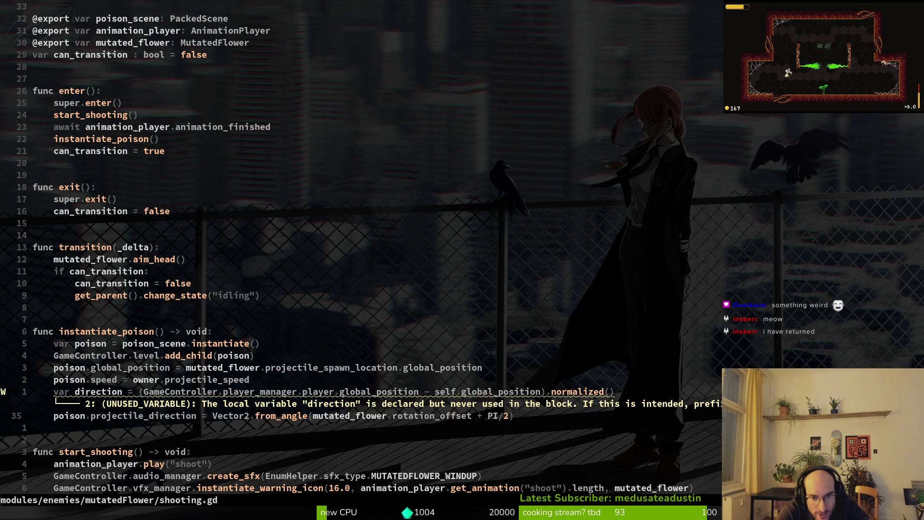
text(u)
text(bcbsprite.)
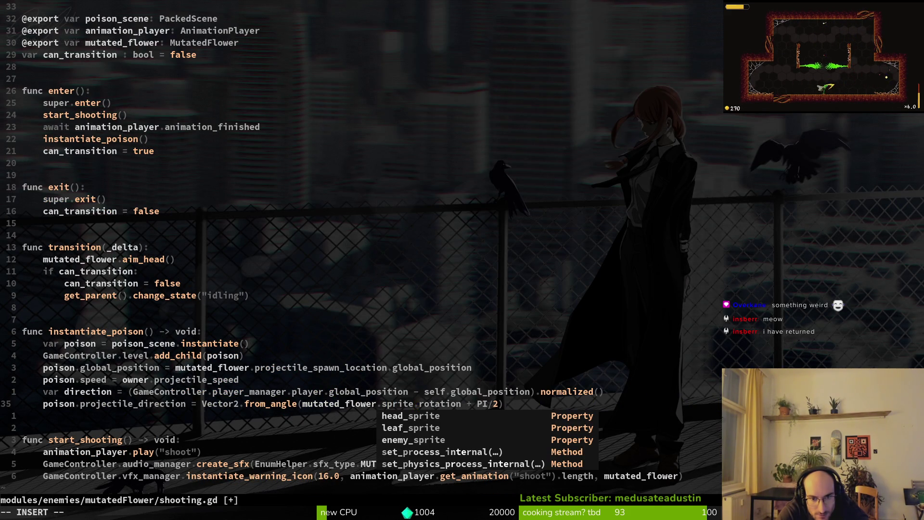
key(Tab)
key(Tab)
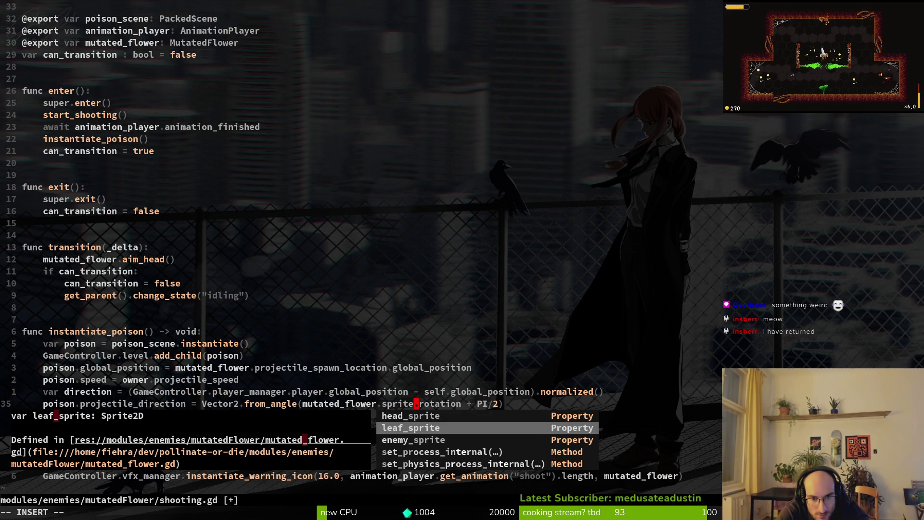
key(Escape)
text(:w)
key(Return)
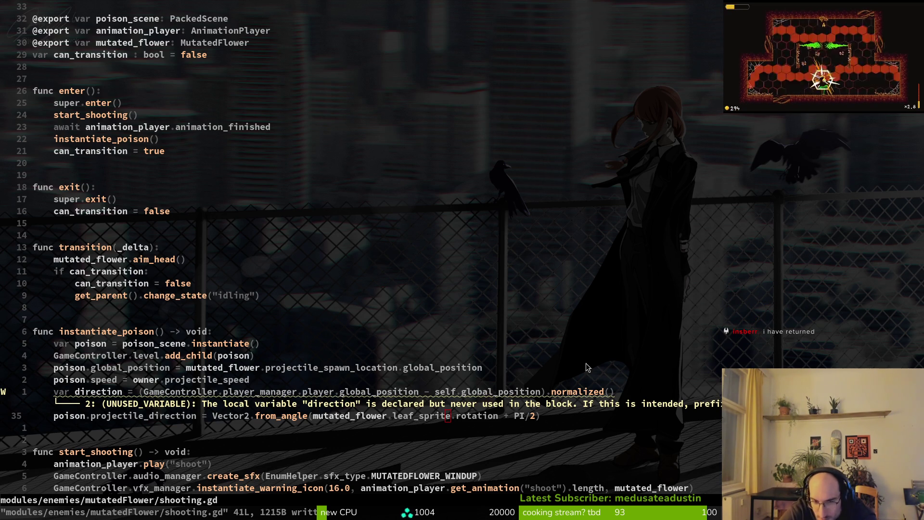
Subtract mutated_flower.rotation_offset after leaf_sprite.rotation on line 35, save, and launch the game
click(496, 416)
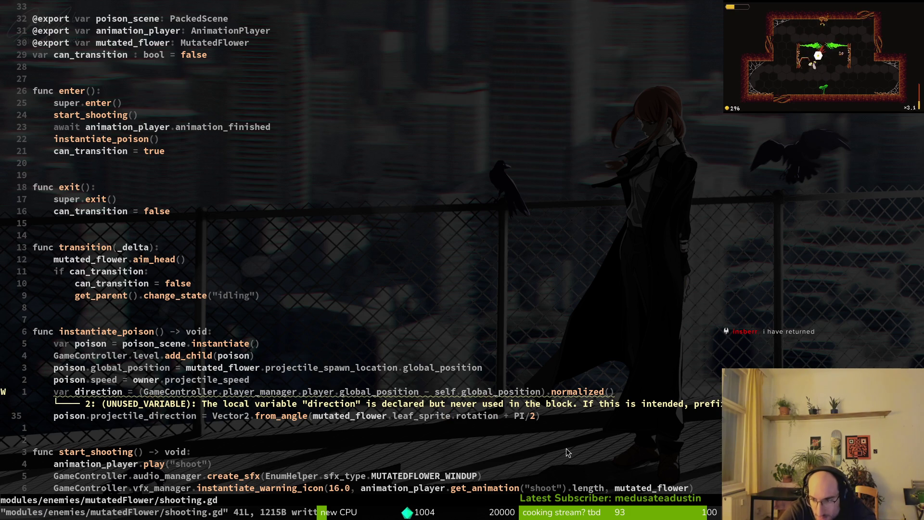
key(a)
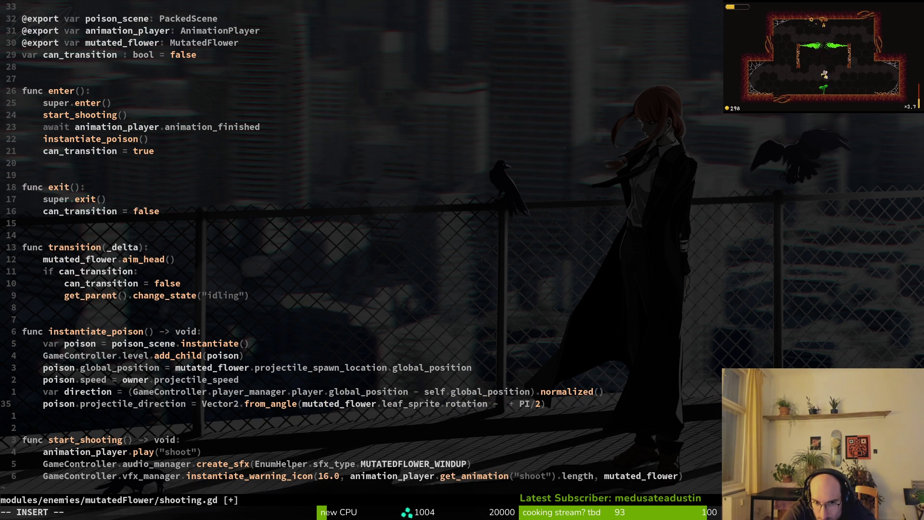
text(mut)
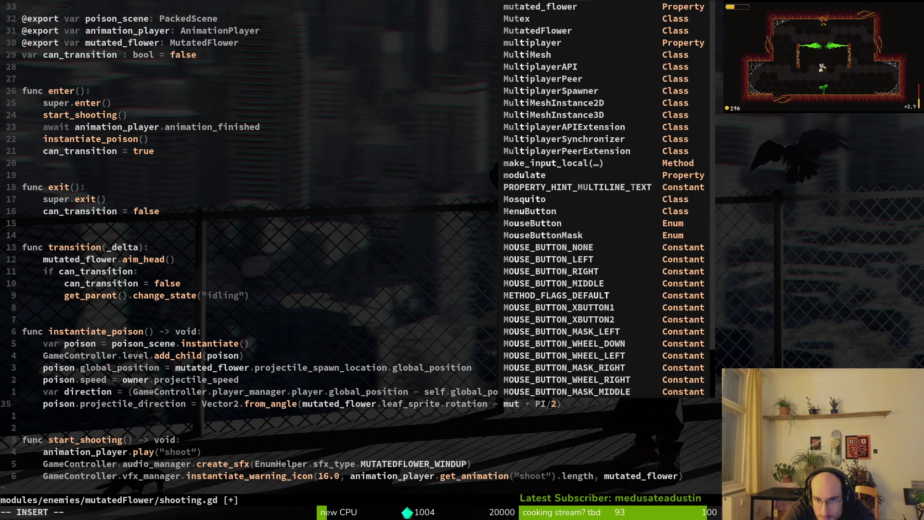
text(ated_flower.rot)
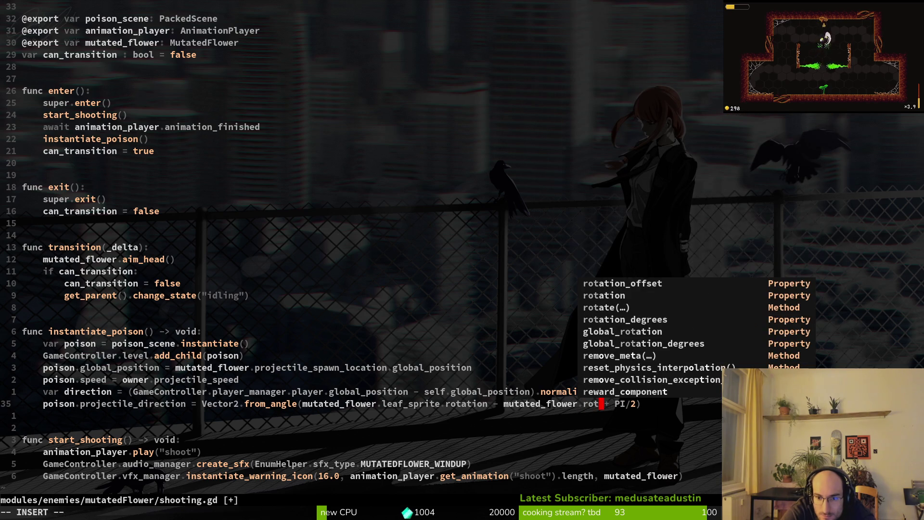
key(Return)
key(Escape)
text(:w)
key(Return)
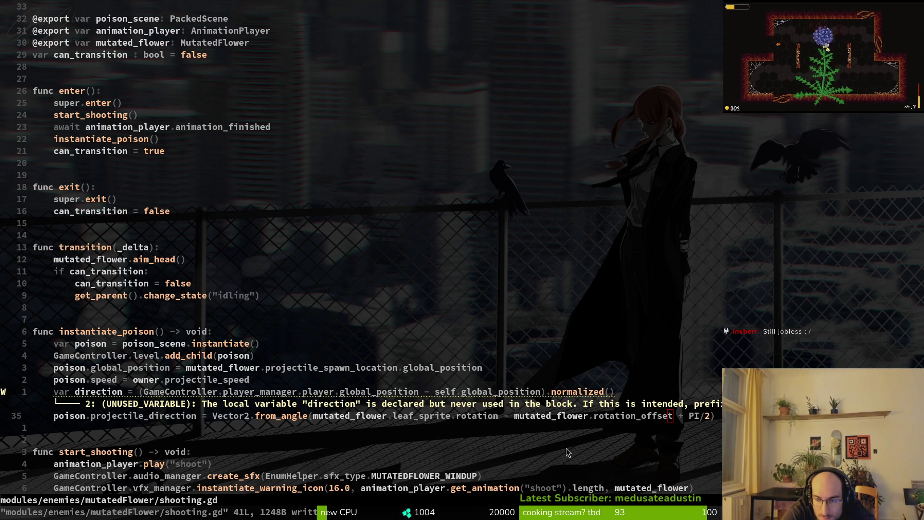
key(alt+Tab)
key(F5)
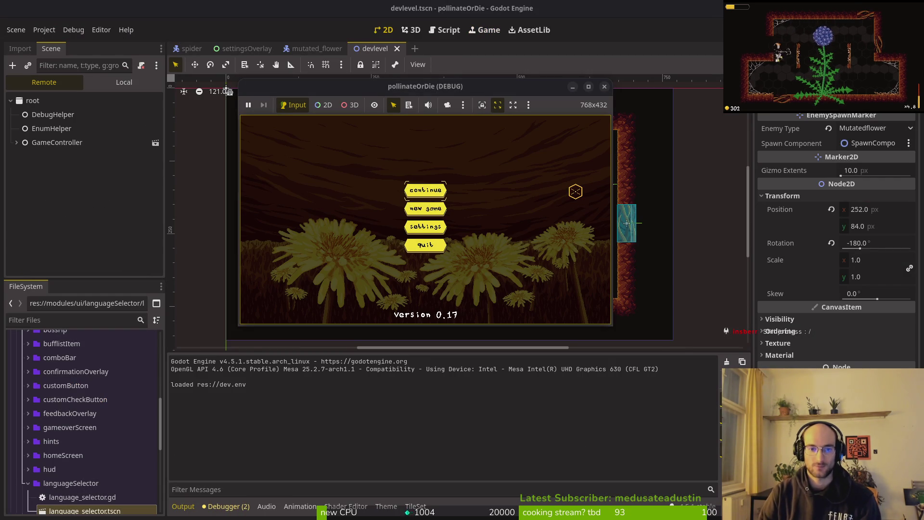
Start the dev arena level, watch the flower's poison projectiles, then stop the playtest and return to shooting.gd
key(Return)
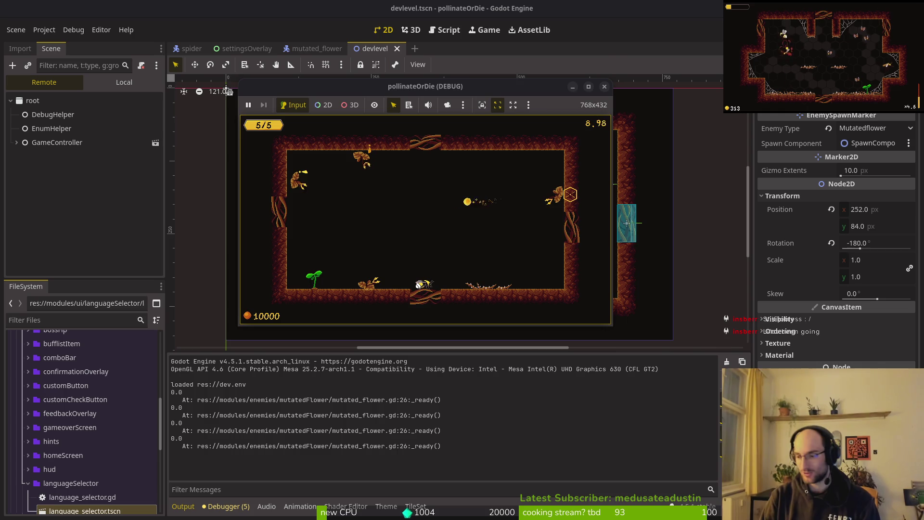
key(F8)
key(alt+Tab)
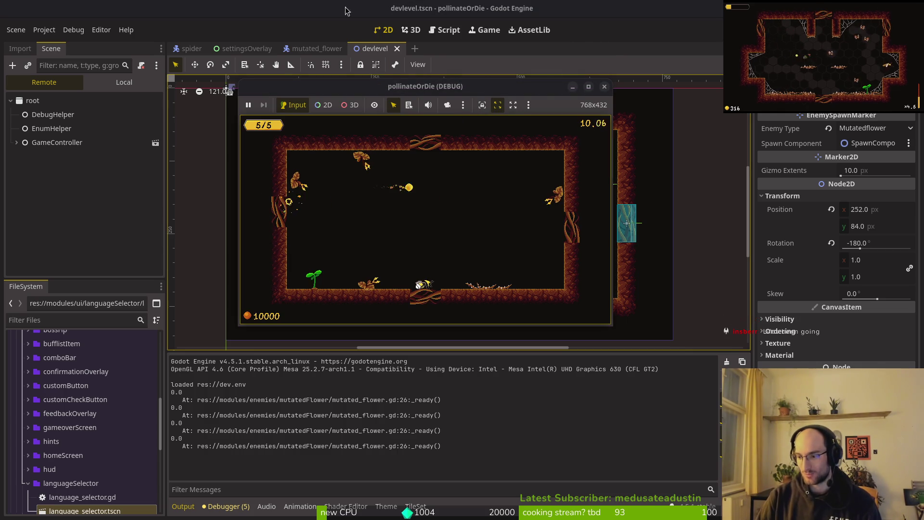
click(604, 87)
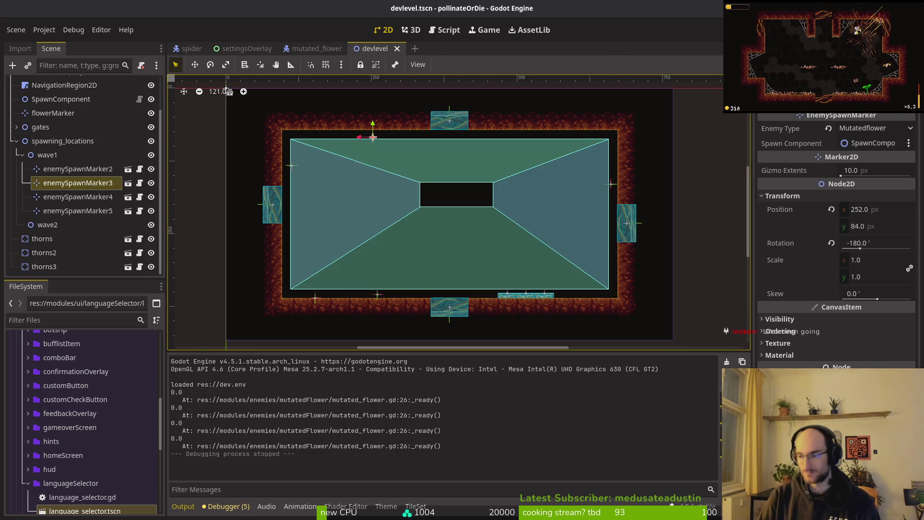
key(alt+Tab)
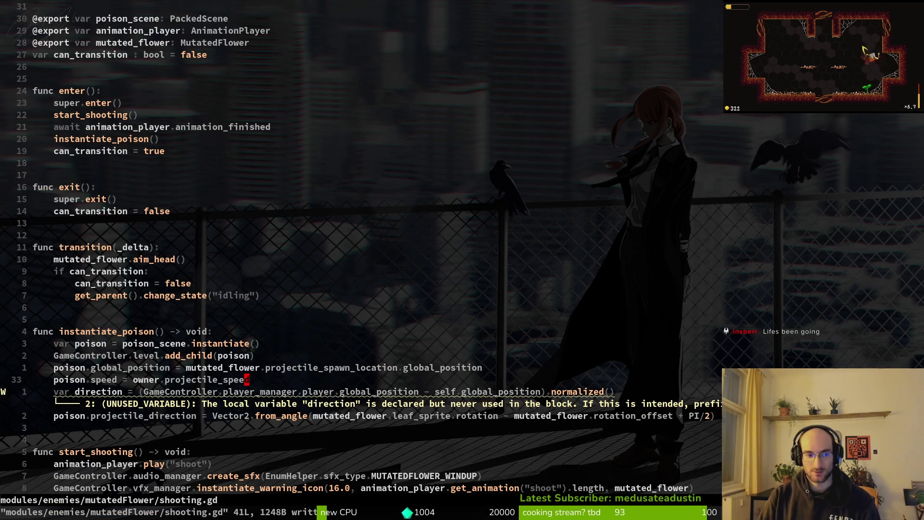
Change leaf_sprite to head_sprite in the projectile direction line and save shooting.gd
key(j)
key(j)
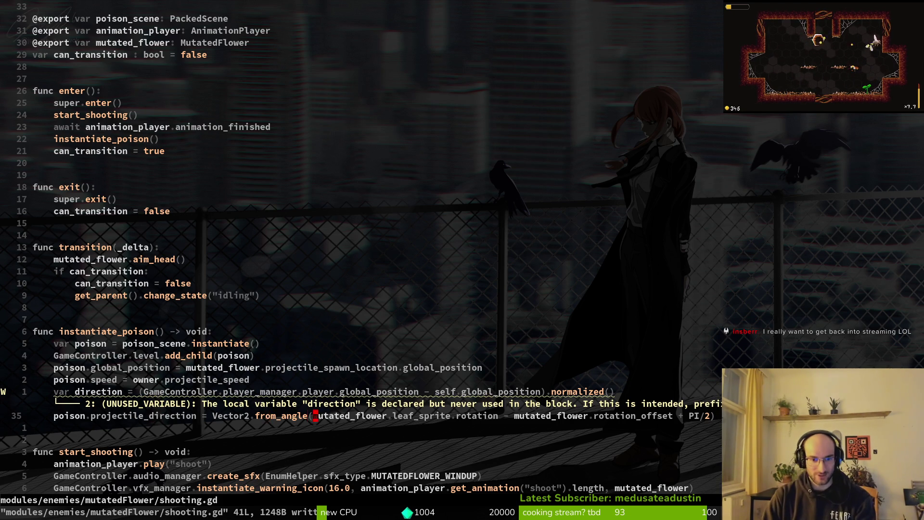
text(cwhea)
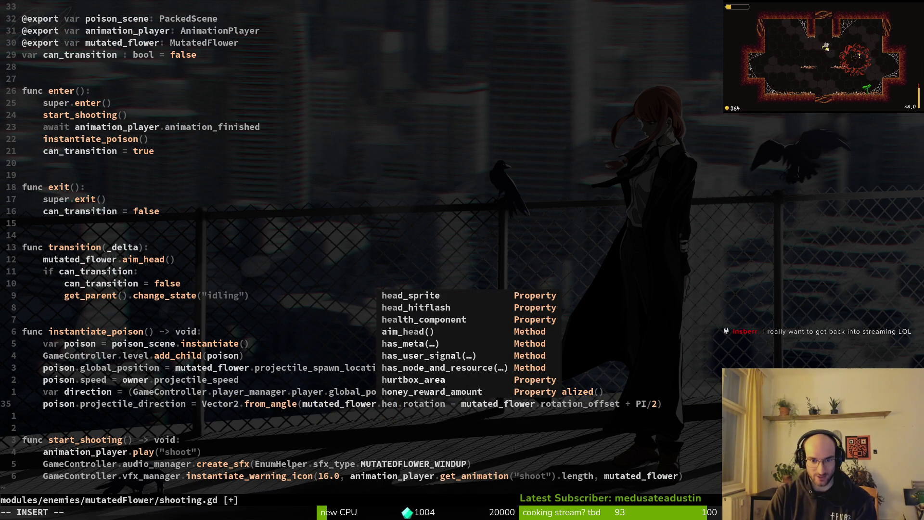
key(Tab)
key(Escape)
text(:w)
key(Return)
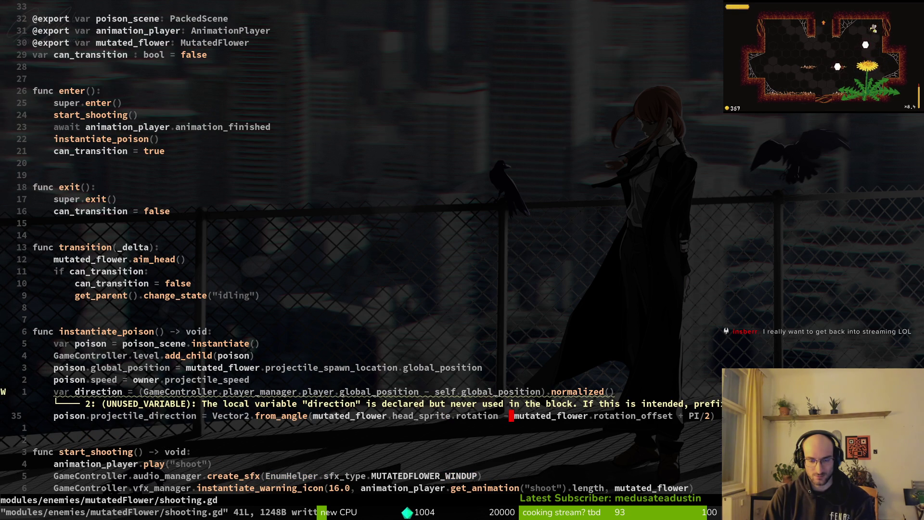
Delete the '- rotation_offset + PI/2' term, save, and run the game in Godot with F5
key(h)
key(v)
key(w)
key(w)
key(w)
key(w)
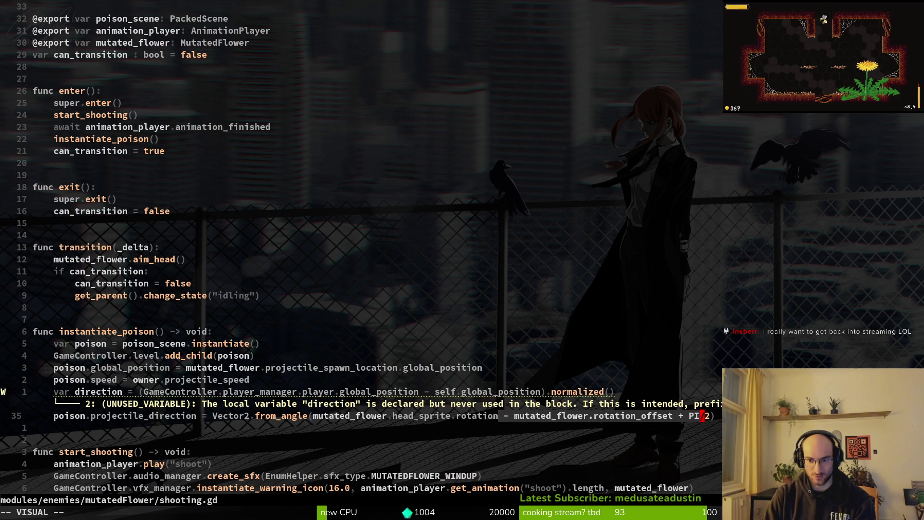
text(d:w)
key(Return)
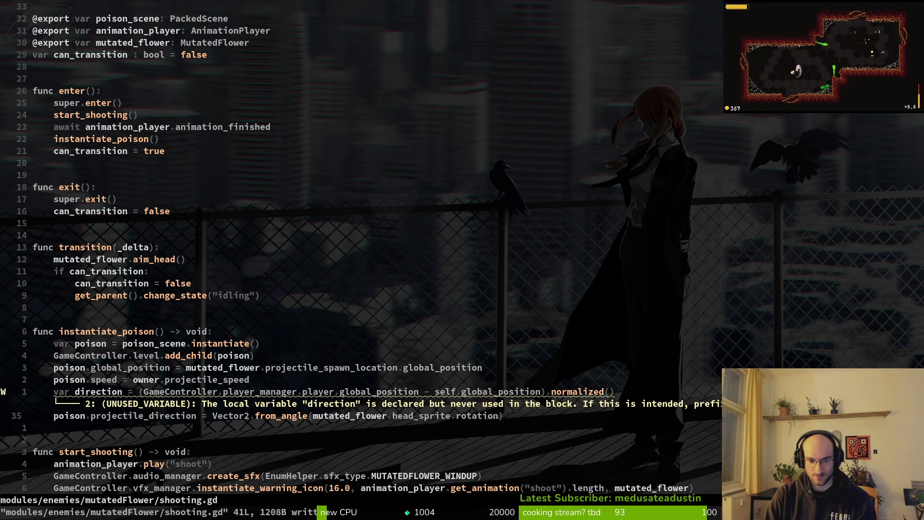
key(alt+Tab)
key(F5)
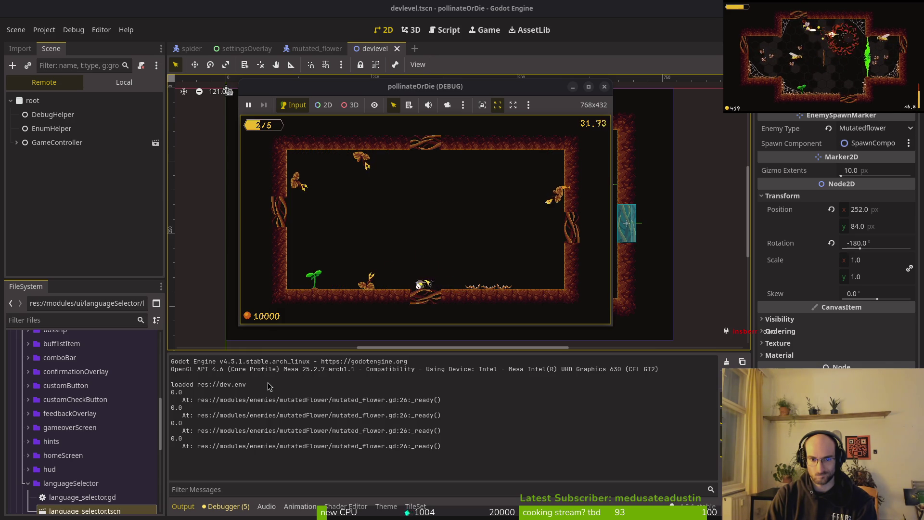
Stop the playtest with F8 and return to the head_sprite word in shooting.gd
key(F8)
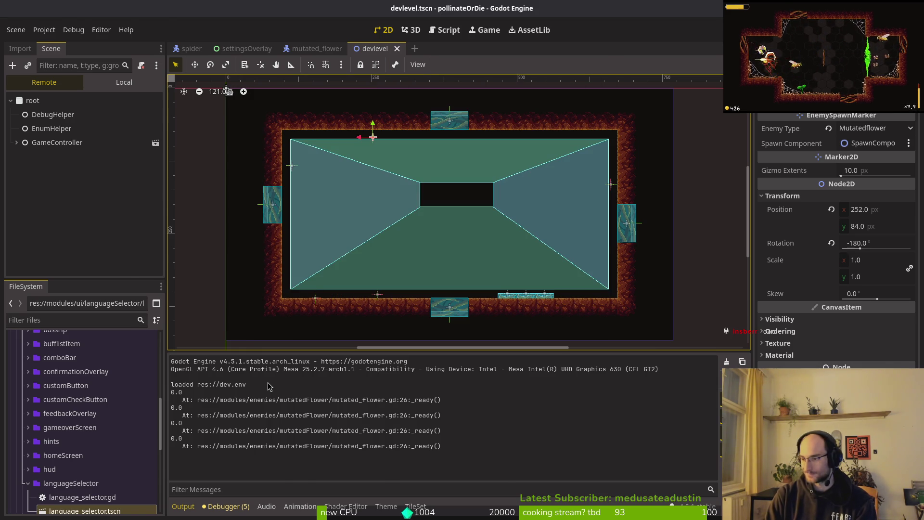
key(alt+Tab)
key(b)
key(b)
key(b)
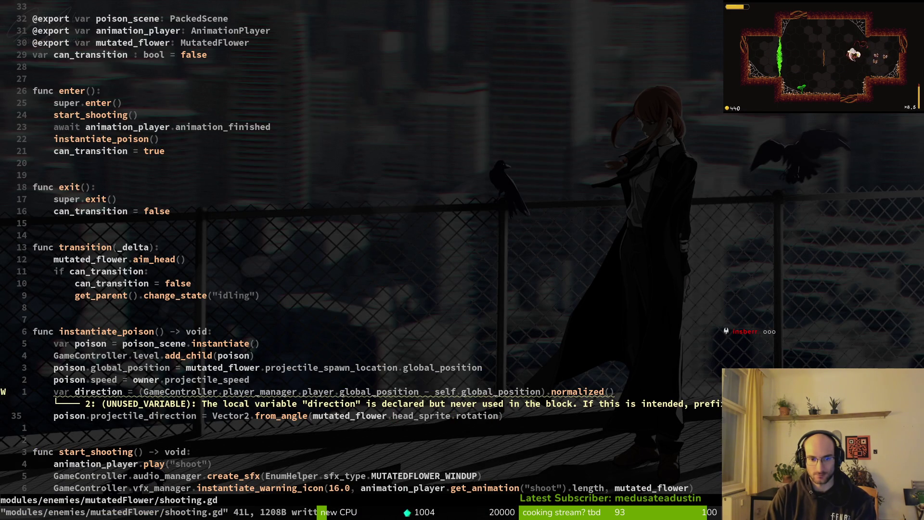
Revert head_sprite back to leaf_sprite in the projectile direction and save
text(ciwleaf_sprite)
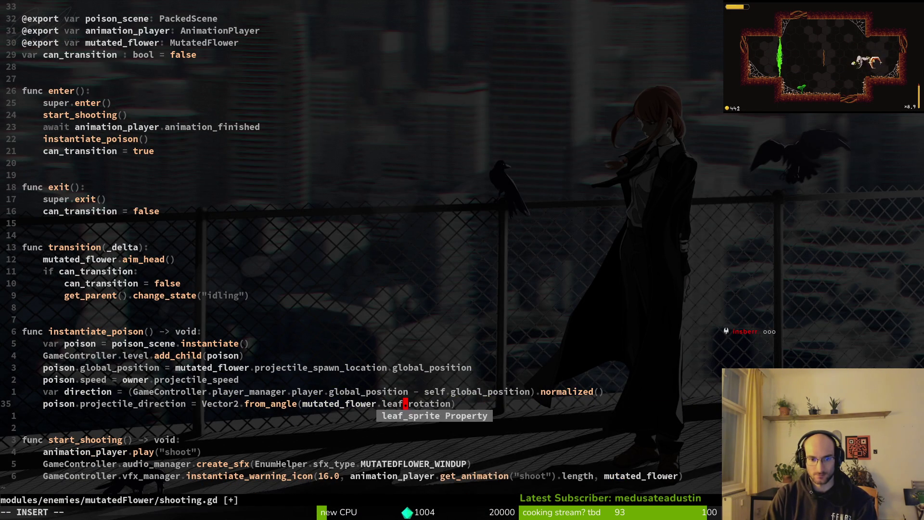
key(Escape)
text(:w)
key(Return)
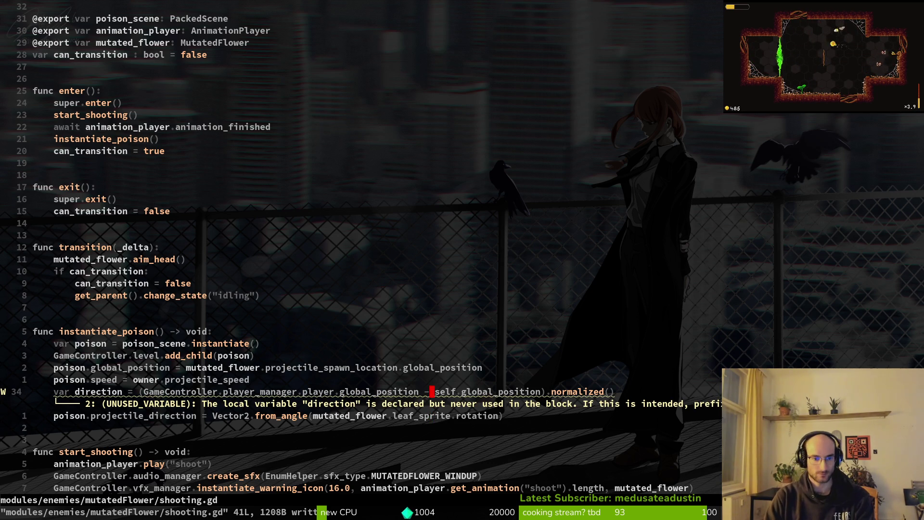
Add an 'if mutated_flower.player_visible:' line and paste an indented copy of the direction calculation under it
text(Oif )
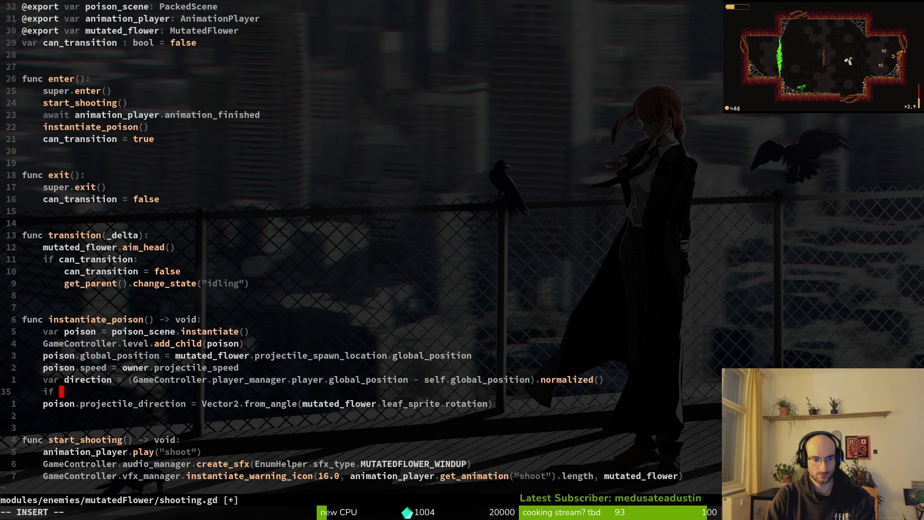
text(mutated_flower.p)
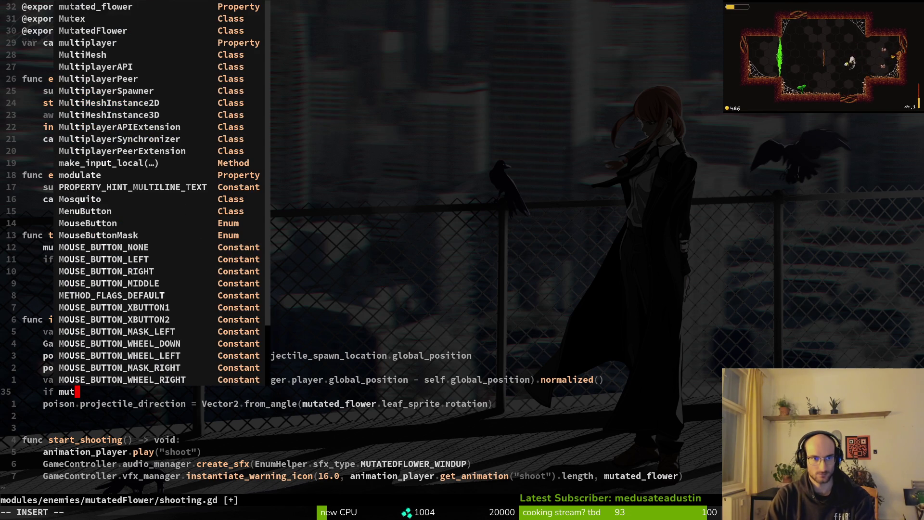
text(l)
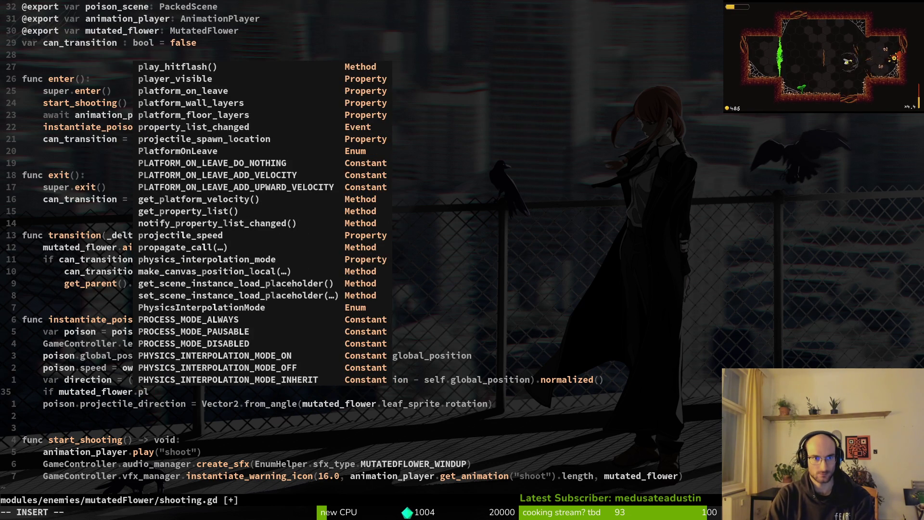
key(Tab)
key(Tab)
key(Return)
text(:)
key(Escape)
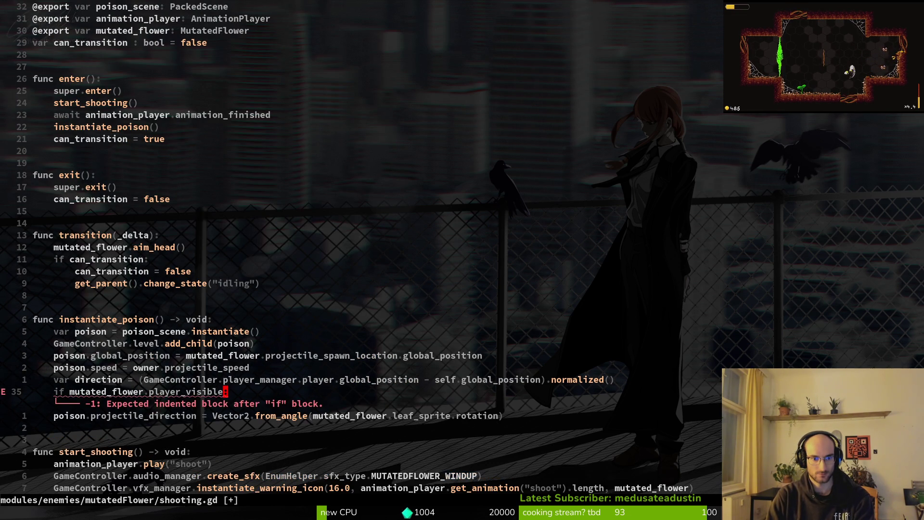
key(y)
key(k)
key(j)
key(j)
key(P)
key(greater)
key(greater)
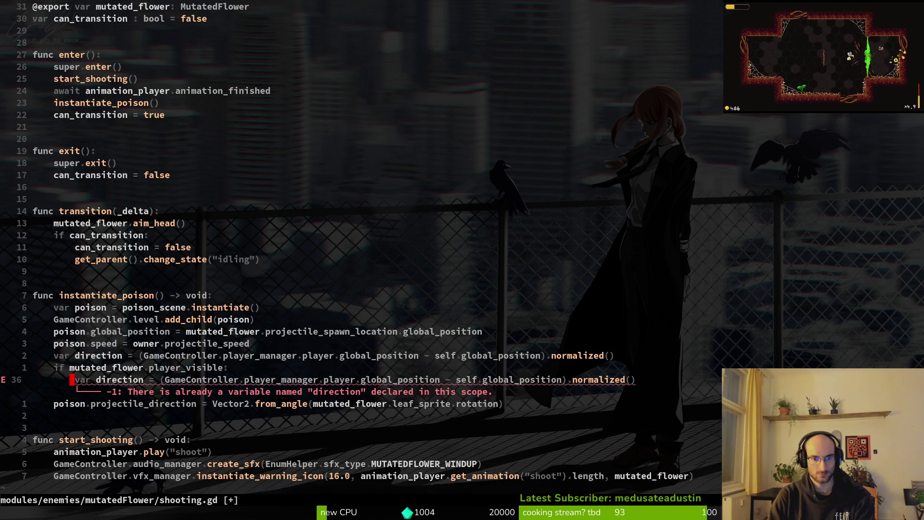
Delete the original var direction line, keeping the copy inside the if block
key(k)
key(k)
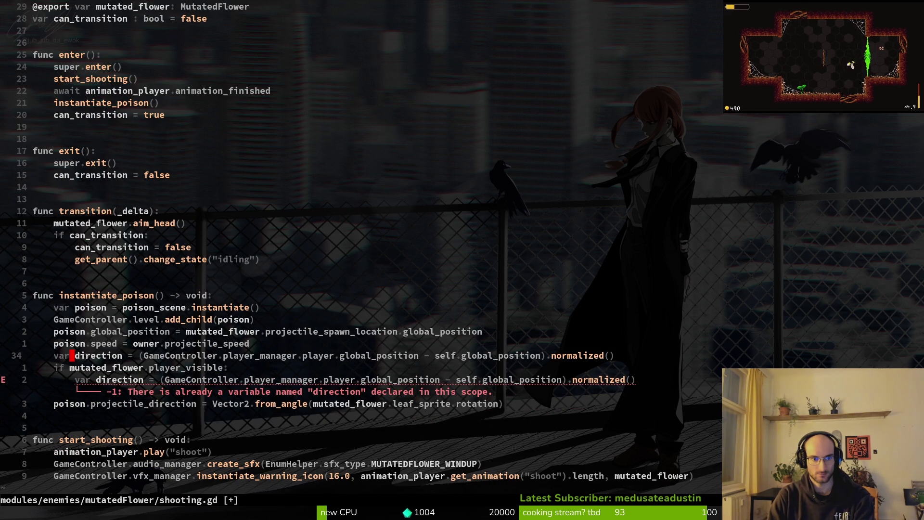
key(j)
key(j)
key(k)
key(k)
key(y)
key(y)
key(d)
key(d)
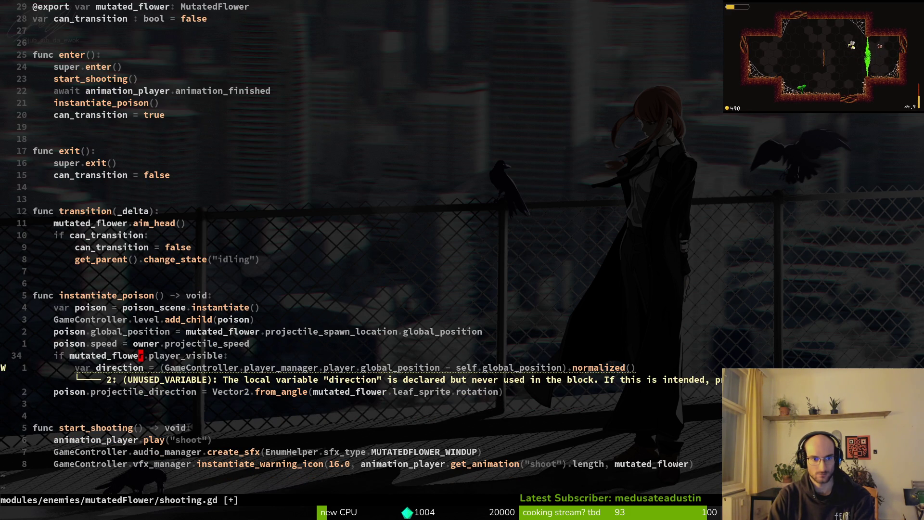
key(j)
key(j)
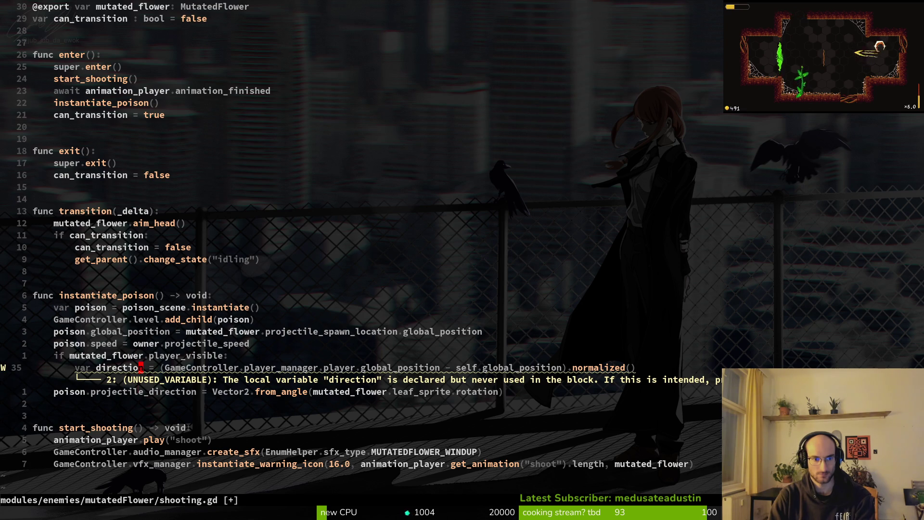
key(shift+v)
key(Escape)
Add an 'else:' branch containing a bare 'direction' line
key(shift+o)
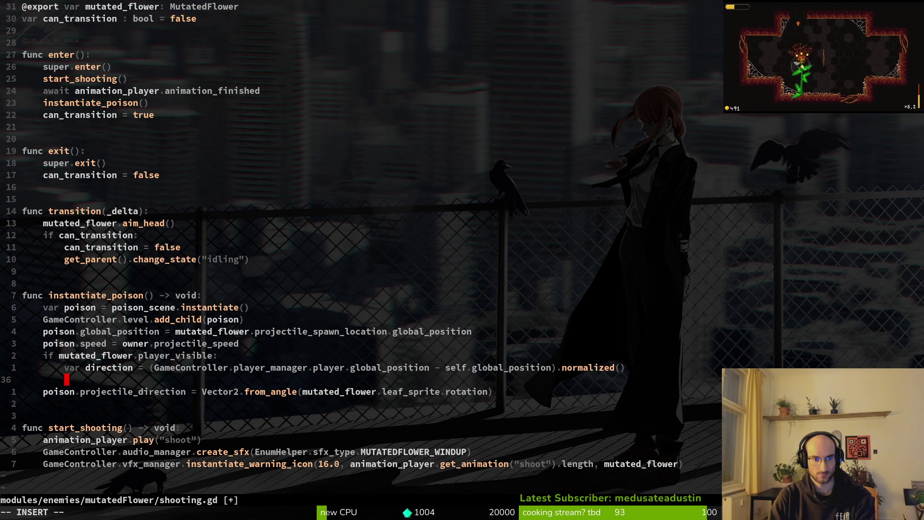
text(else:)
key(Return)
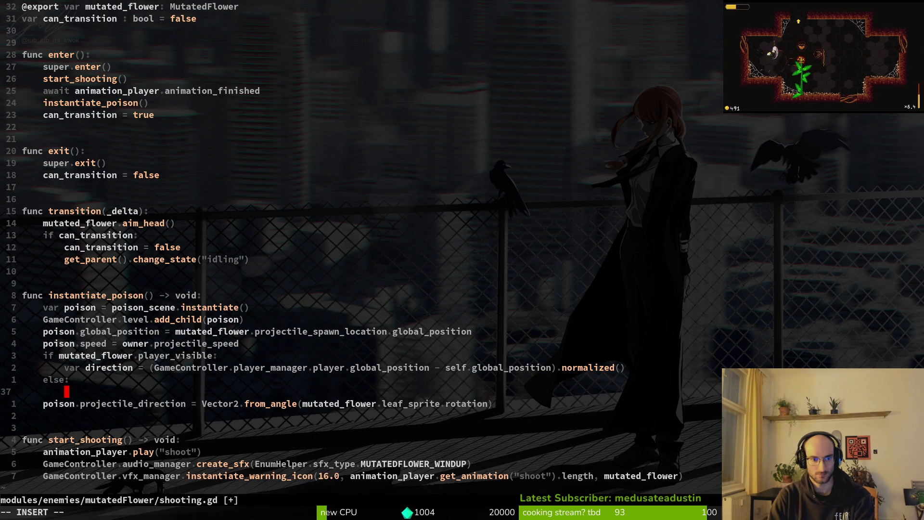
text(dire)
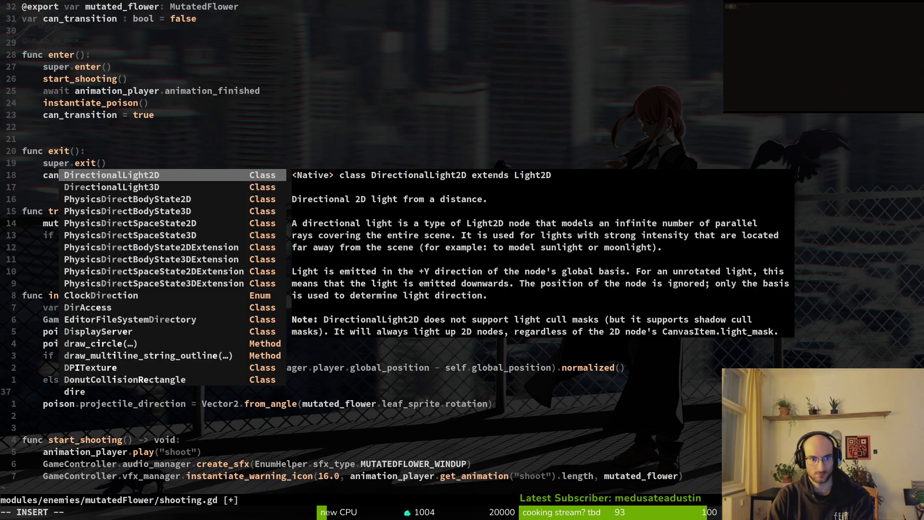
text(ction)
key(Escape)
Move the var direction declaration above the if and put the vector expression on its own line inside it
key(k)
key(k)
key(alt+k)
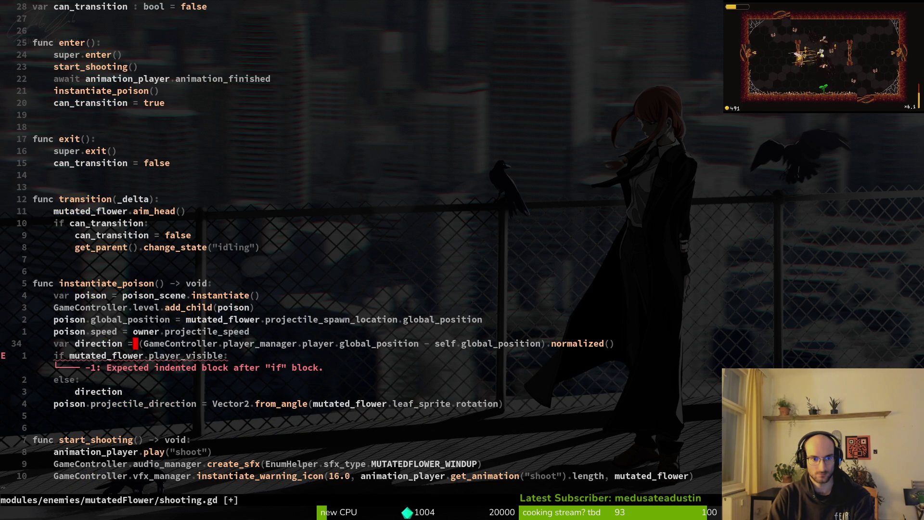
key(w)
key(w)
key(i)
key(Return)
key(Escape)
key(shift+v)
key(alt+j)
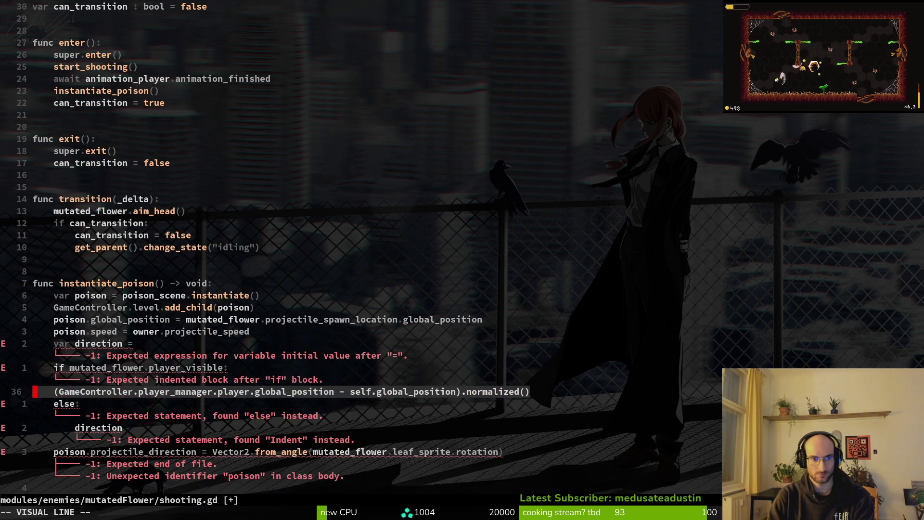
key(Escape)
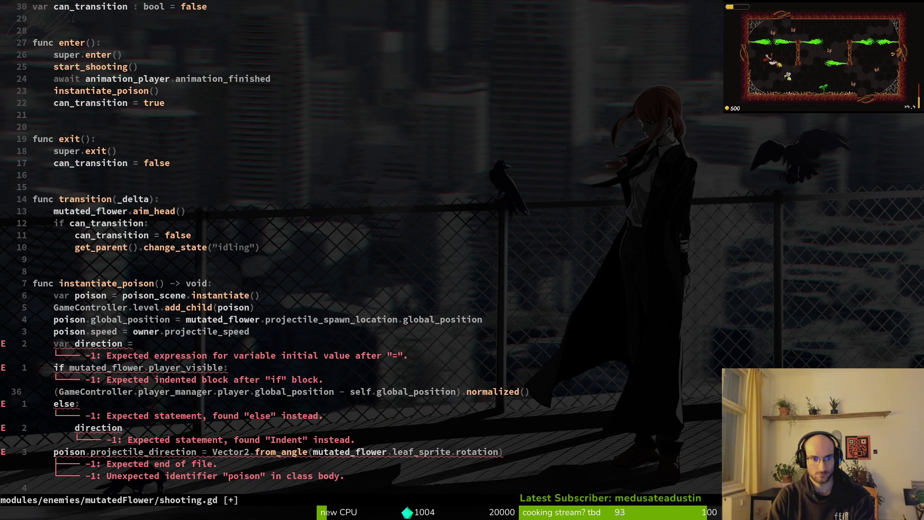
key(i)
key(ctrl+space)
key(Escape)
Prefix the if-branch expression with 'direction = (' and save, removing the stray equals sign
key(i)
key(Tab)
text(direction = )
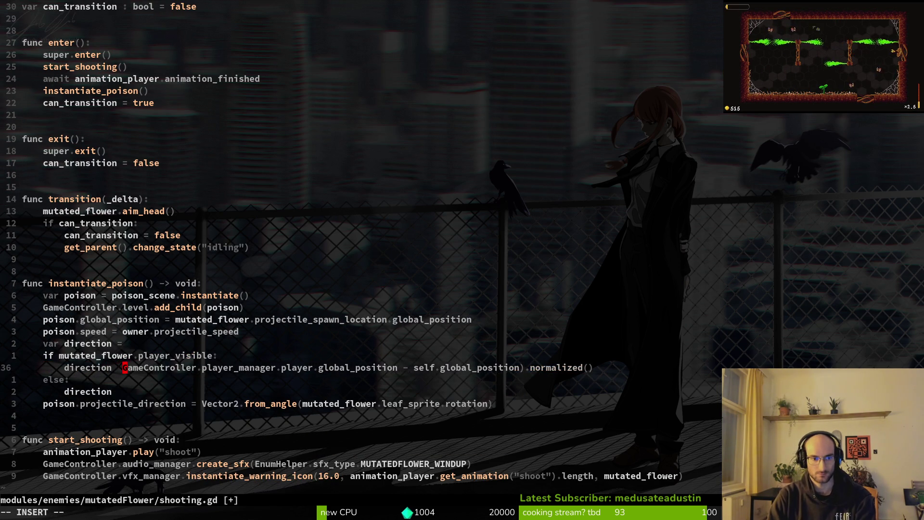
text(=)
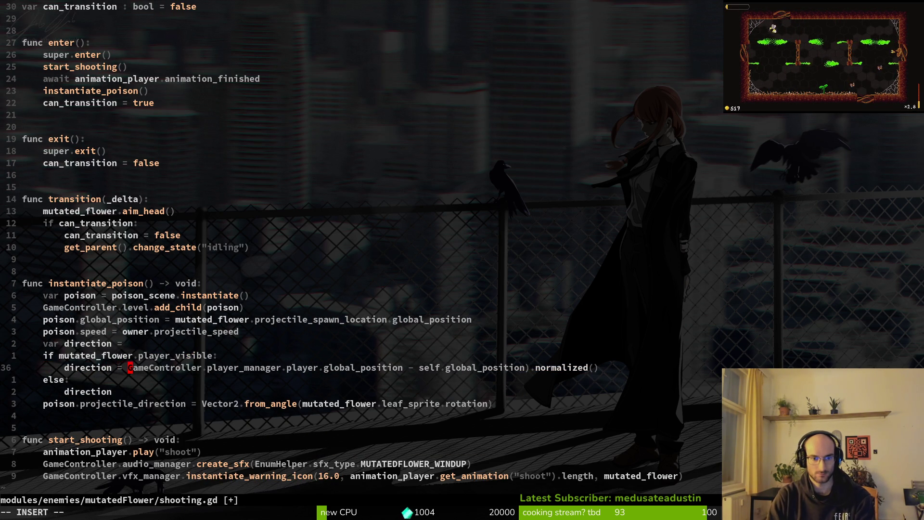
key(Escape)
key(k)
key(k)
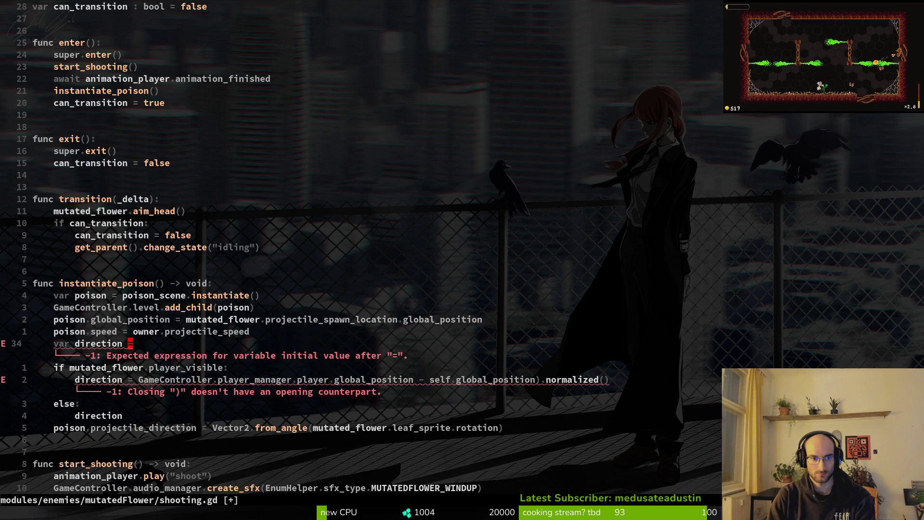
key(x)
key(x)
text(:w)
key(Return)
key(j)
key(j)
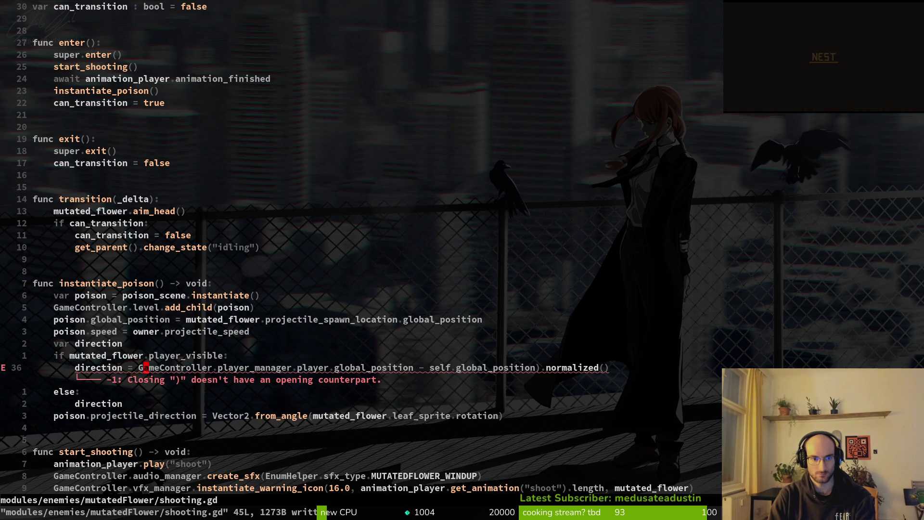
text(a()
key(Escape)
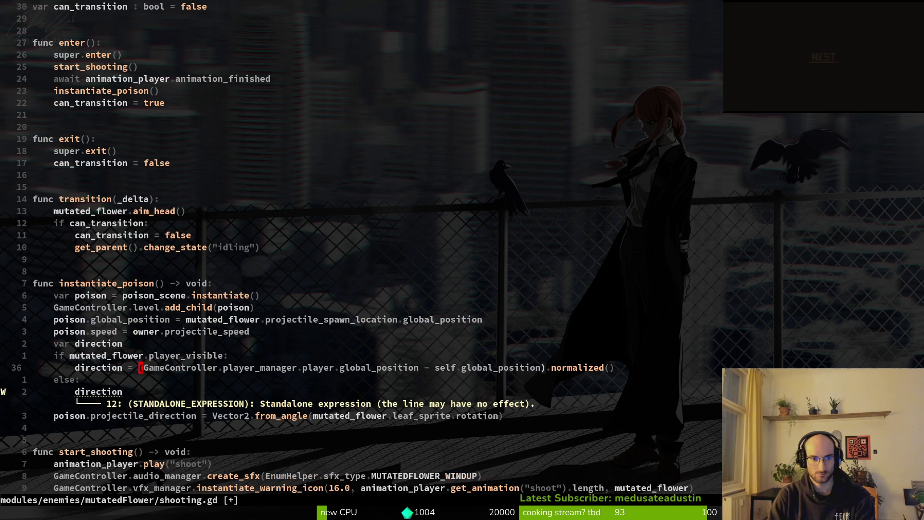
Save shooting.gd and review the direction lines around the else branch
text(:w)
key(Return)
key(j)
key(j)
key(A)
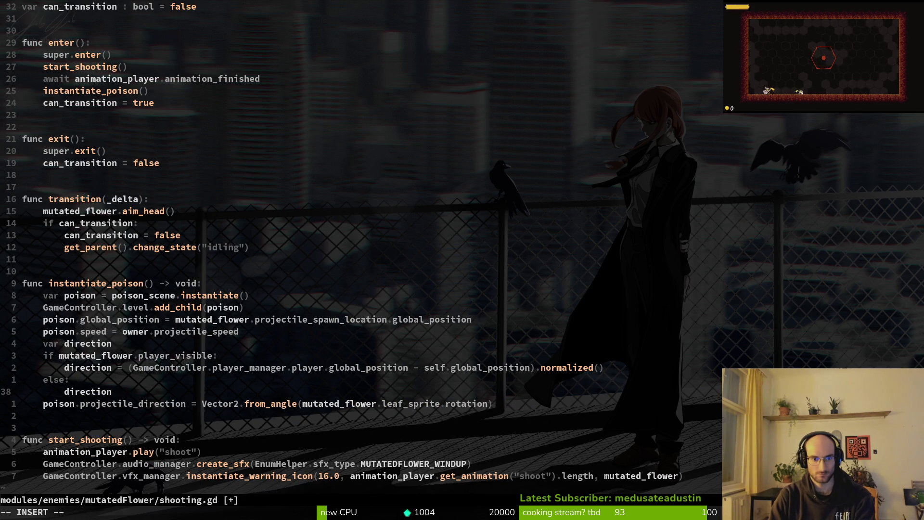
key(Escape)
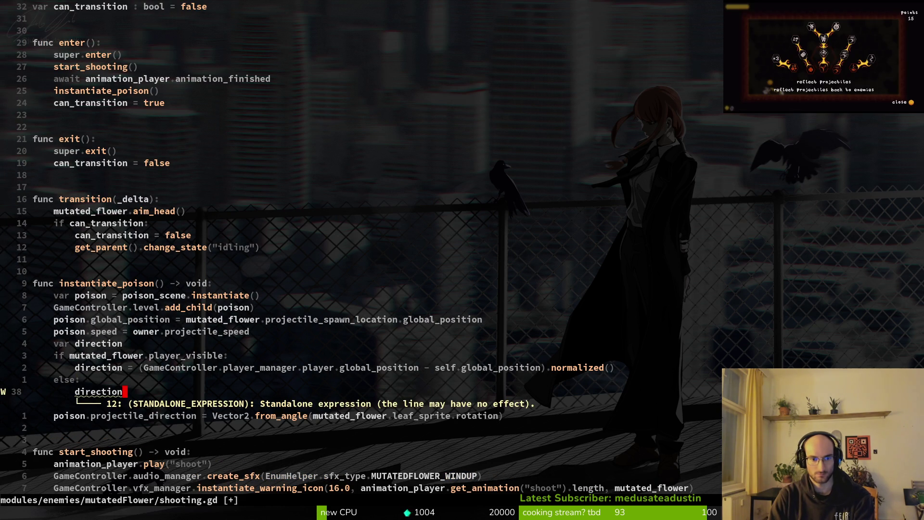
key(j)
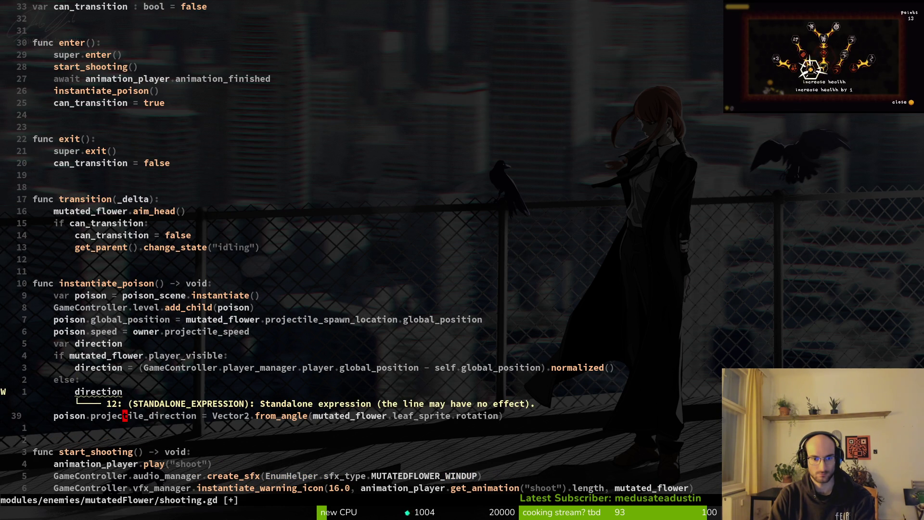
key(k)
key(k)
key(k)
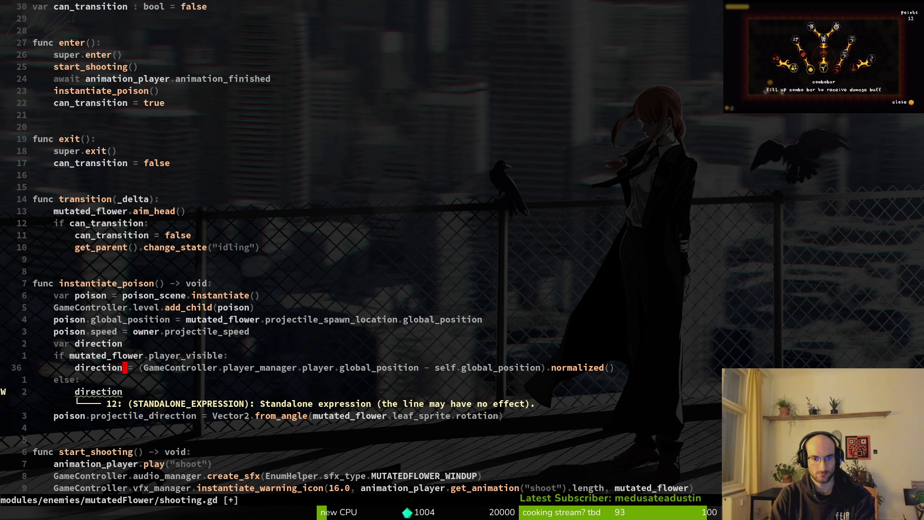
key(j)
key(j)
key(j)
key(k)
key(k)
key(k)
key(j)
key(j)
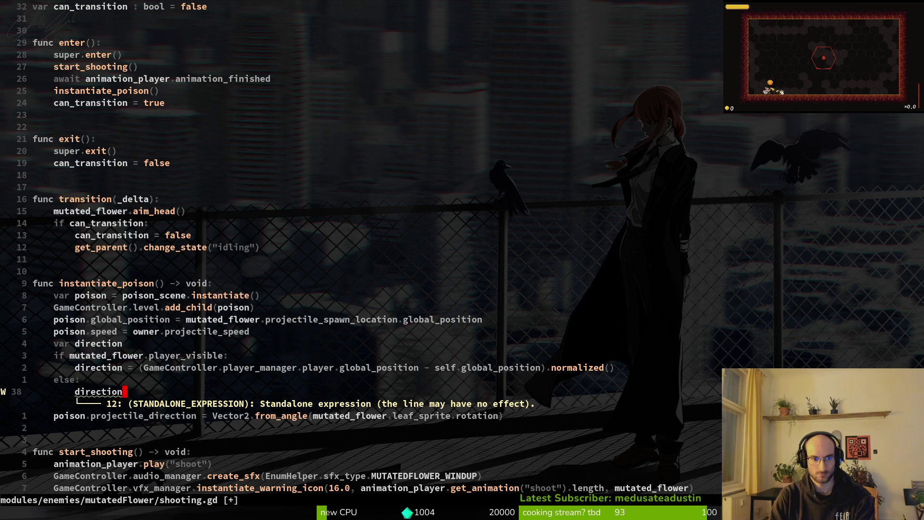
key(j)
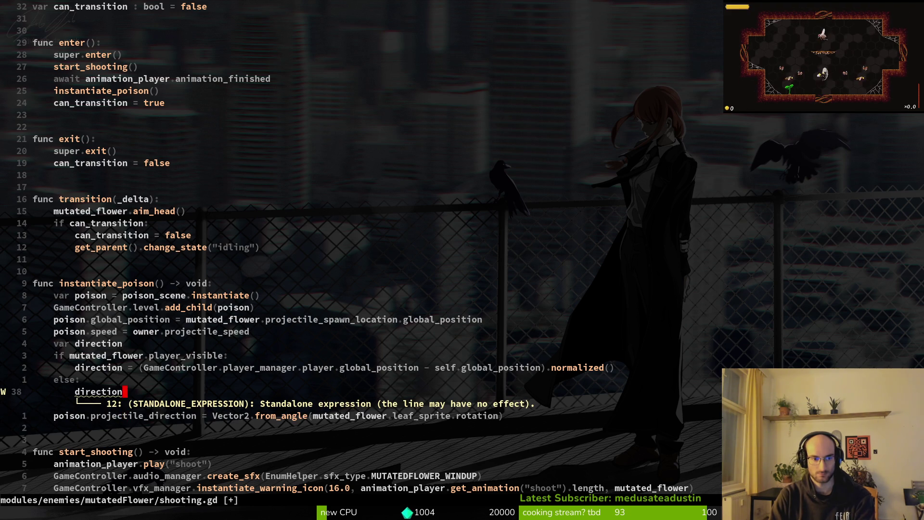
Add print_debug("no poiison") to the else branch, delete the two direction lines below, and save
key(k)
key(shift+o)
text(prde)
key(Return)
text("no poiison")
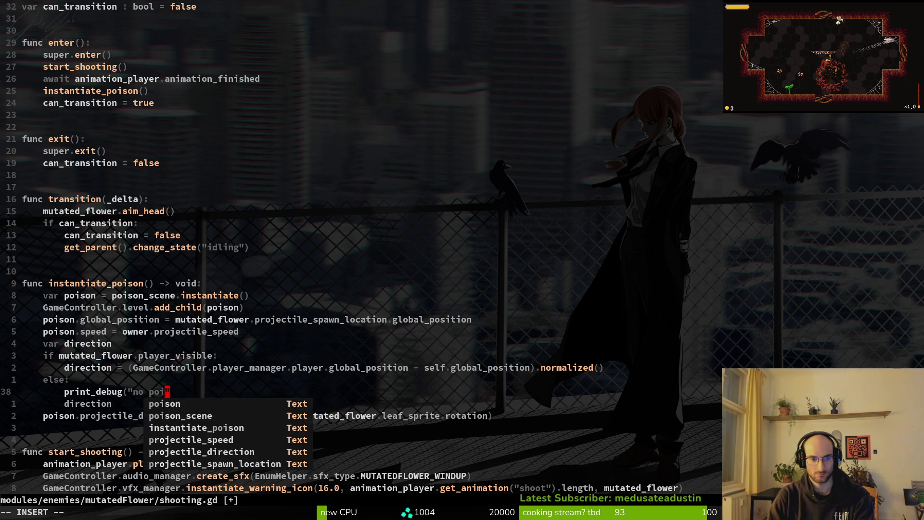
text())
key(Escape)
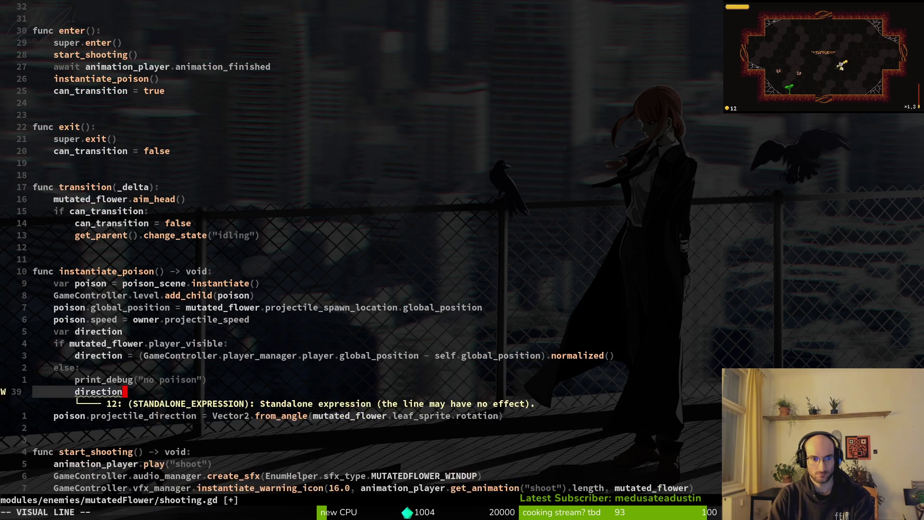
text(j2dd:w)
key(Return)
key(alt+Tab)
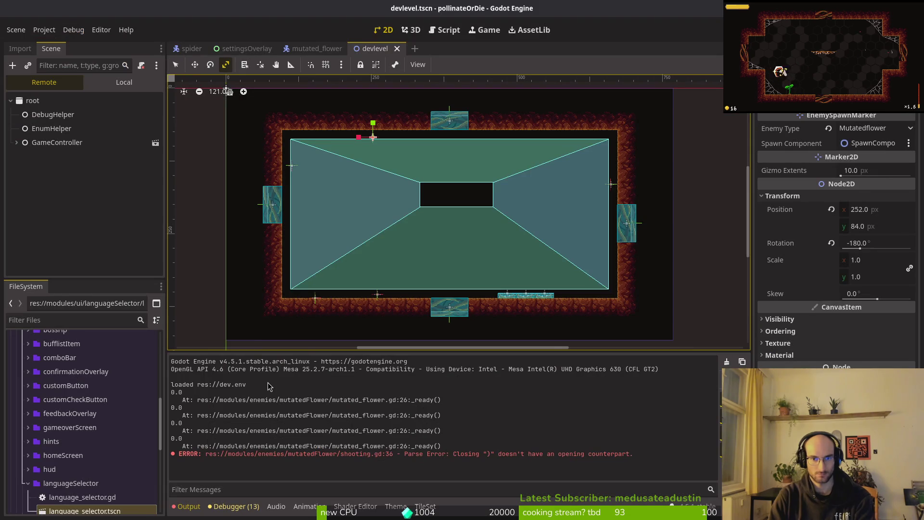
Undo and redo edits to bring back the projectile_direction line, then save
key(alt+Tab)
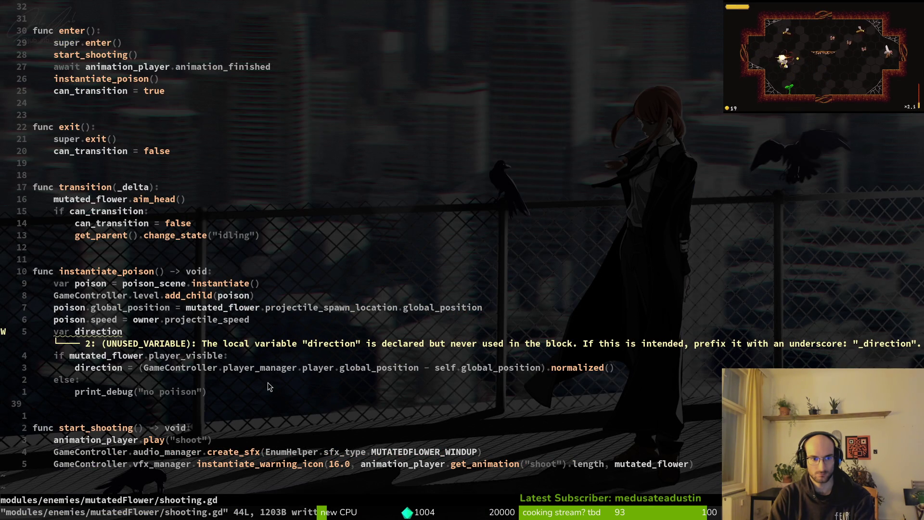
key(k)
key(o)
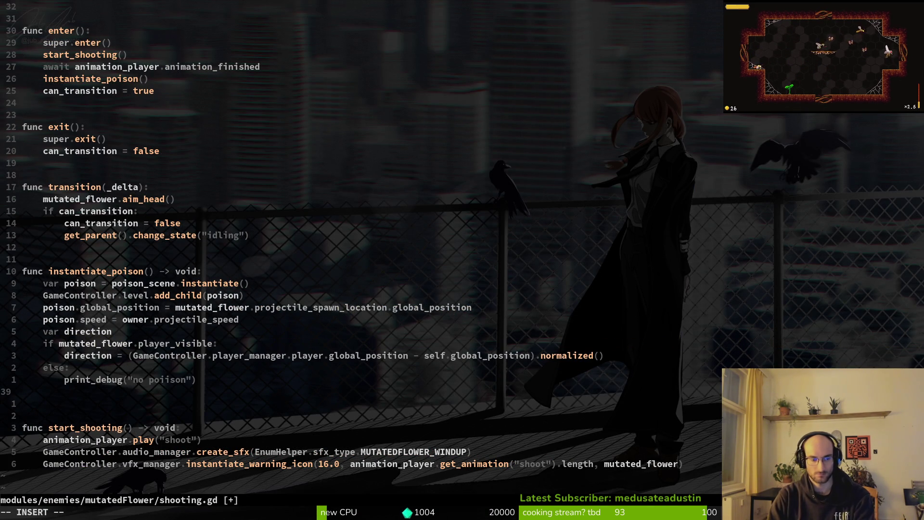
key(Escape)
key(u)
key(u)
key(u)
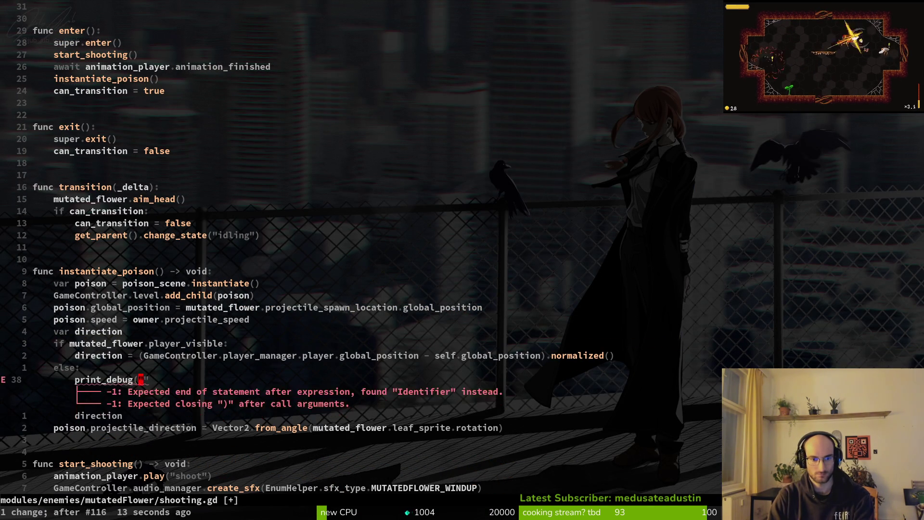
key(ctrl+r)
key(ctrl+r)
key(ctrl+r)
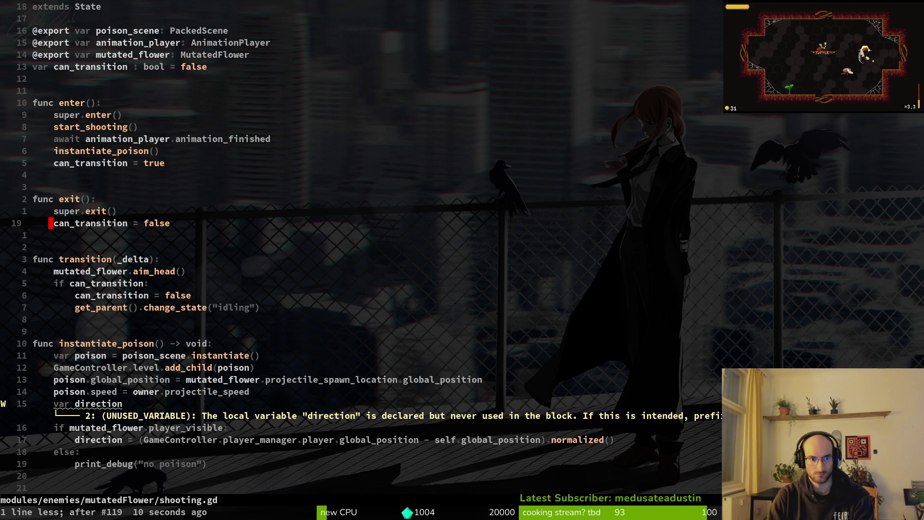
key(u)
key(ctrl+r)
key(u)
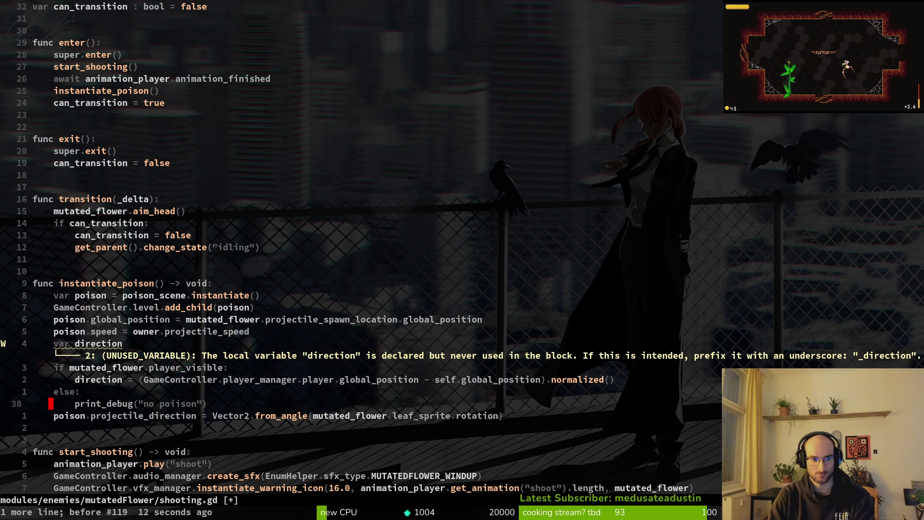
key(ctrl+s)
key(k)
key(k)
key(k)
Replace Vector2.from_angle(...) with direction in the projectile_direction assignment and save
key(j)
key(j)
key(j)
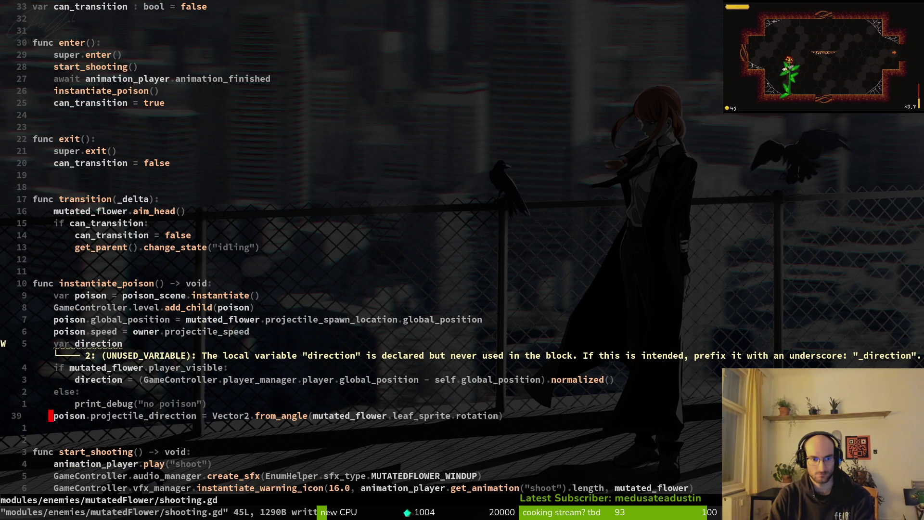
key(w)
key(w)
key(w)
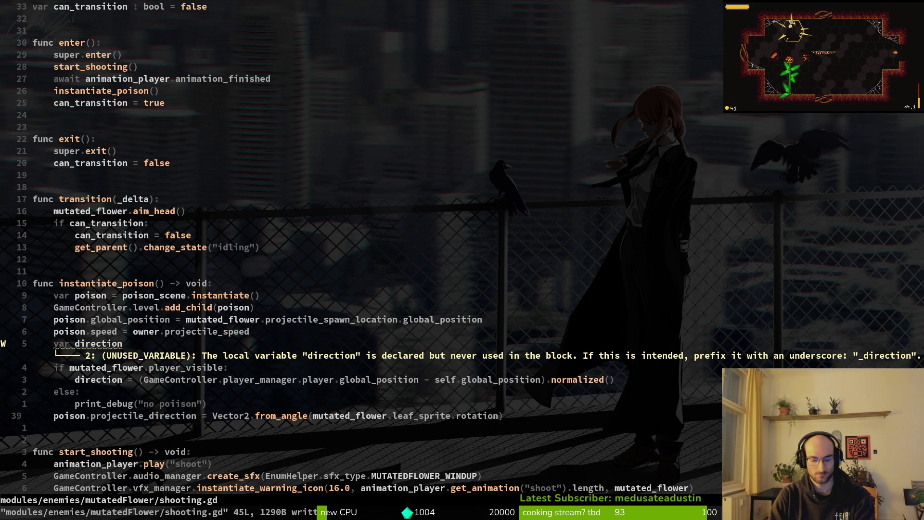
key(v)
key(dollar)
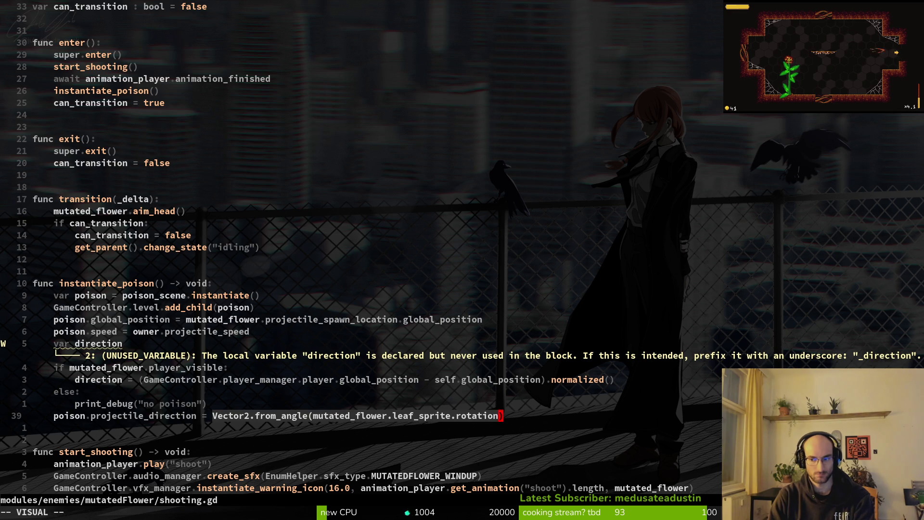
text(ctile_direction = dire)
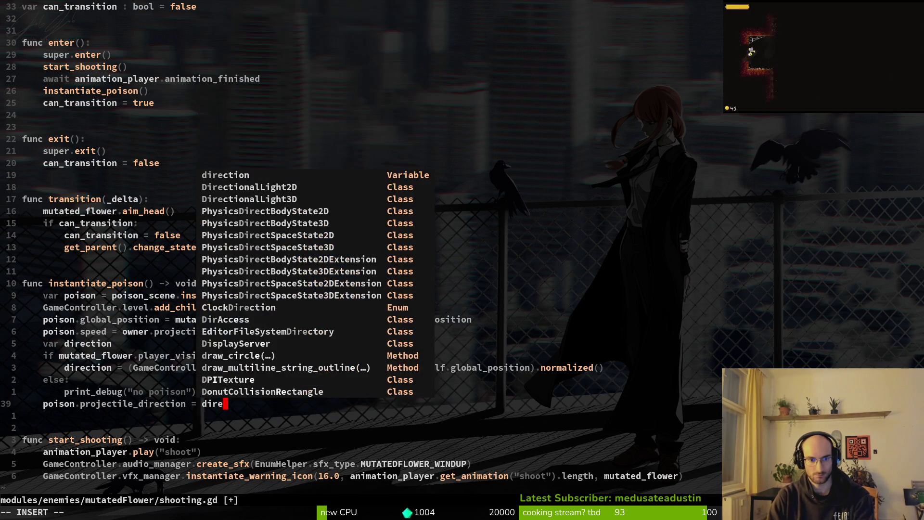
key(Tab)
key(Escape)
text(:w)
key(Return)
key(k)
key(k)
text(on)
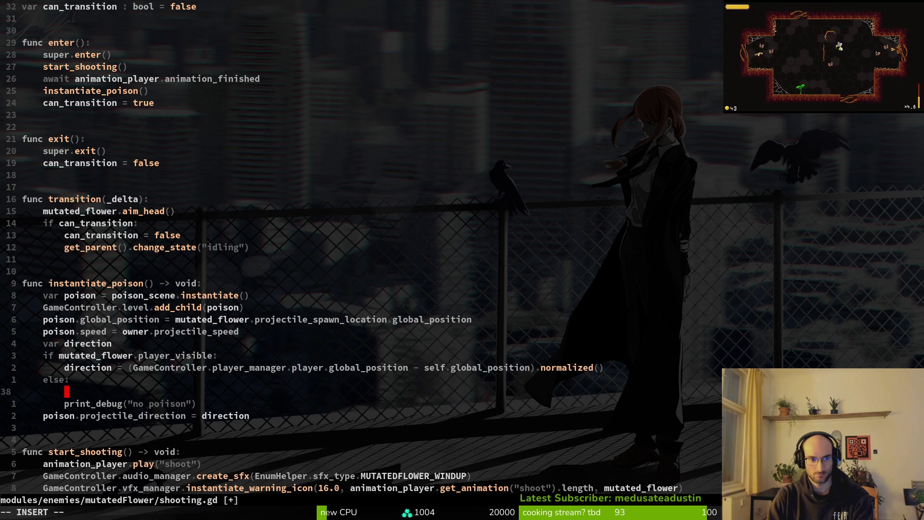
text(dire)
key(Tab)
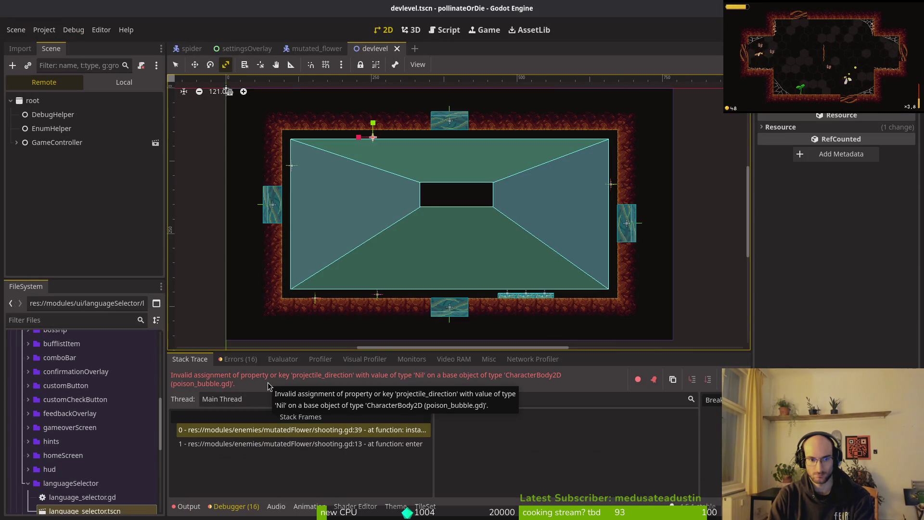
Make the else branch 'direction = Vector2.LEFT', save, and launch the game with F5
key(alt+Tab)
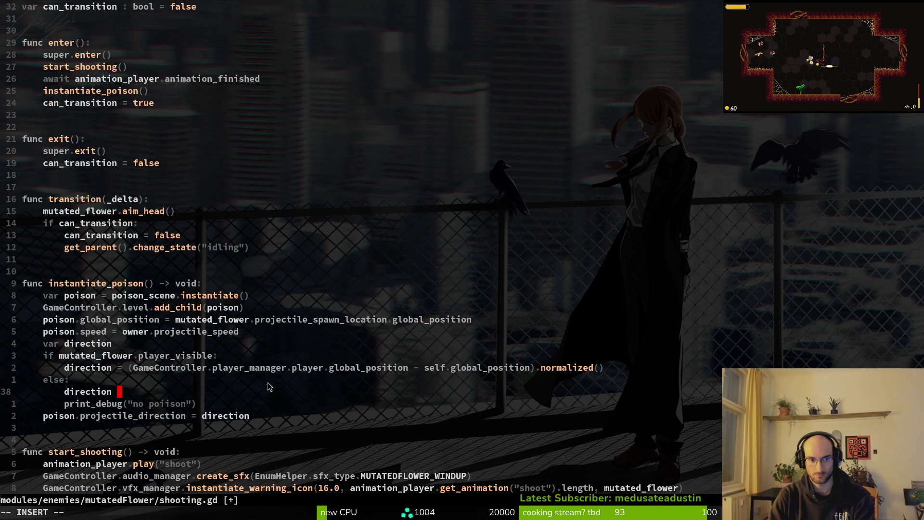
key(Return)
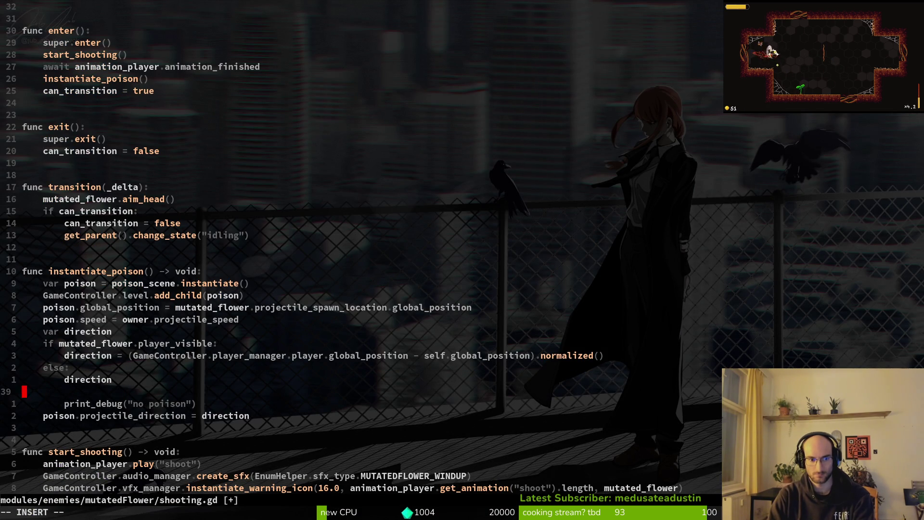
key(BackSpace)
text(= Vector2.)
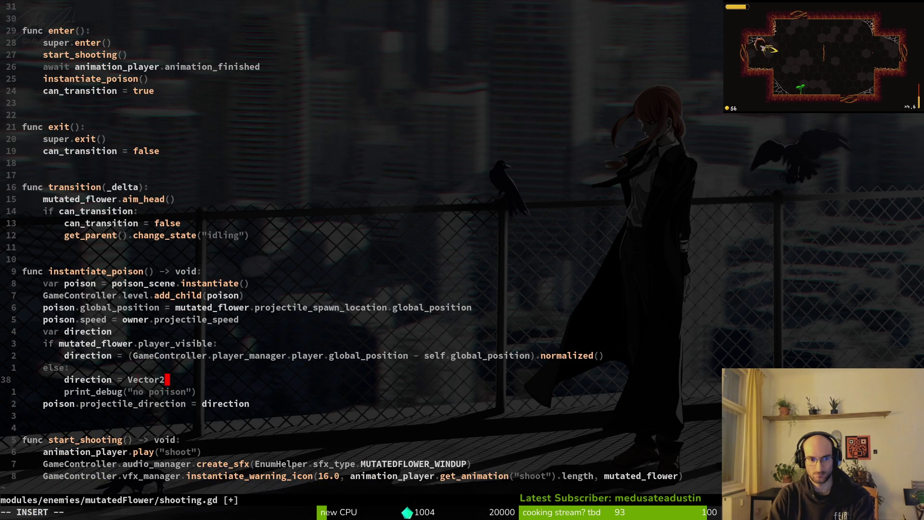
key(Tab)
key(Tab)
key(Tab)
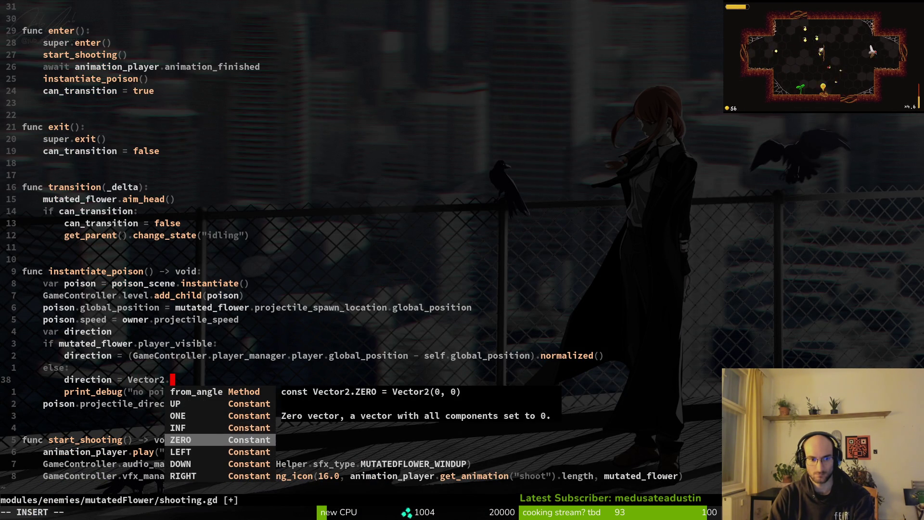
key(Return)
key(Escape)
text(:w)
key(Return)
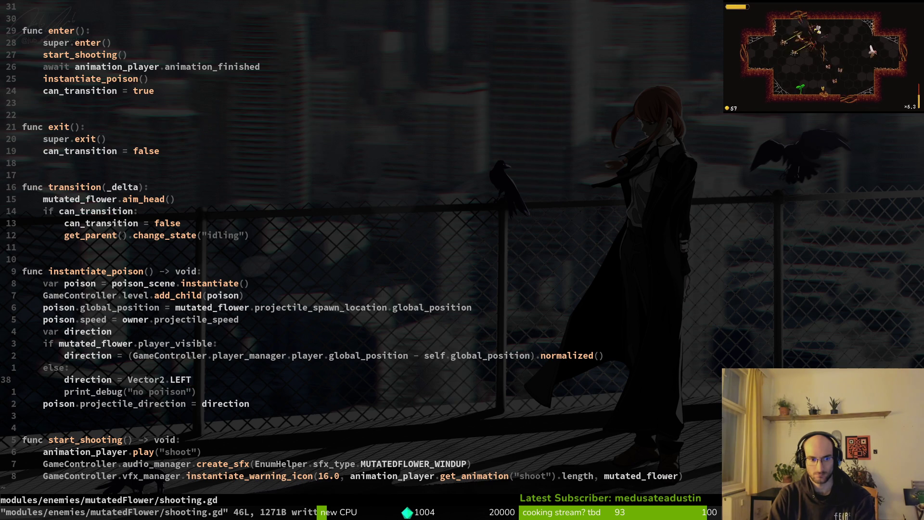
key(alt+Tab)
key(F5)
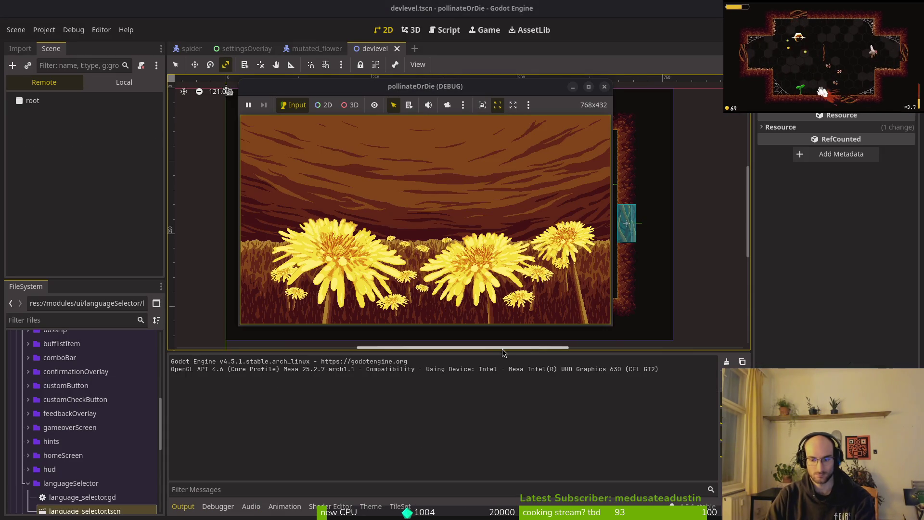
Start the level to see flowers fire leftward logging "no poiison", then return to the player_visible check
key(Return)
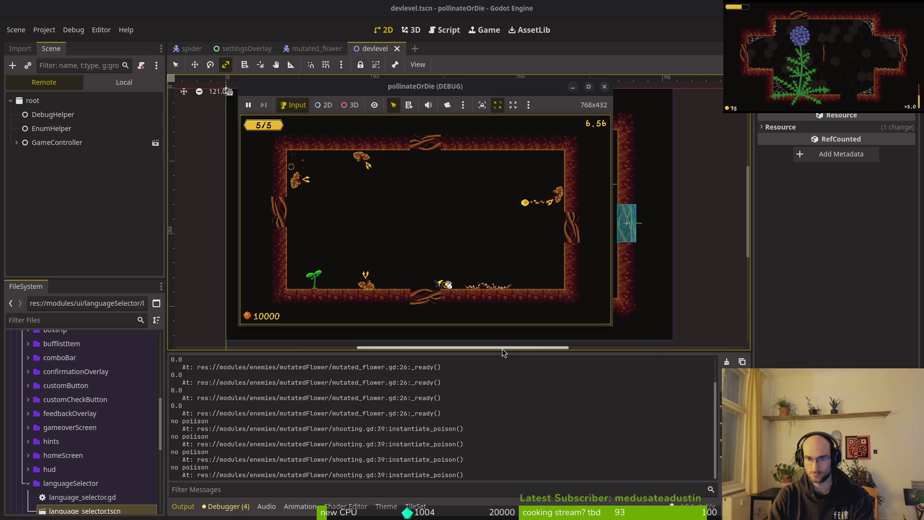
key(alt+Tab)
key(k)
key(k)
key(k)
key(j)
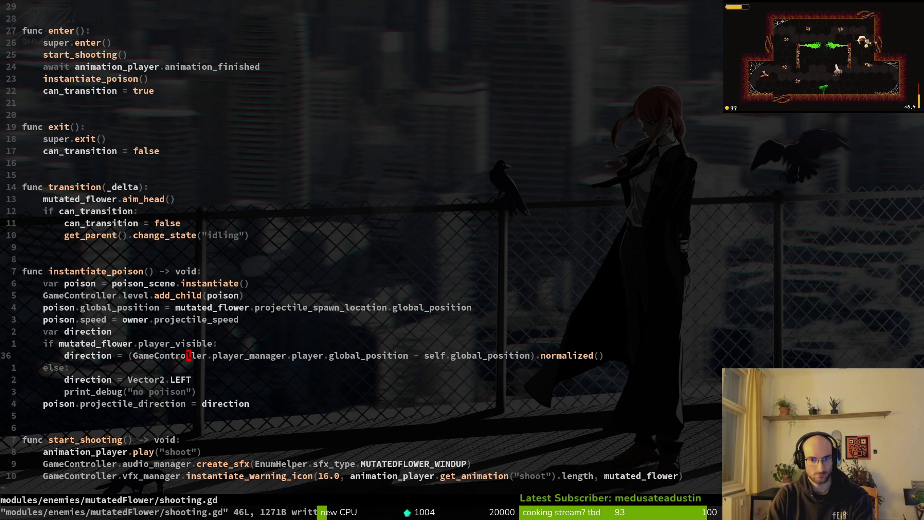
key(shift+v)
key(Escape)
key(k)
key(shift+v)
key(Escape)
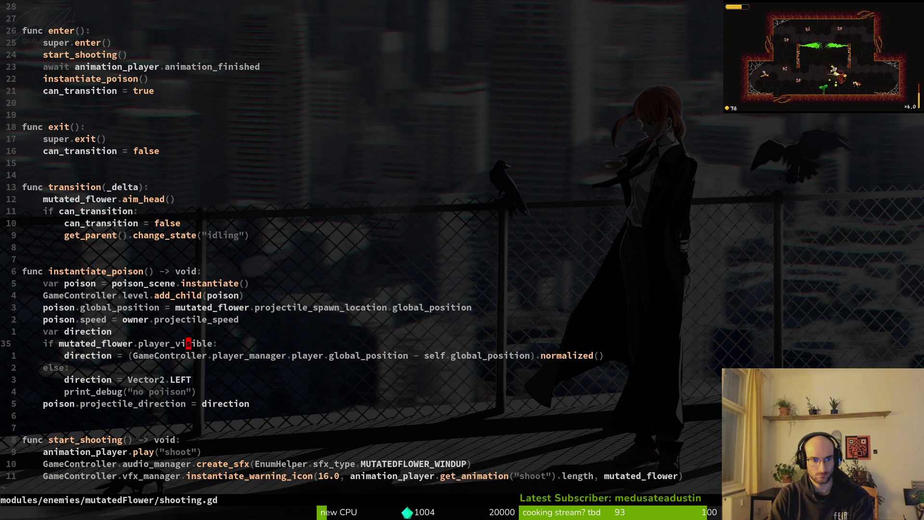
key(j)
key(shift+v)
key(Escape)
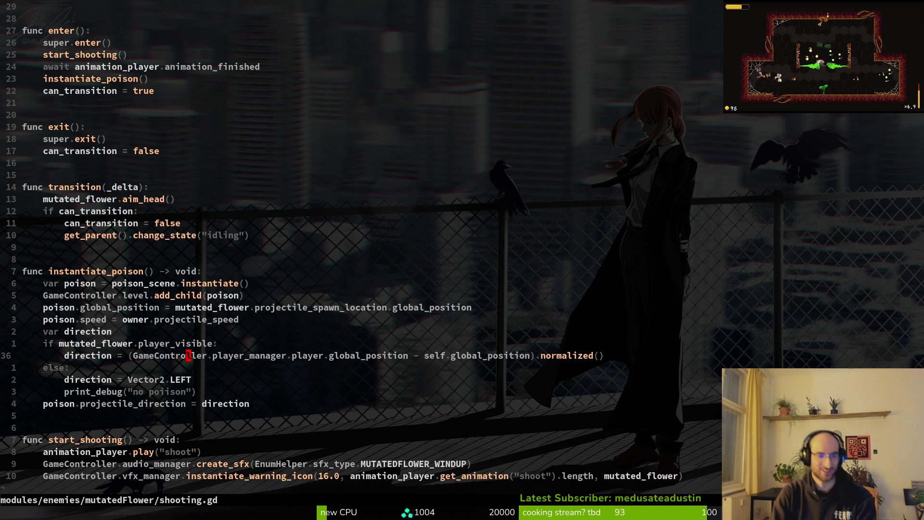
key(F5)
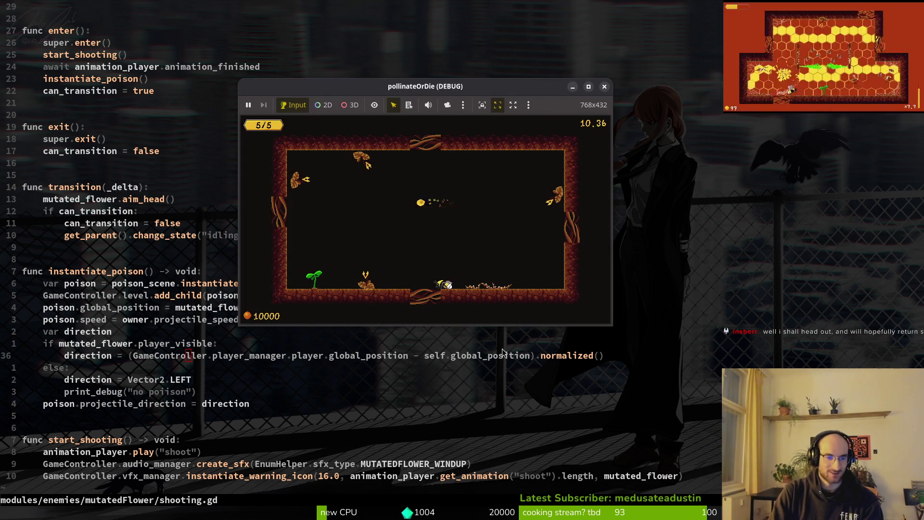
key(k)
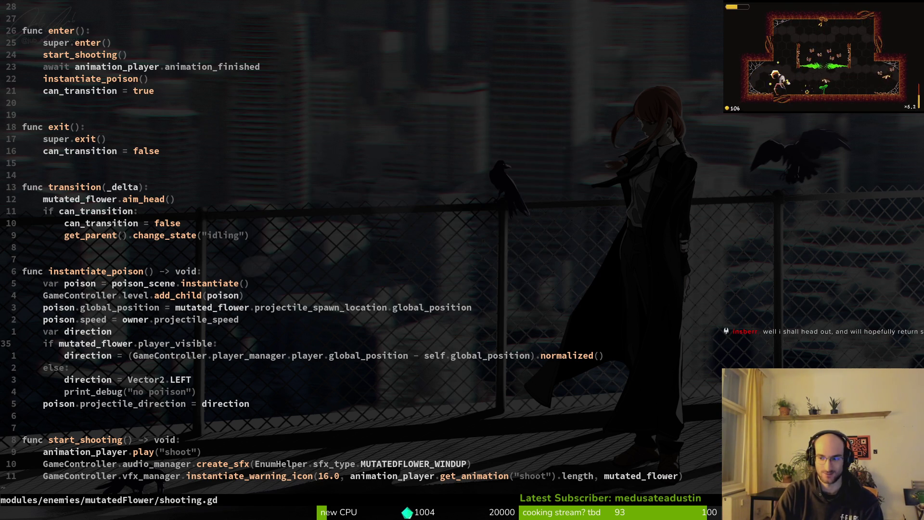
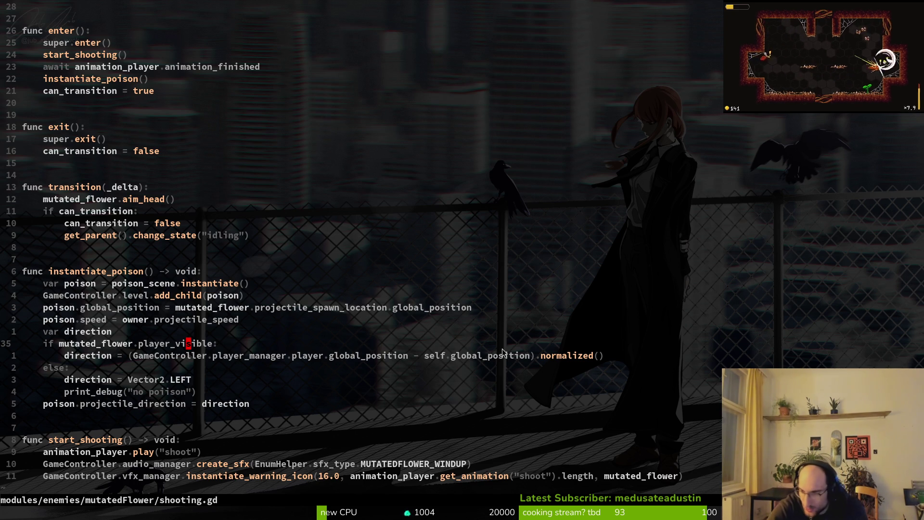
Open the mutated_flower scene in the Local tree and browse its offset and sprite nodes
key(alt+Tab)
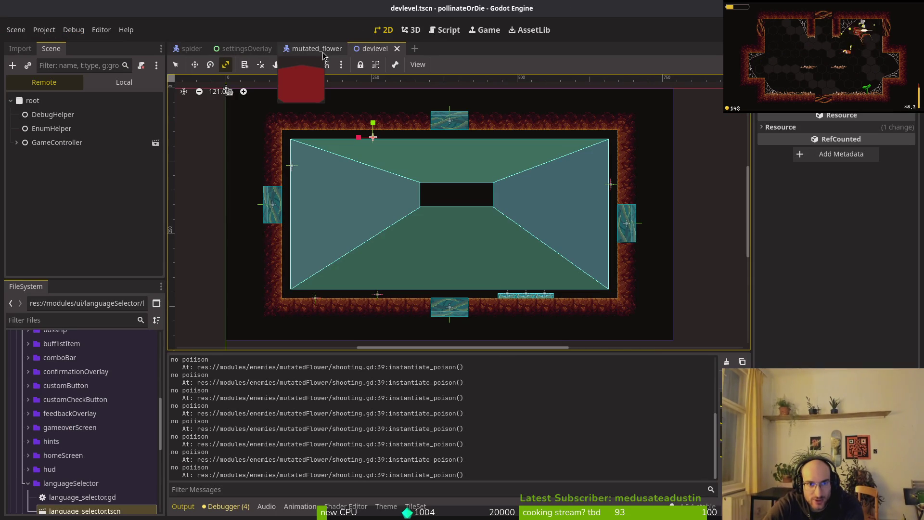
click(319, 49)
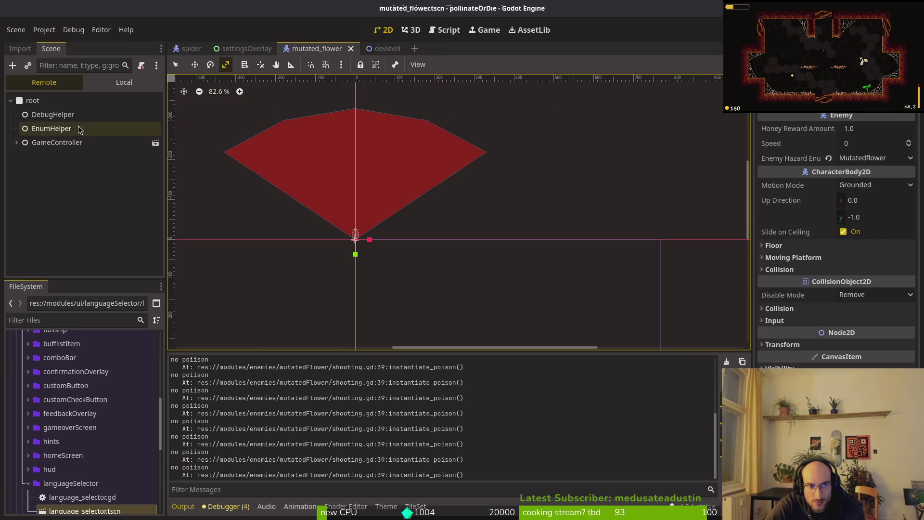
click(113, 81)
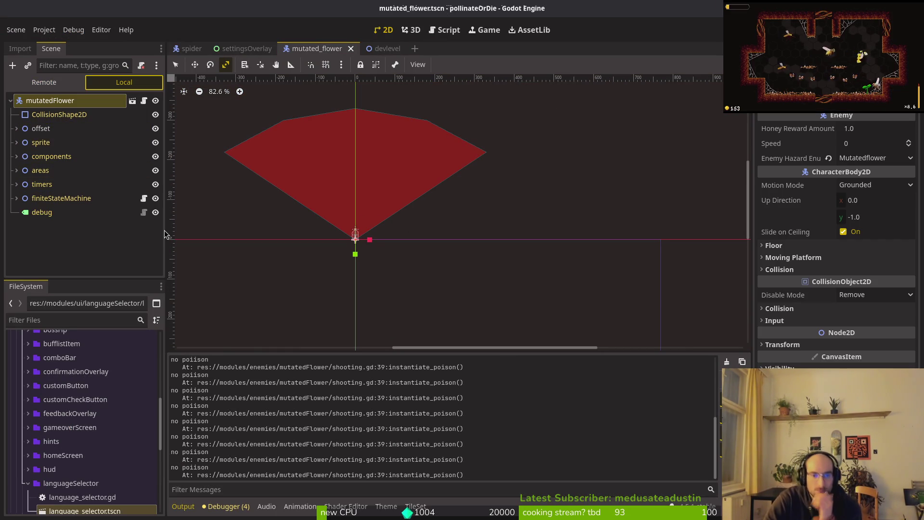
click(18, 128)
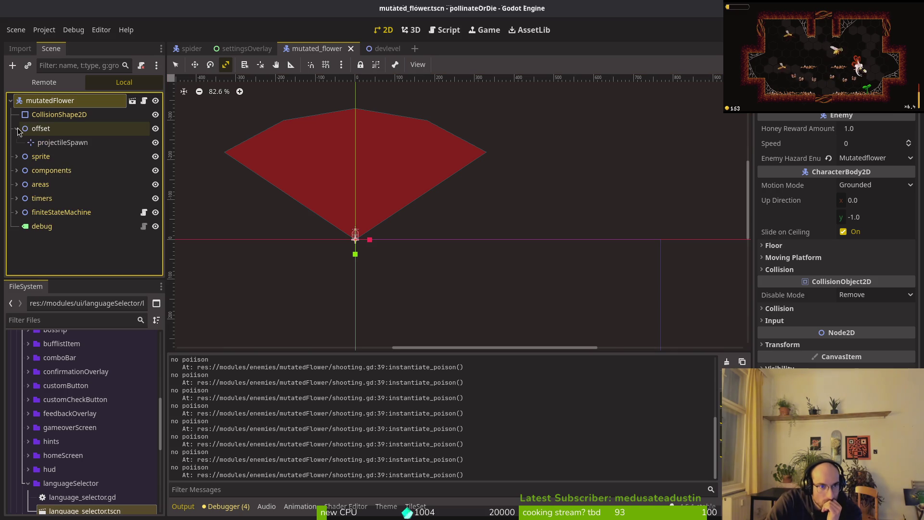
click(16, 129)
click(16, 143)
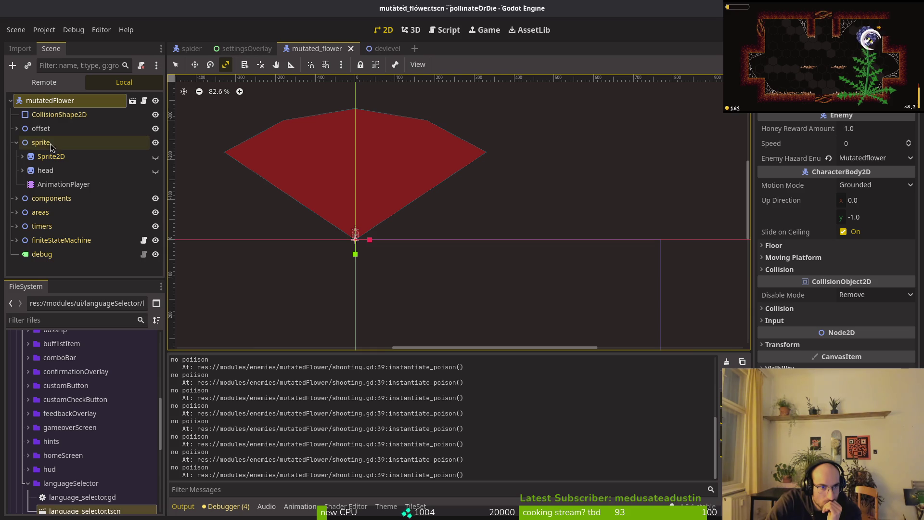
click(16, 143)
double_click(37, 105)
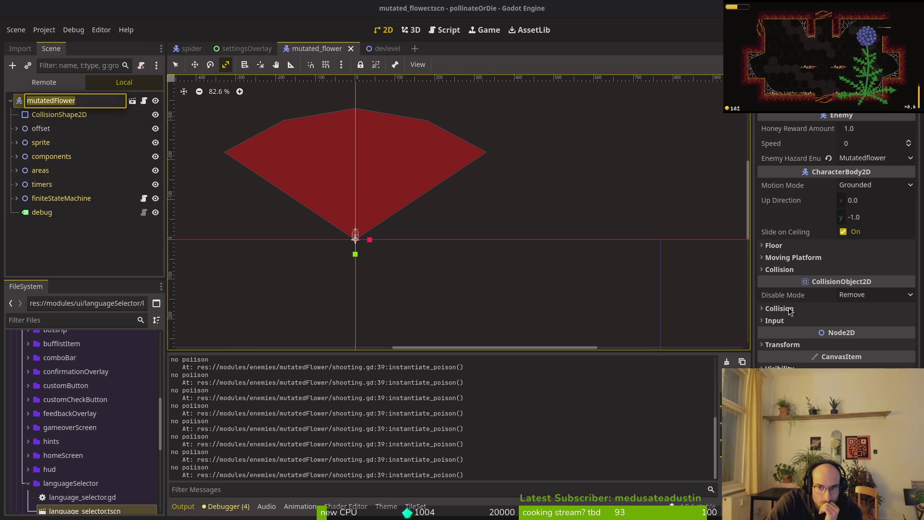
click(271, 310)
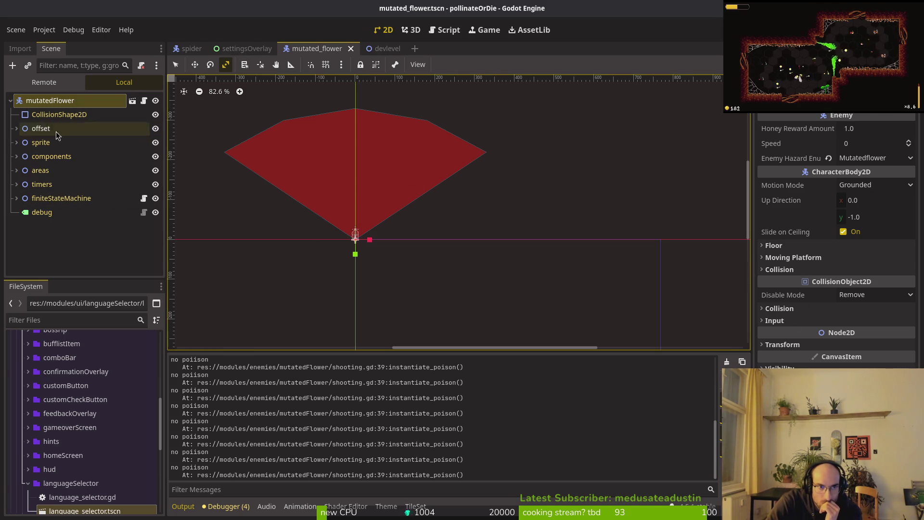
Expand the sprite node's children and make the Sprite2D visible on the canvas
click(43, 115)
click(41, 128)
click(41, 143)
click(51, 158)
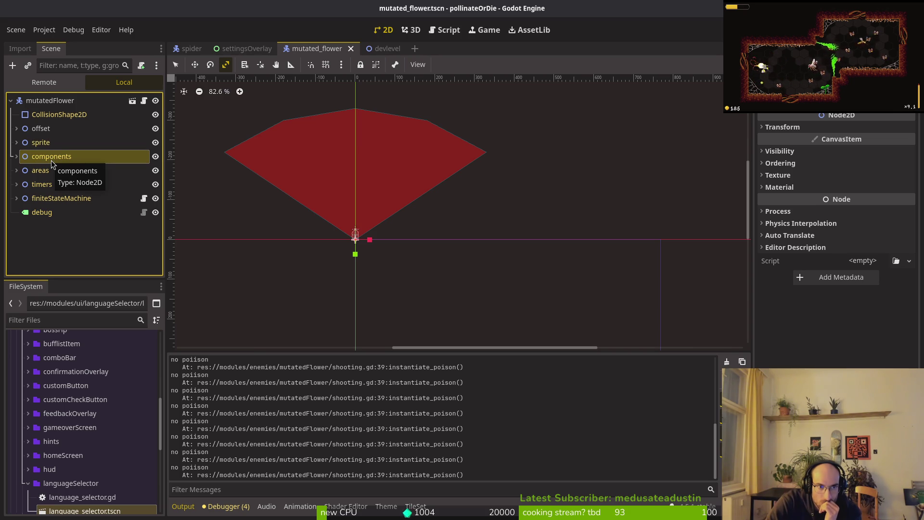
click(17, 142)
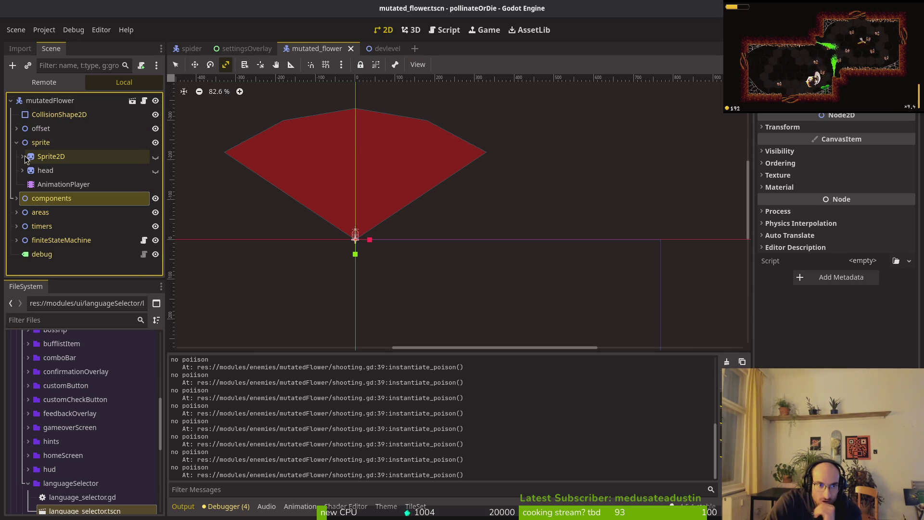
click(22, 157)
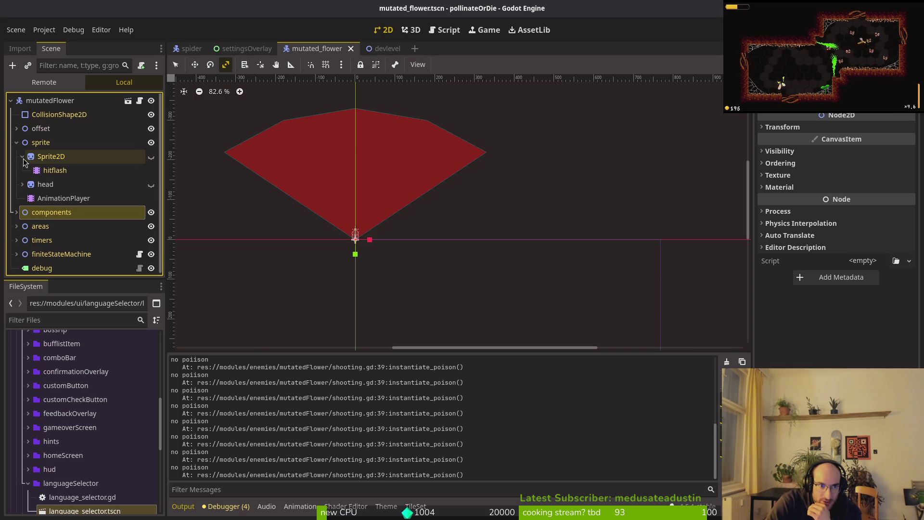
click(48, 156)
Inspect the Sprite2D properties and locate the projectileSpawn marker under the offset node
click(151, 156)
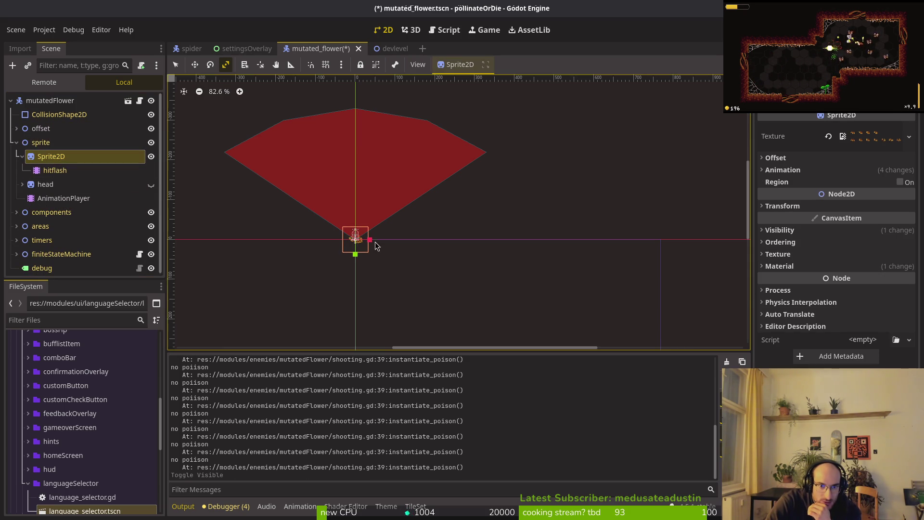
scroll(370, 251, up, 9)
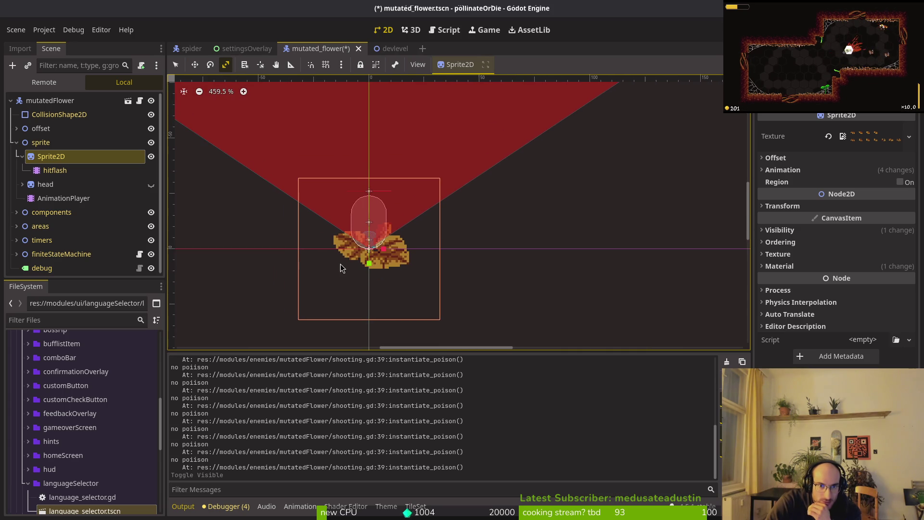
click(16, 128)
click(48, 142)
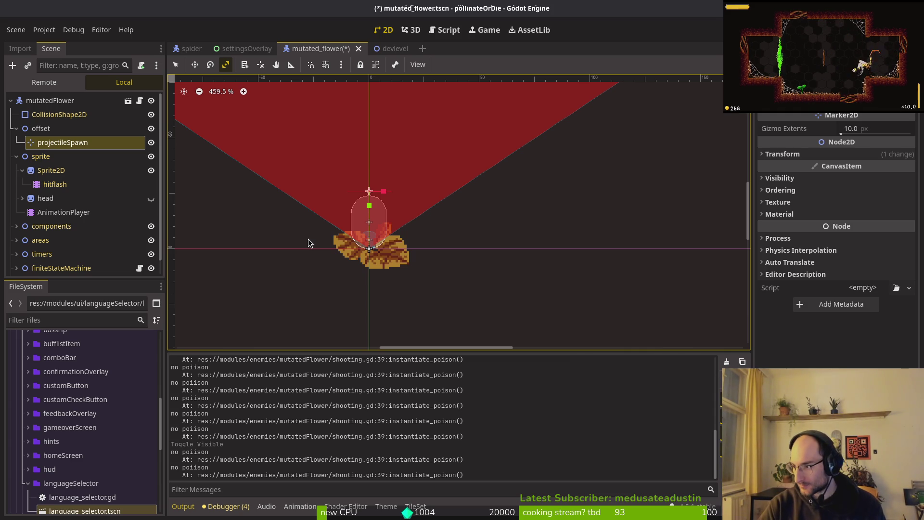
key(alt+Tab)
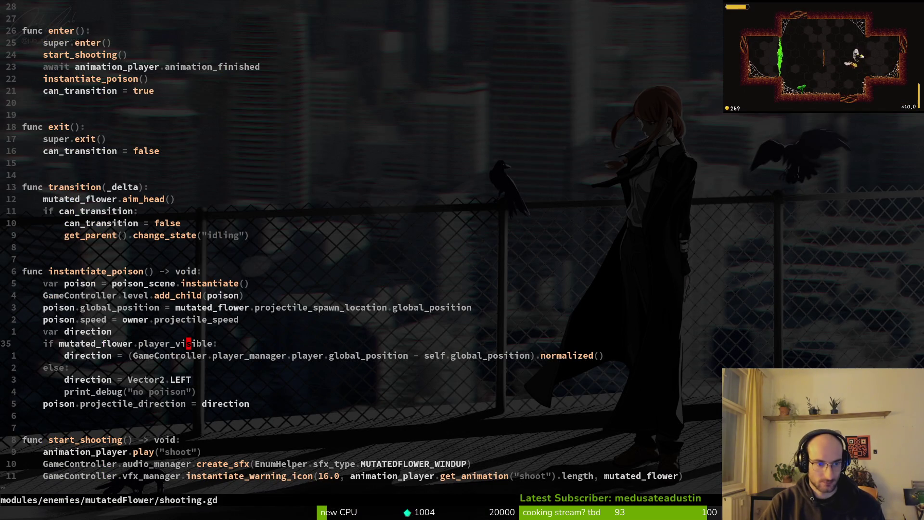
Step through undo history so projectile_direction aims straight at the player, without the direction variable
key(u)
key(u)
key(u)
key(u)
key(u)
key(u)
key(u)
key(u)
key(u)
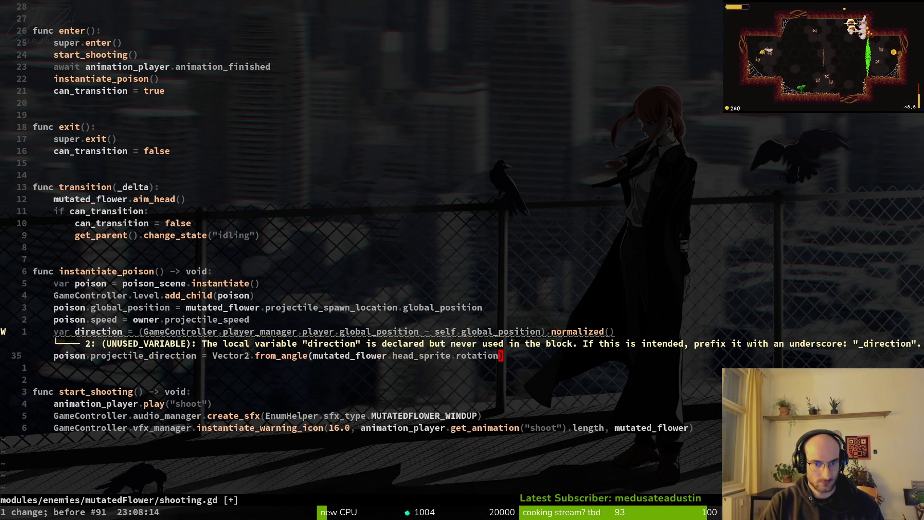
key(u)
key(u)
key(u)
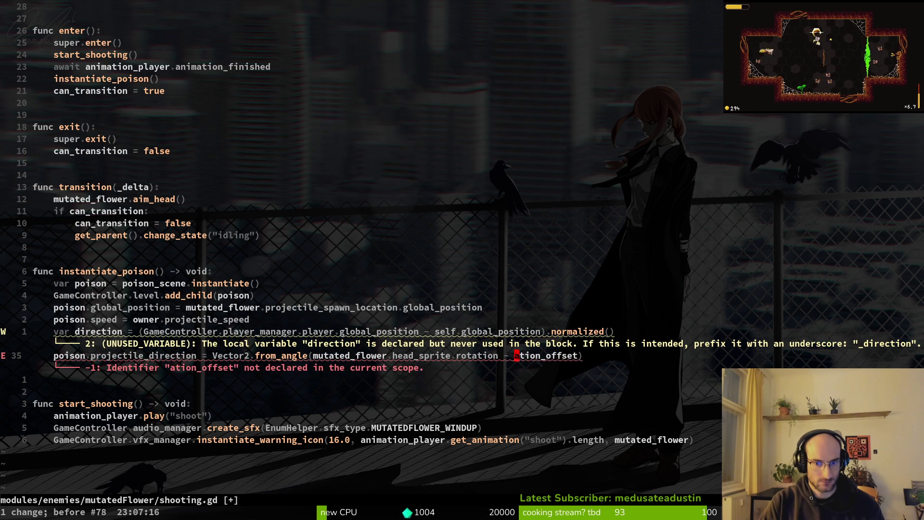
key(u)
key(u)
key(u)
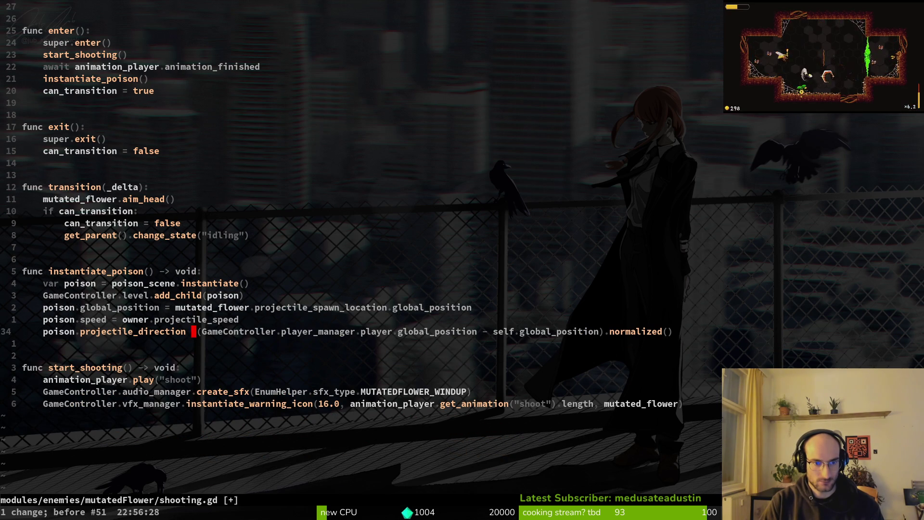
key(ctrl+r)
key(ctrl+r)
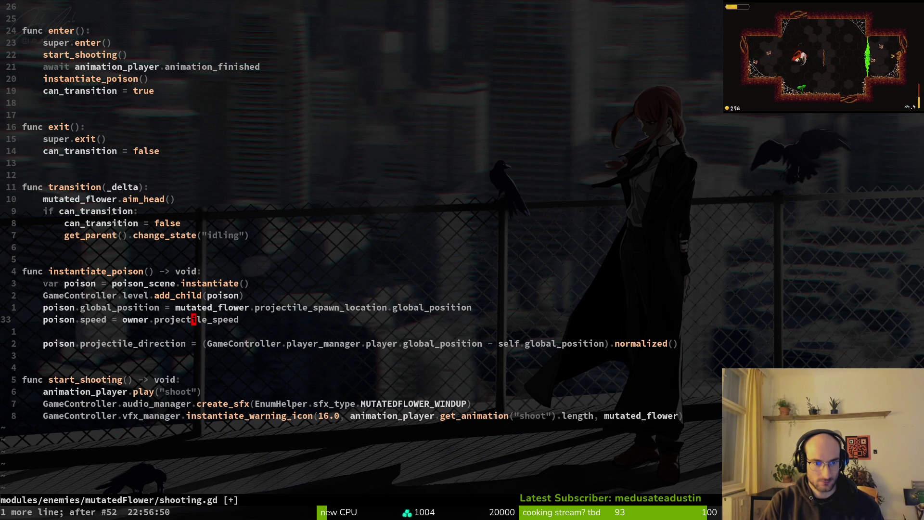
key(ctrl+r)
key(ctrl+r)
key(ctrl+r)
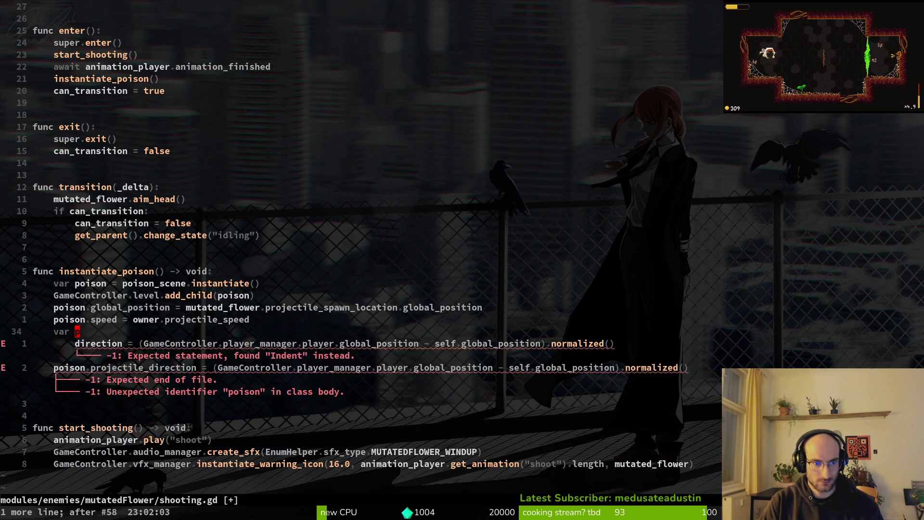
key(ctrl+r)
key(ctrl+r)
key(ctrl+r)
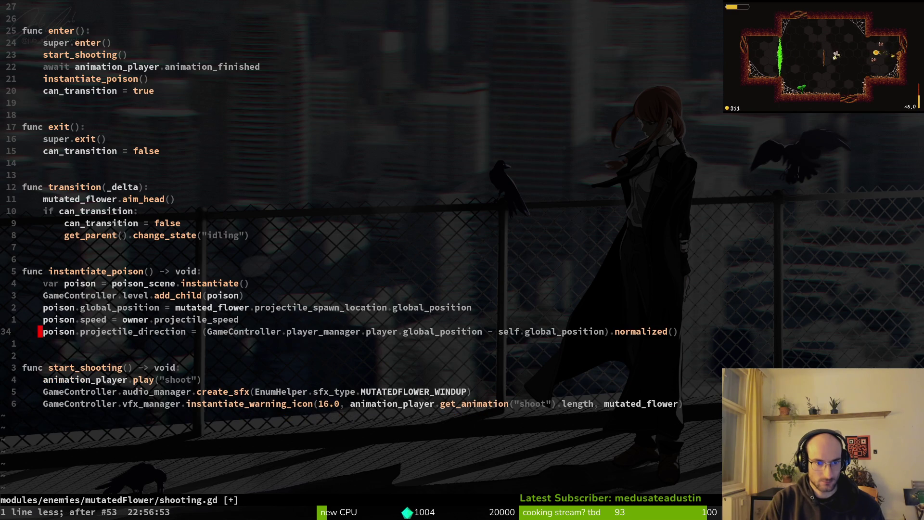
Save shooting.gd with :w and launch the game from Godot with F5
text(:w)
key(Return)
key(alt+Tab)
key(F5)
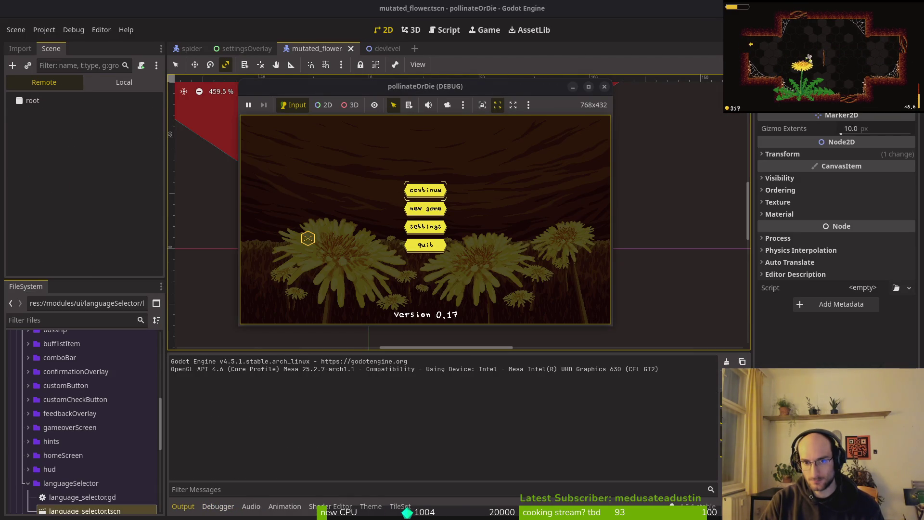
Playtest the level, stop the game, hide the Sprite2D and collapse the flower's nodes
key(Return)
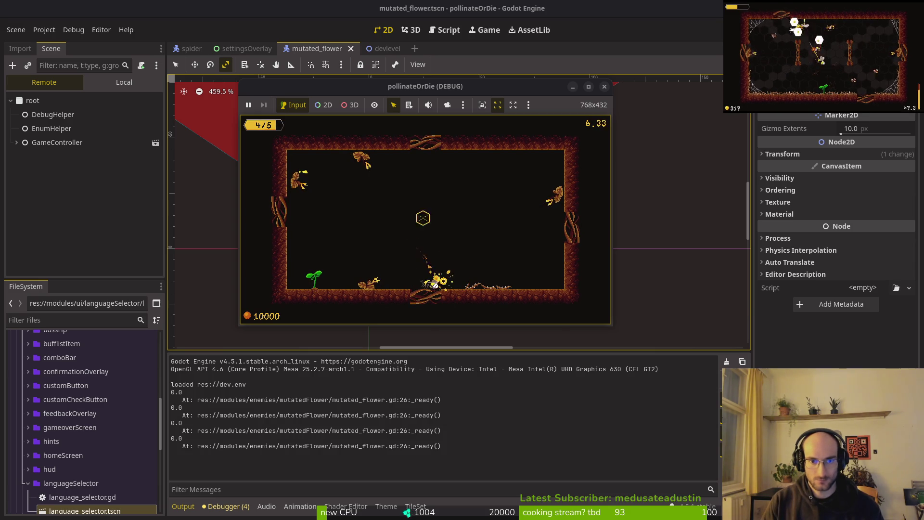
key(F8)
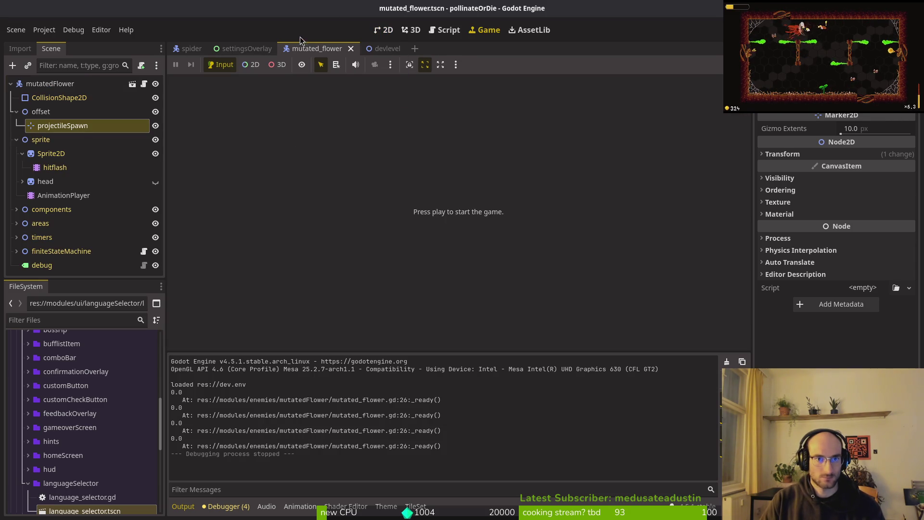
click(155, 153)
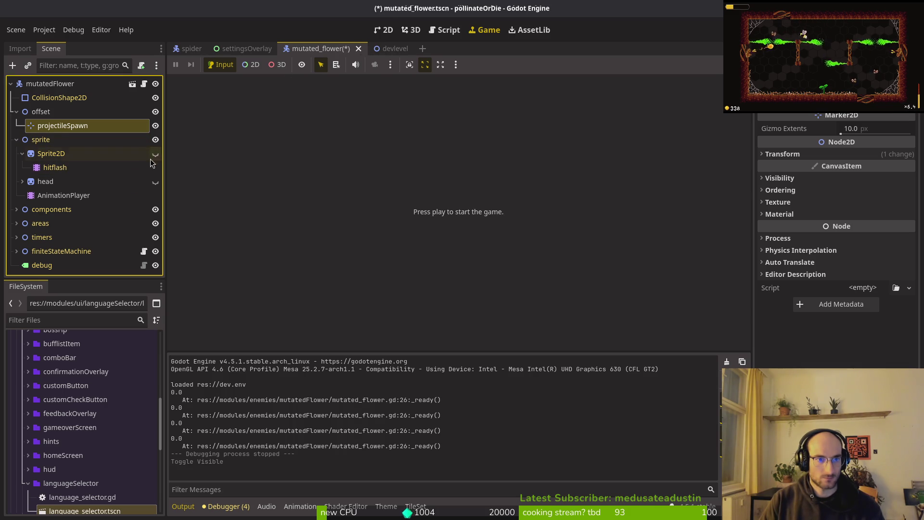
click(22, 153)
click(22, 167)
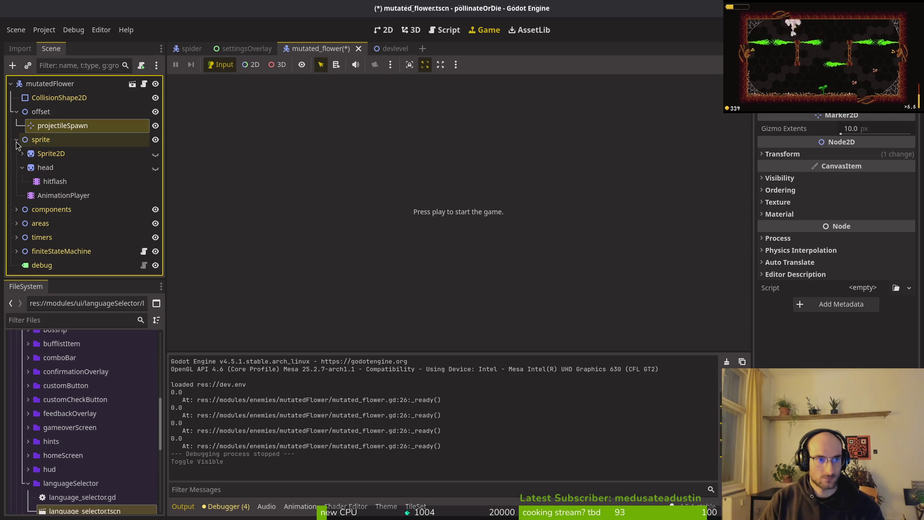
click(23, 167)
click(16, 139)
click(16, 111)
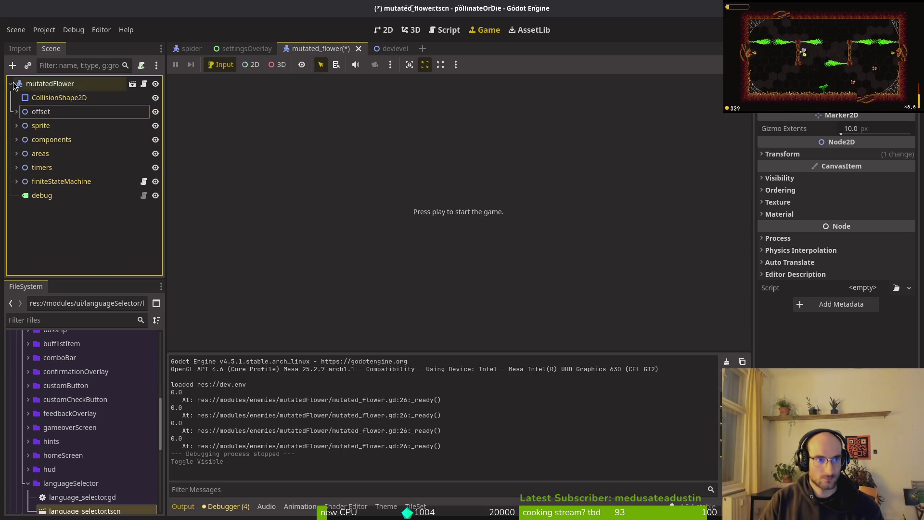
Save the mutated_flower scene and close it along with the devlevel and settingsOverlay tabs
key(ctrl+s)
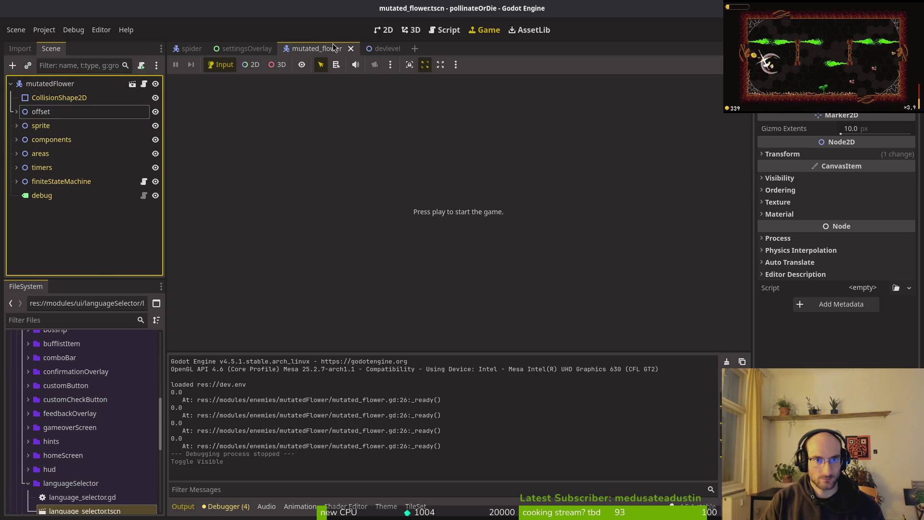
middle_click(298, 49)
middle_click(297, 48)
middle_click(298, 49)
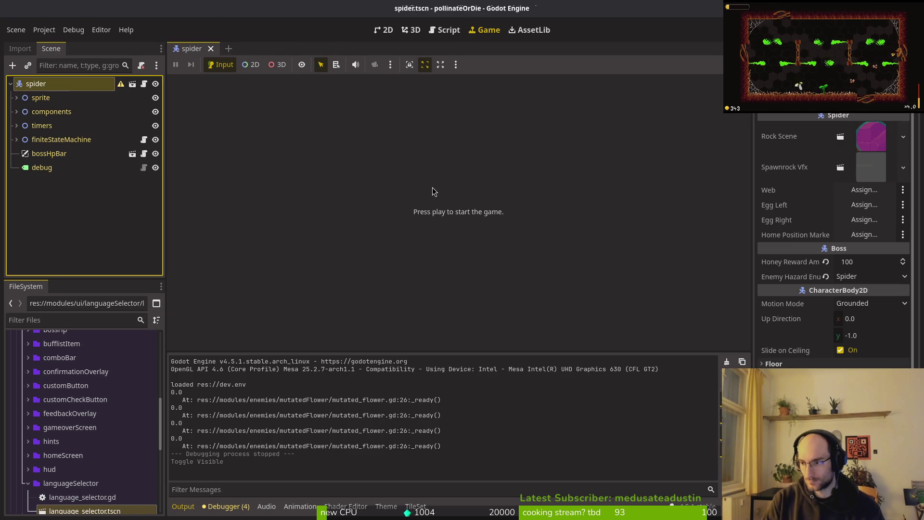
key(ctrl+q)
Launch tig in its status view and review the debug.helper.gd diff
key(BackSpace)
key(BackSpace)
text(tig)
key(Return)
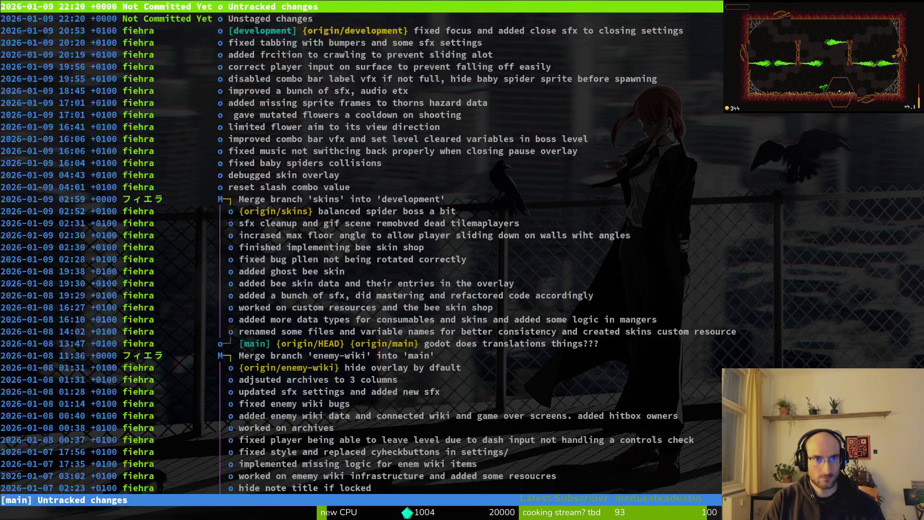
key(s)
key(Down)
key(Down)
key(Down)
key(Down)
key(Down)
key(Down)
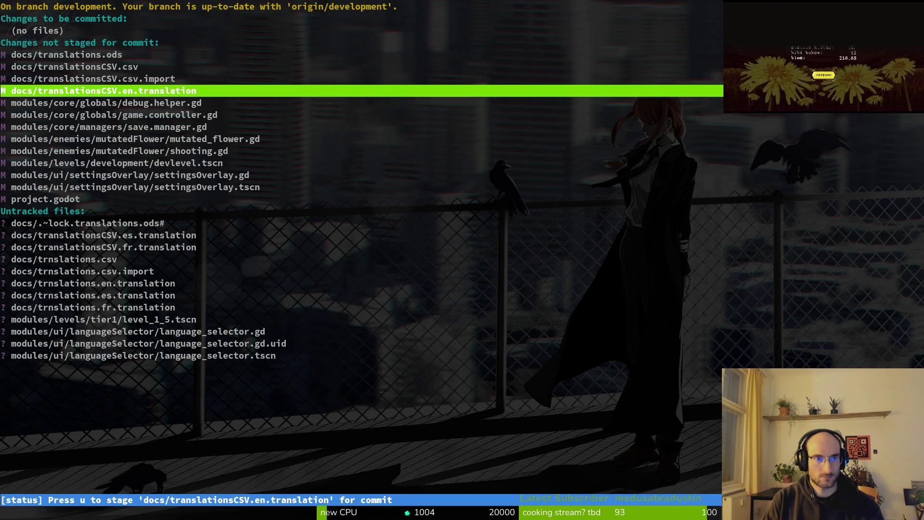
key(Up)
key(Return)
key(Down)
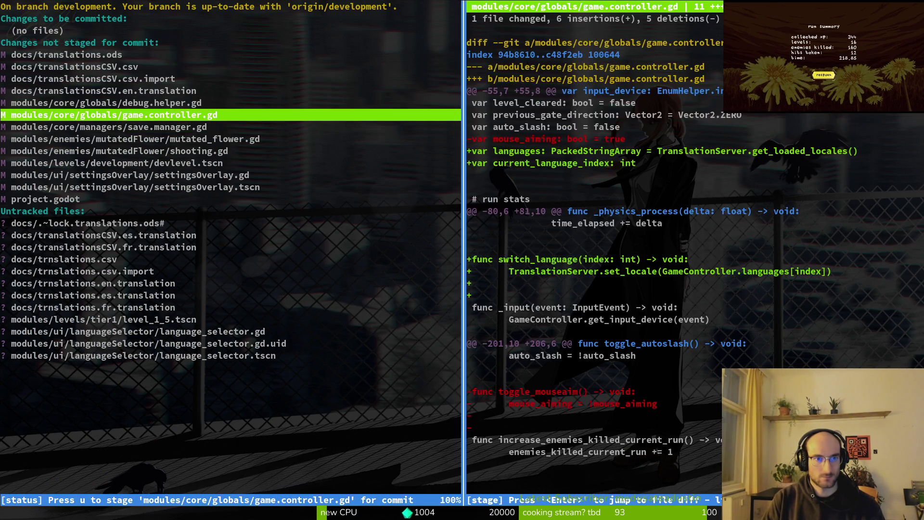
Stage game.controller.gd, save.manager.gd and settingsOverlay.gd, and check the devlevel.tscn diff
key(u)
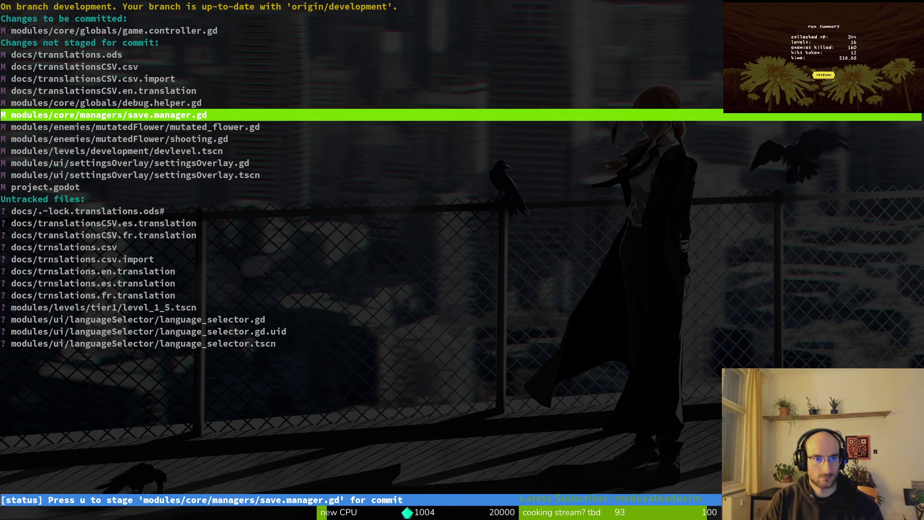
key(u)
key(Down)
key(Down)
key(Down)
key(Return)
key(Down)
key(u)
key(Return)
key(q)
Stage settingsOverlay.tscn, project.godot and the new translation files, then quit tig
key(Down)
key(u)
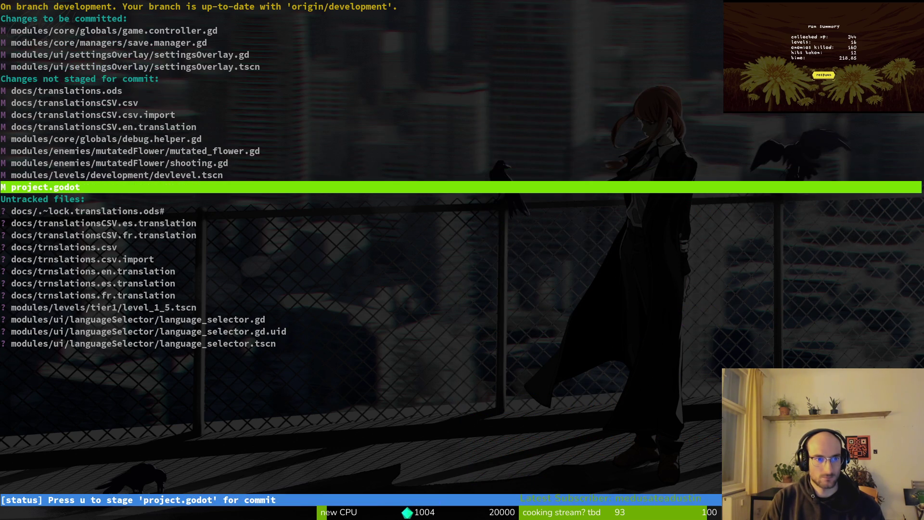
key(Return)
key(q)
key(u)
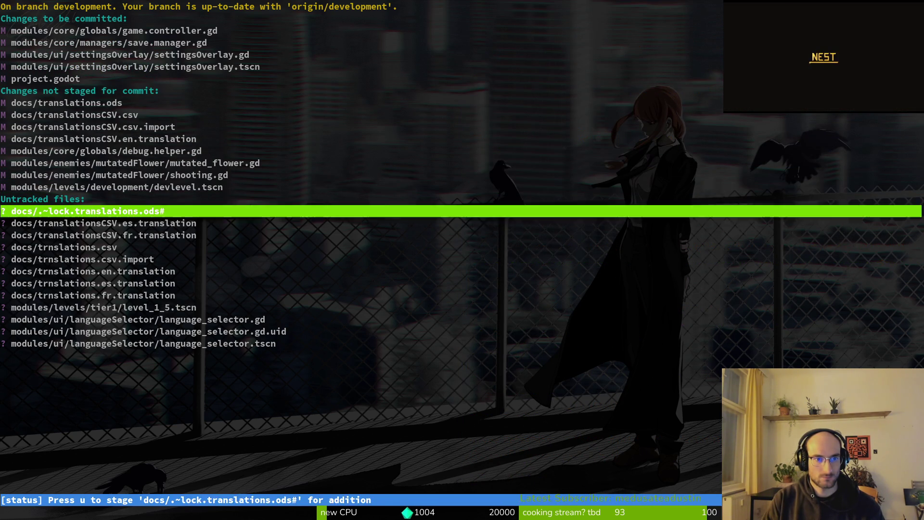
key(u)
key(u)
key(u)
key(u)
key(u)
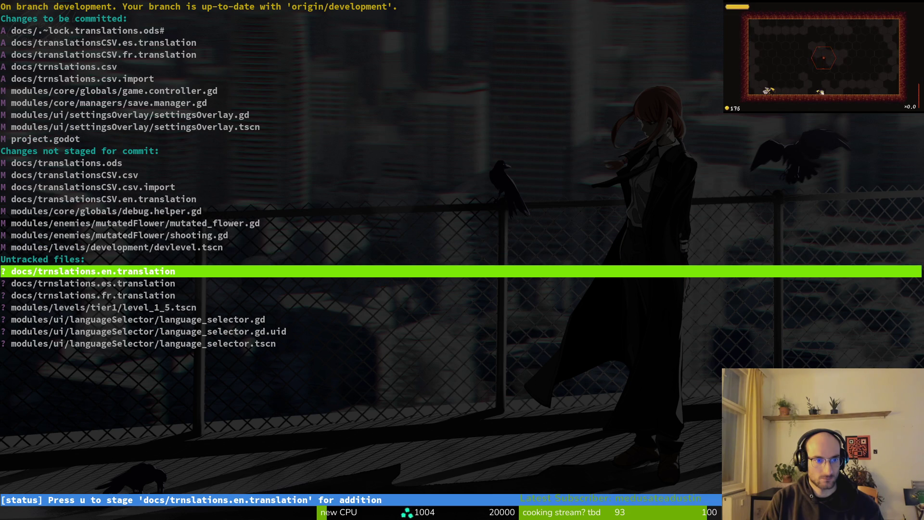
key(u)
key(u)
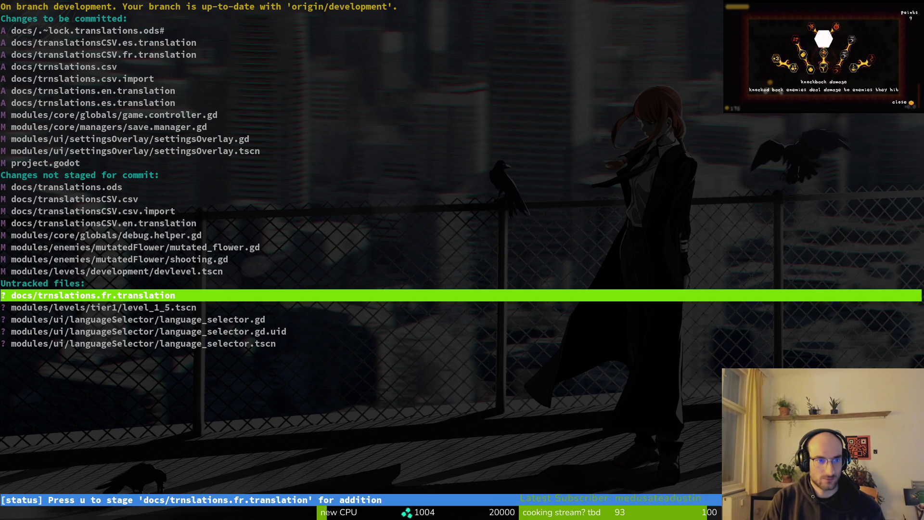
key(q)
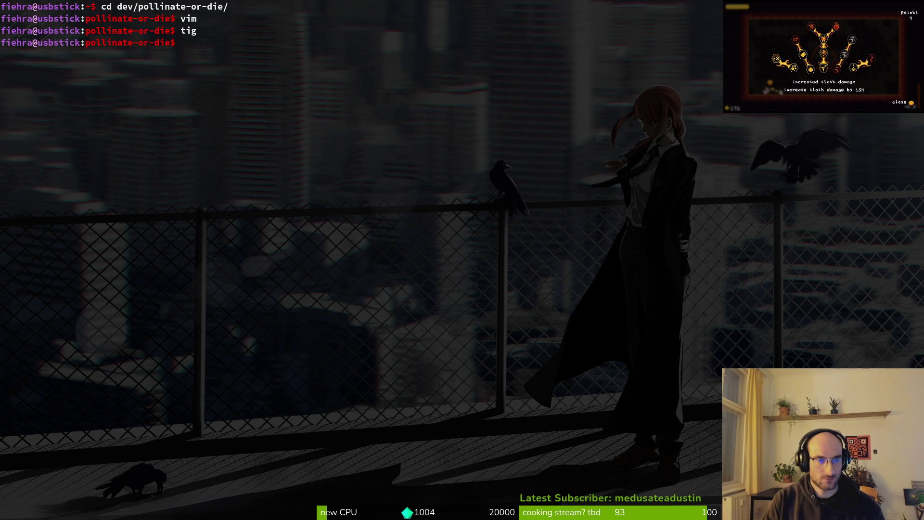
Launch Files and navigate to the pollinate-or-die docs folder
key(super)
text(files)
key(Return)
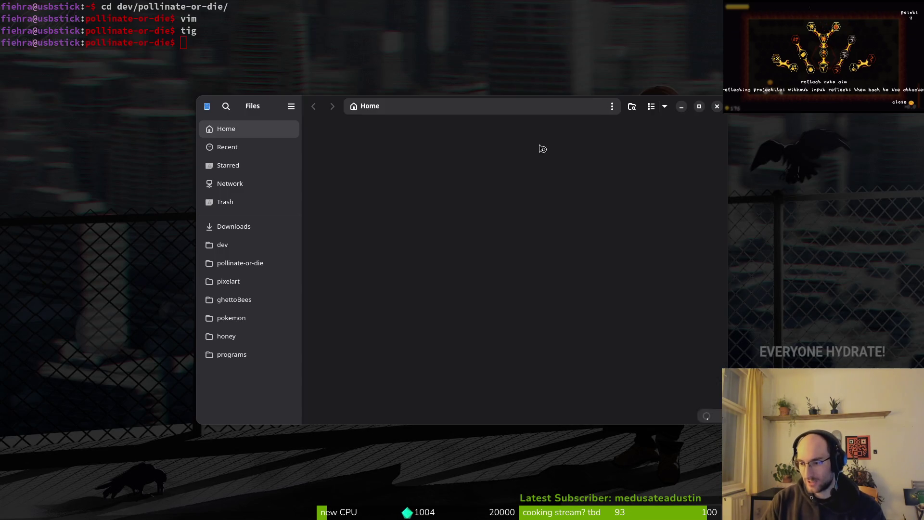
click(234, 263)
double_click(351, 230)
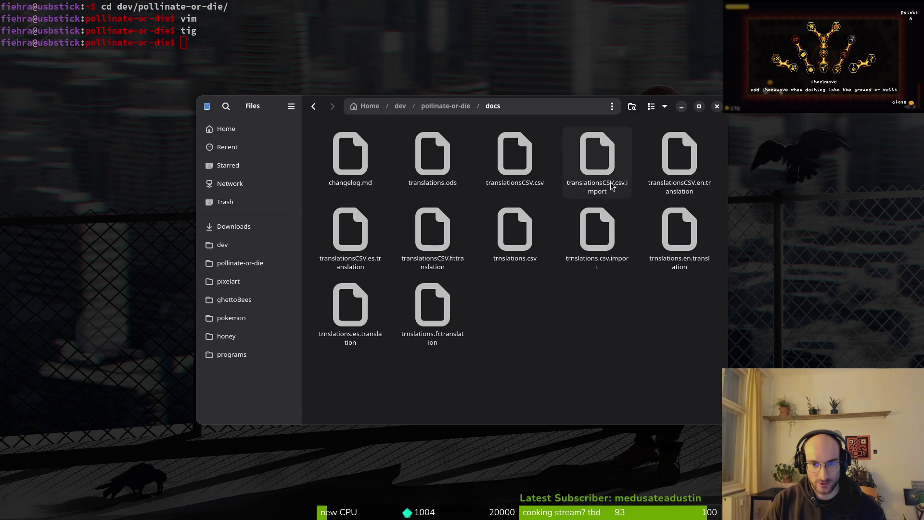
Trash the five misspelled trnslations files and close the file manager
click(577, 260)
ctrl+click(679, 251)
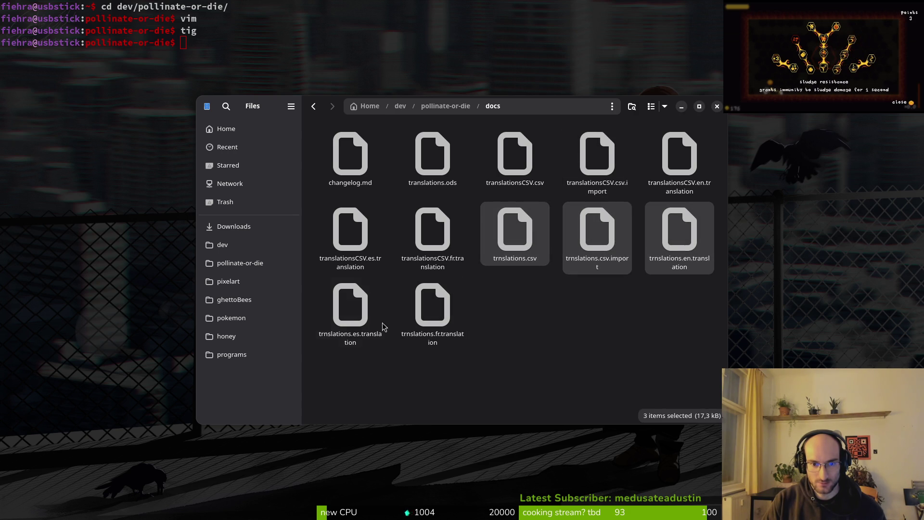
ctrl+click(350, 308)
ctrl+click(433, 308)
key(Delete)
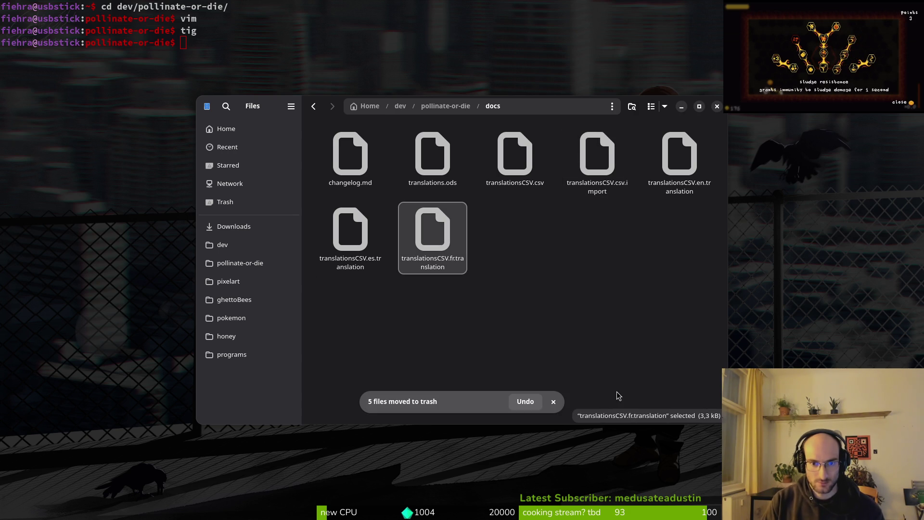
click(717, 106)
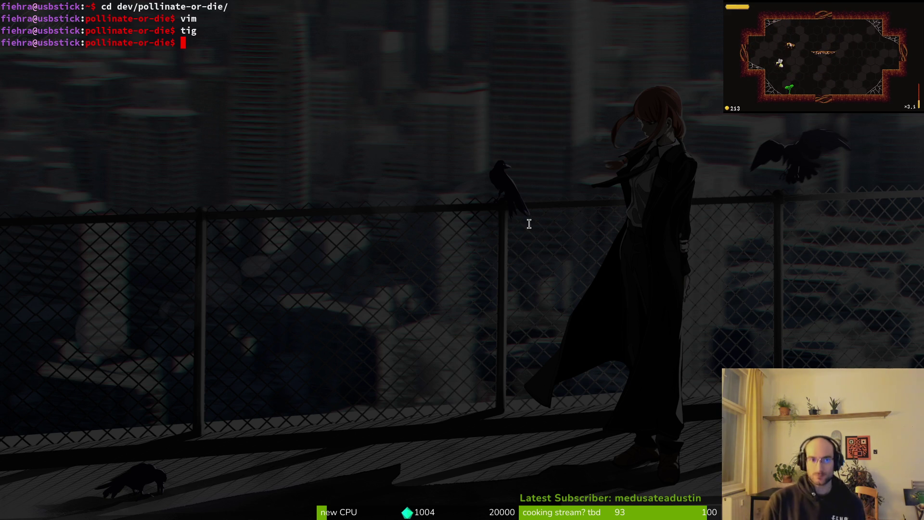
text(tig status)
key(Return)
Stage translations.ods, translationsCSV.csv and its import file, plus the misspelled-file deletions
key(Down)
key(Down)
key(Down)
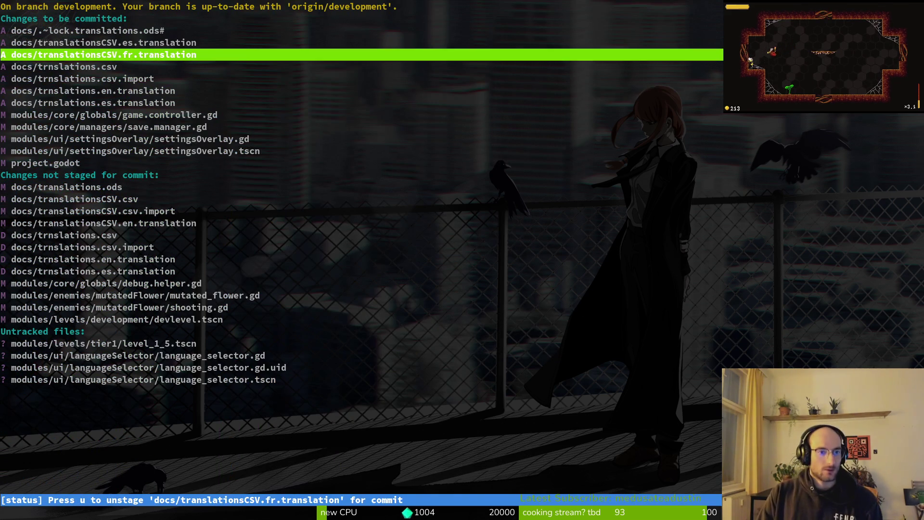
key(Up)
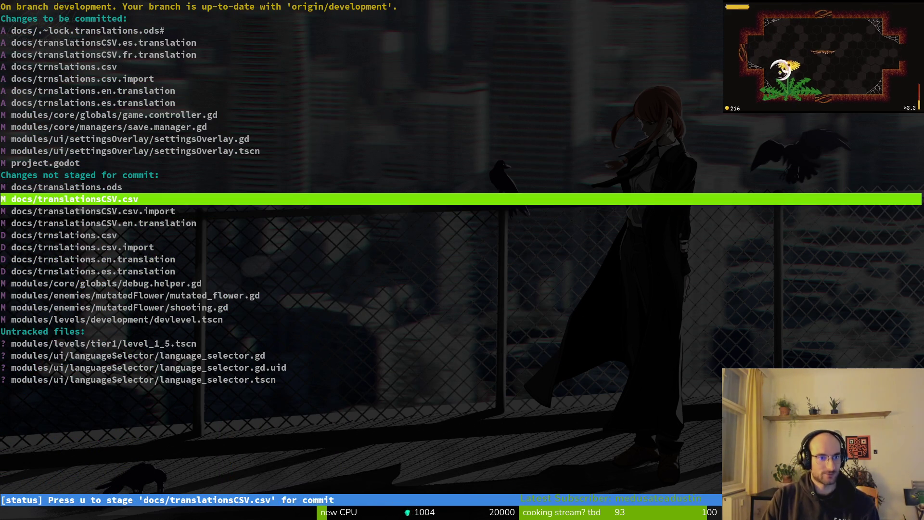
key(Up)
key(u)
key(u)
key(u)
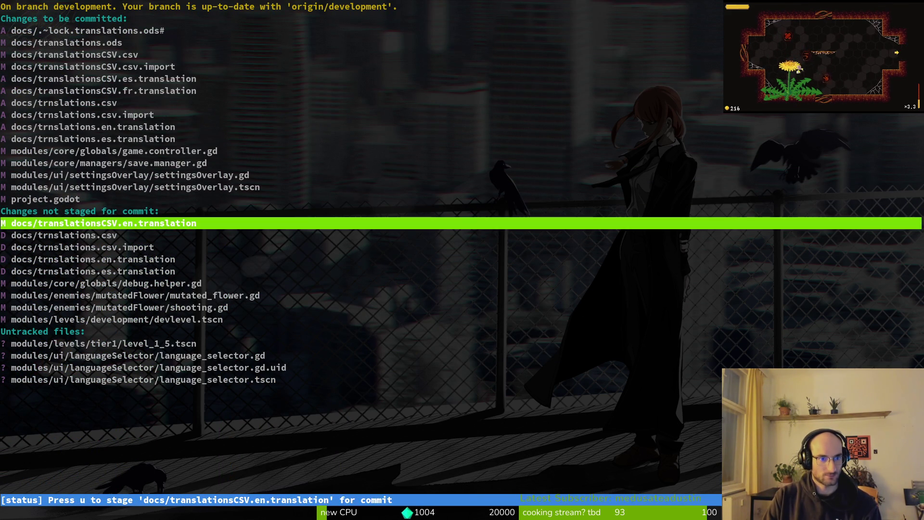
key(u)
key(u)
key(Down)
key(Down)
key(u)
key(Down)
key(Down)
Review the game.controller.gd diff
key(Up)
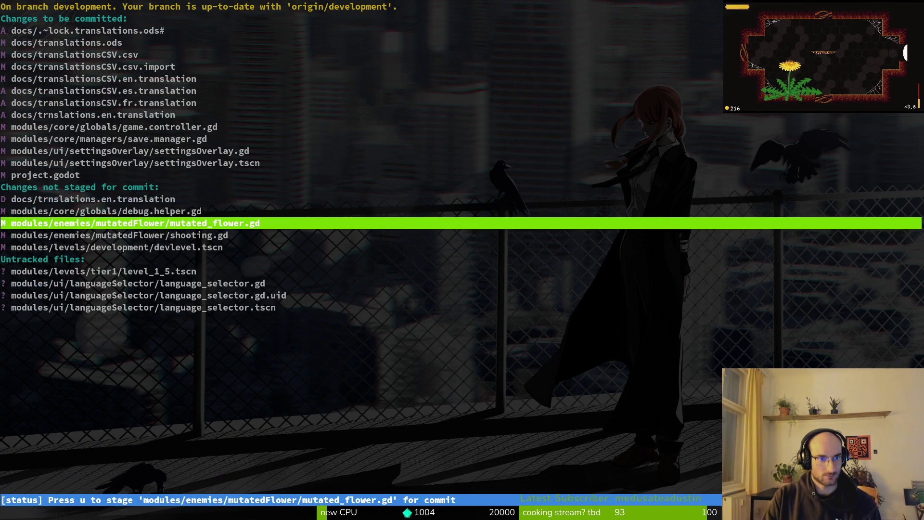
key(Down)
key(Up)
key(Up)
key(Up)
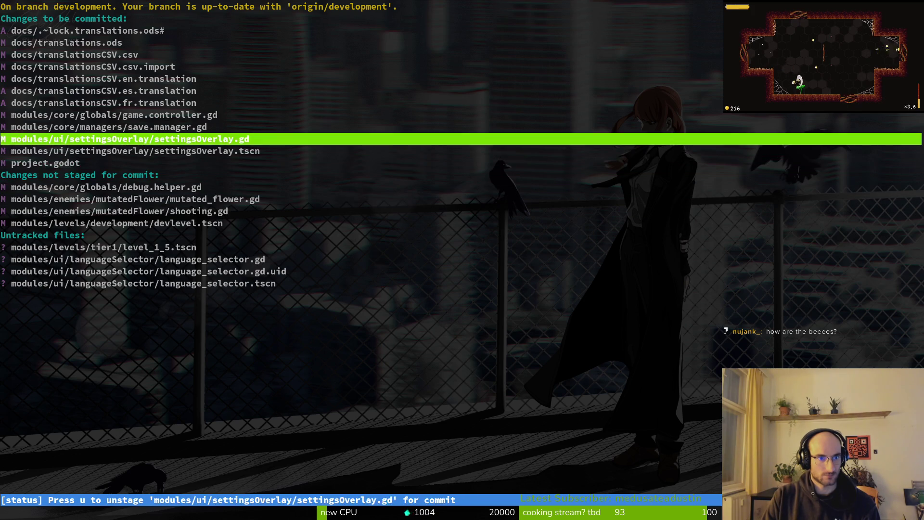
key(Return)
key(q)
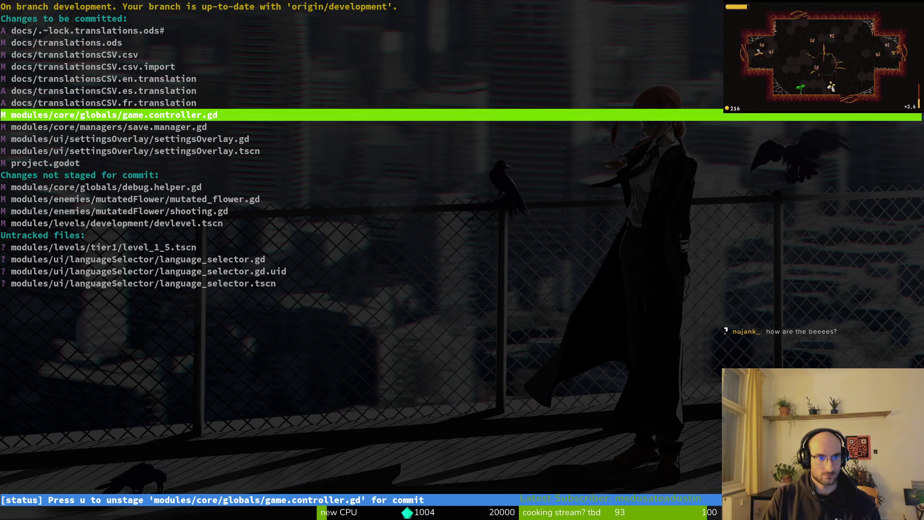
Stage language_selector.gd.uid and language_selector.tscn, then quit tig
key(Up)
key(Up)
key(Up)
key(Up)
key(Up)
key(Down)
key(Down)
key(Down)
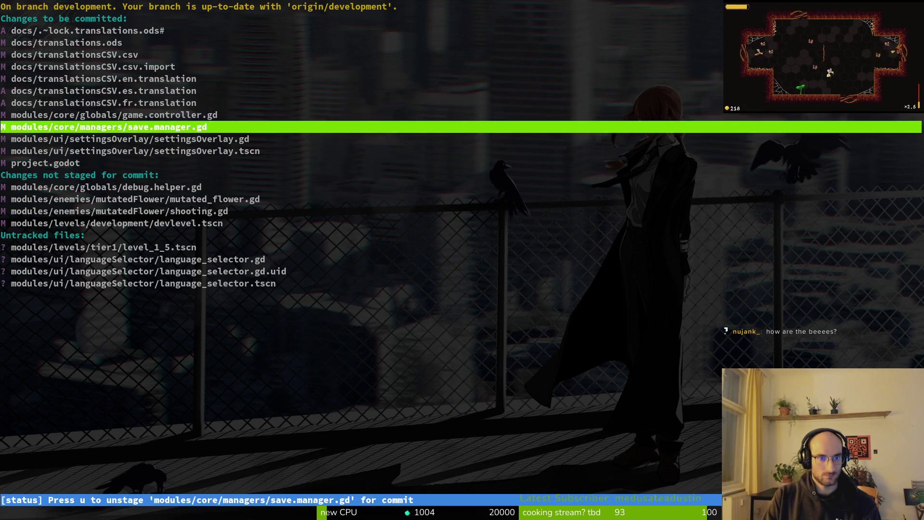
key(Down)
key(Down)
key(Down)
key(Down)
key(Down)
key(Down)
key(u)
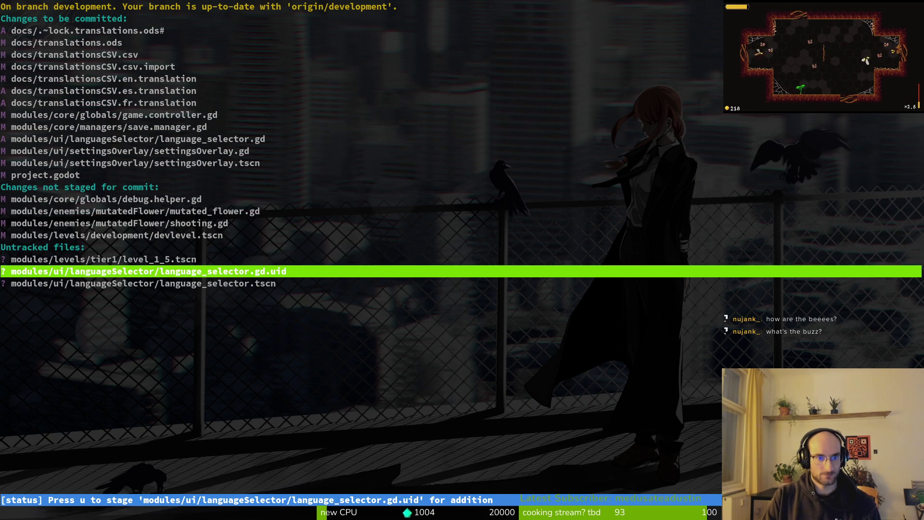
key(u)
key(u)
key(Up)
key(Up)
key(Up)
key(Up)
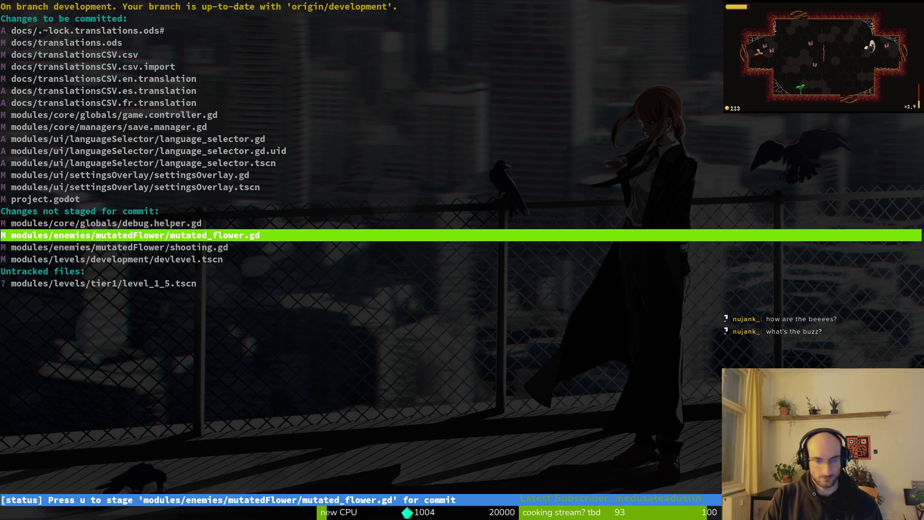
key(q)
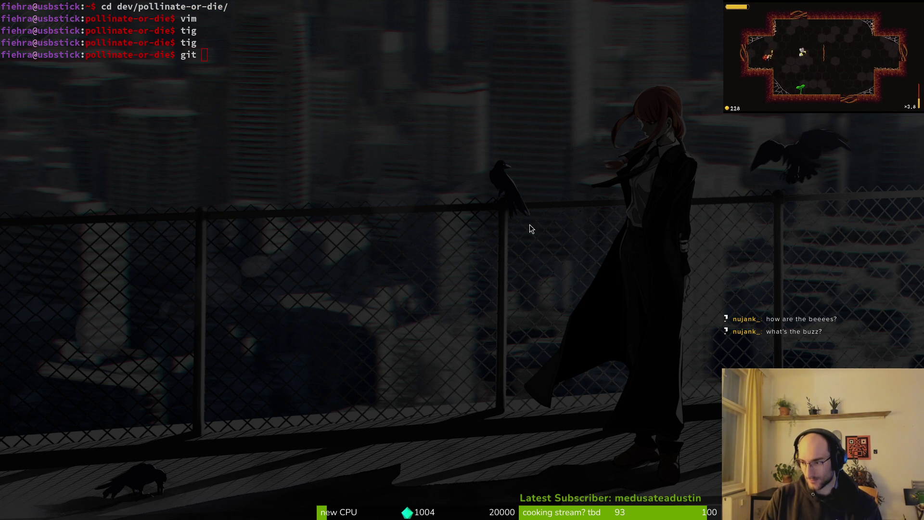
Run the game maximized and crawl the bee up the wall and along the ceiling
key(alt+Tab)
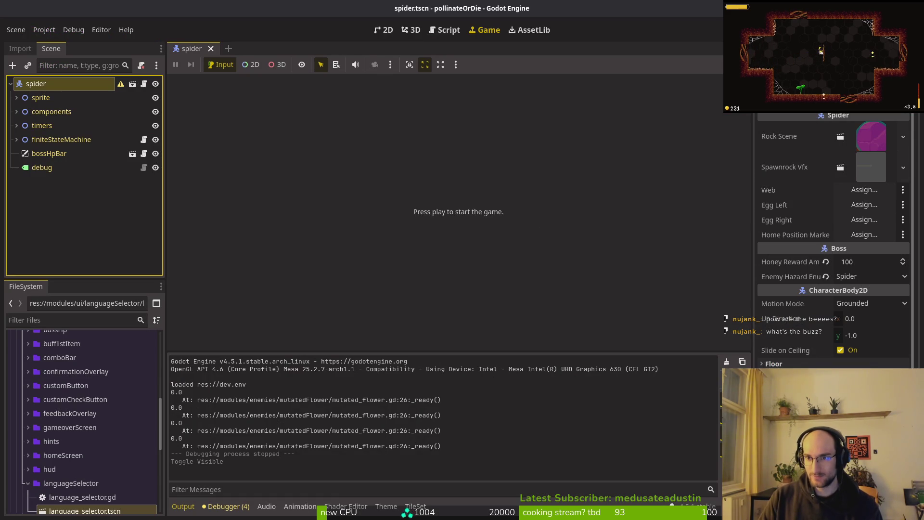
key(F5)
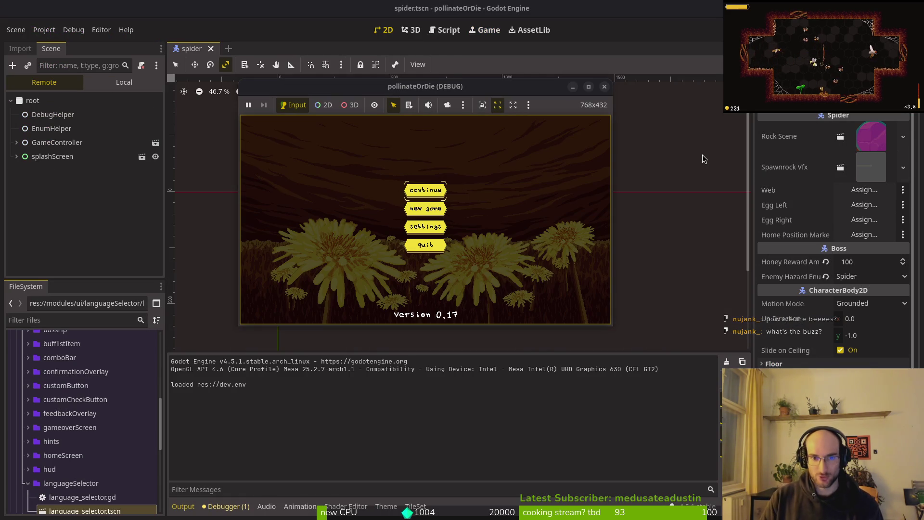
double_click(363, 87)
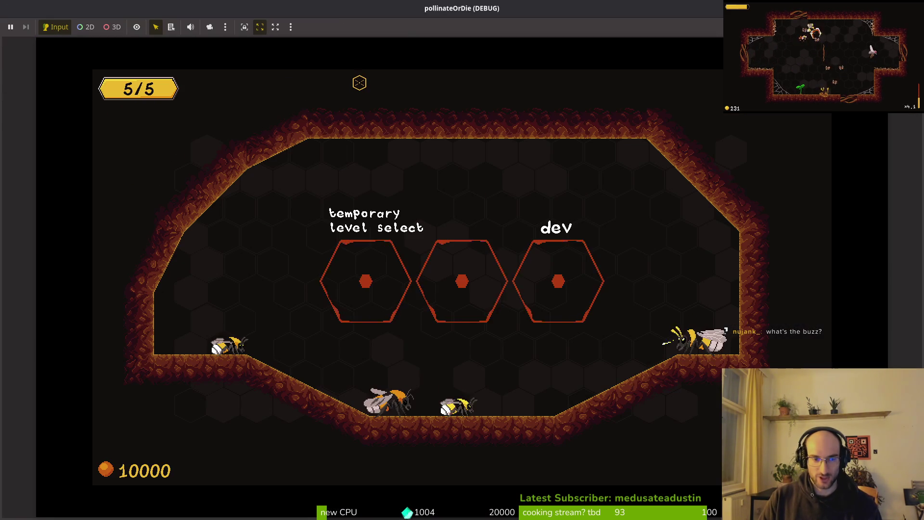
key(a)
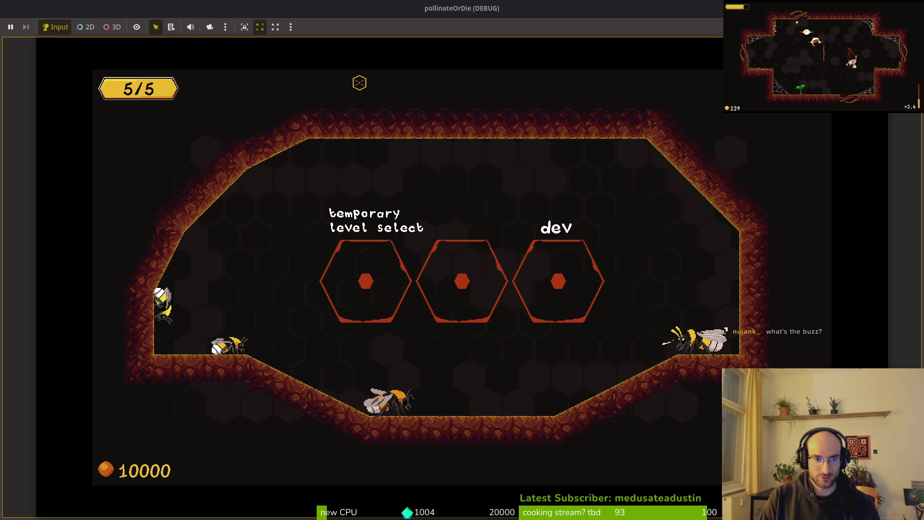
key(w)
key(d)
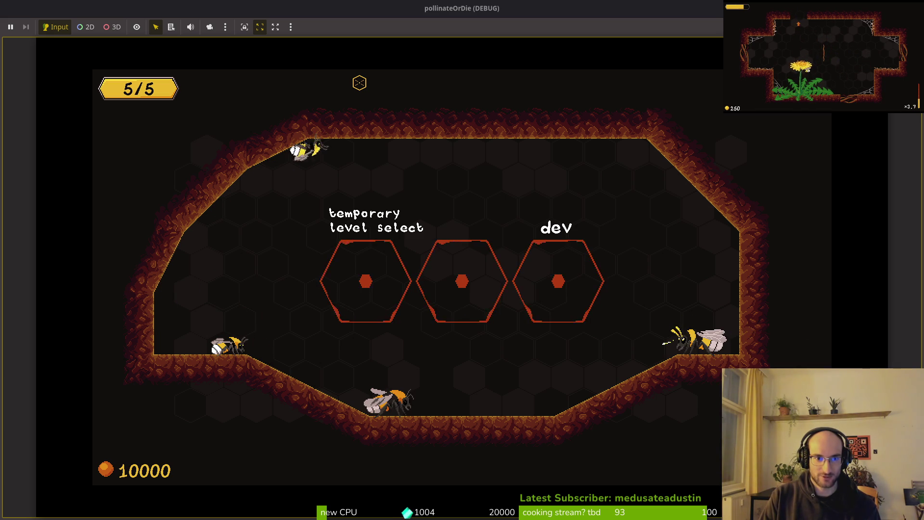
key(d)
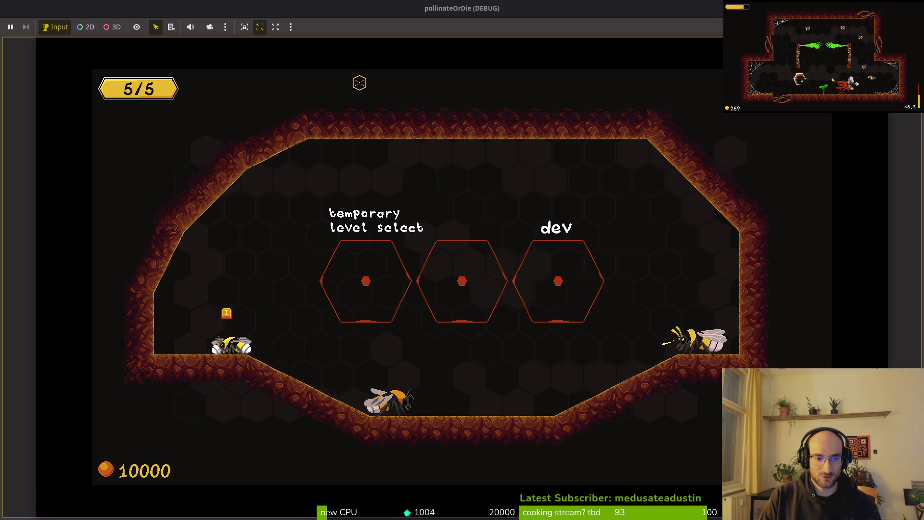
Browse the locked skins in the Skins menu, then return to the editor's resource search
key(Right)
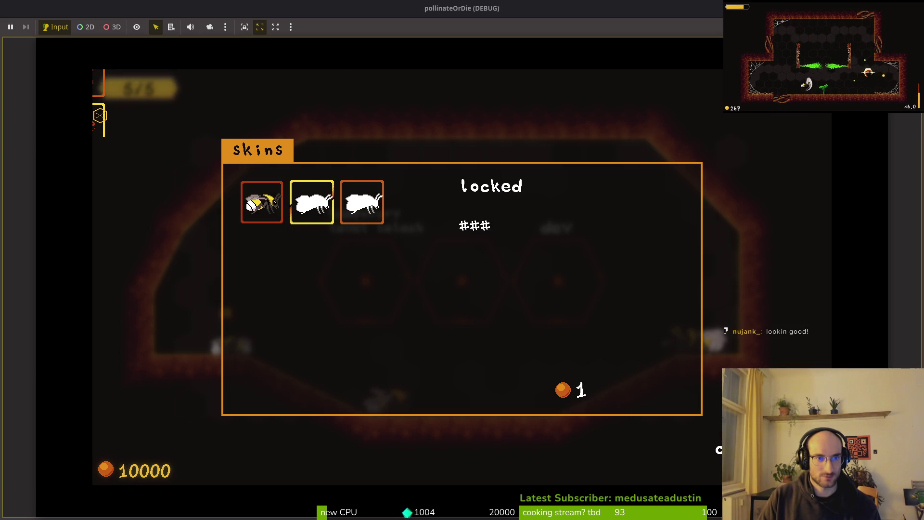
key(Right)
key(Left)
key(Left)
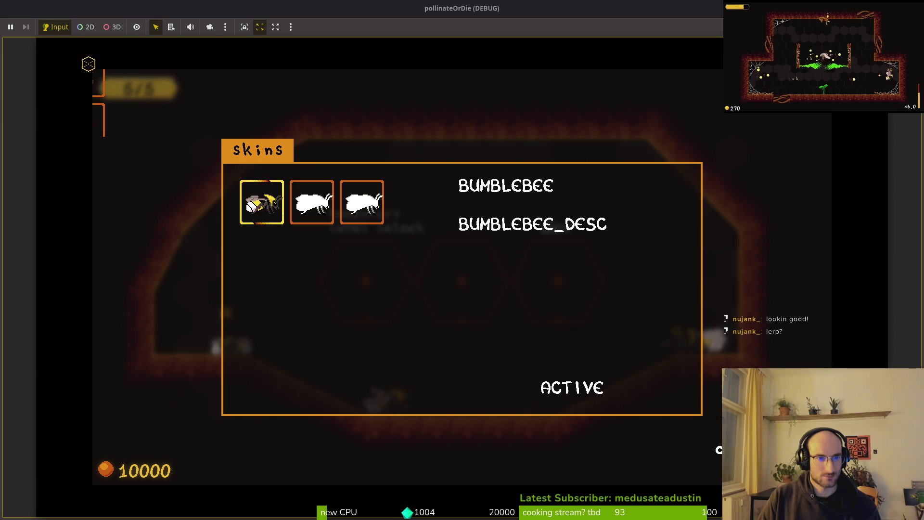
key(Escape)
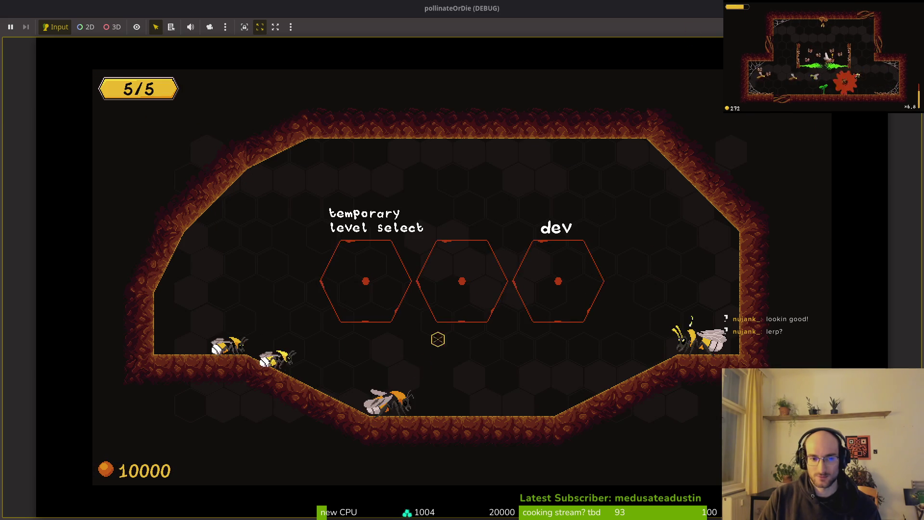
key(alt+Tab)
key(ctrl+shift+o)
Quick-open shop_overlay.tscn and view its Local node tree with backup and buffs collapsed
text(shop_over)
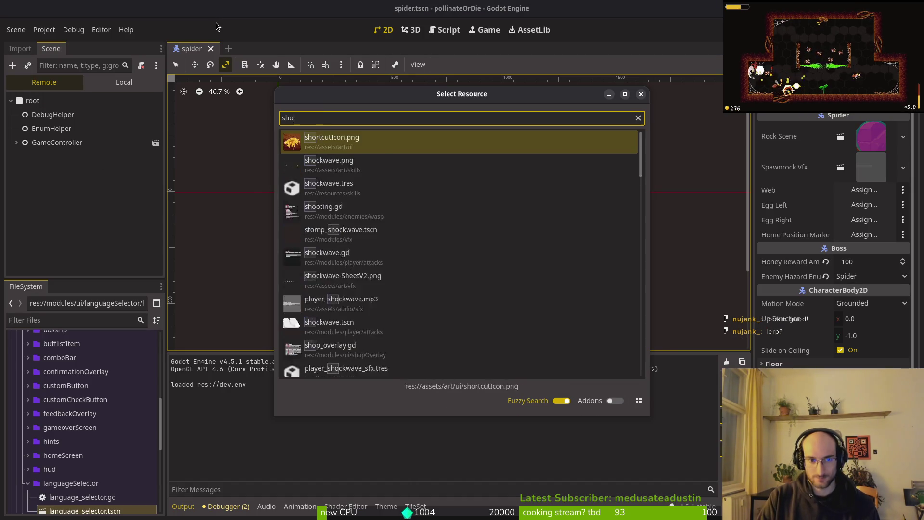
key(Return)
click(124, 82)
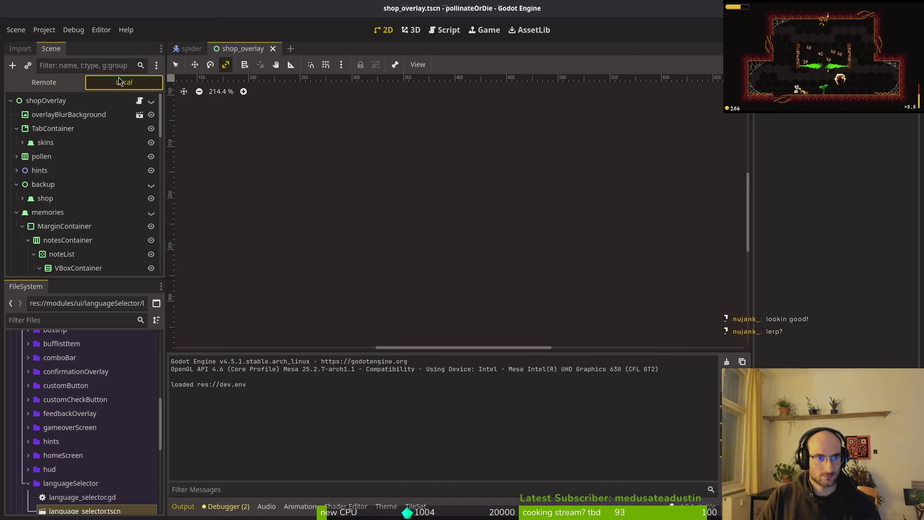
click(16, 185)
click(16, 212)
Delete the memories and buffs tab nodes and run the game to test
click(48, 186)
click(48, 199)
shift+click(72, 212)
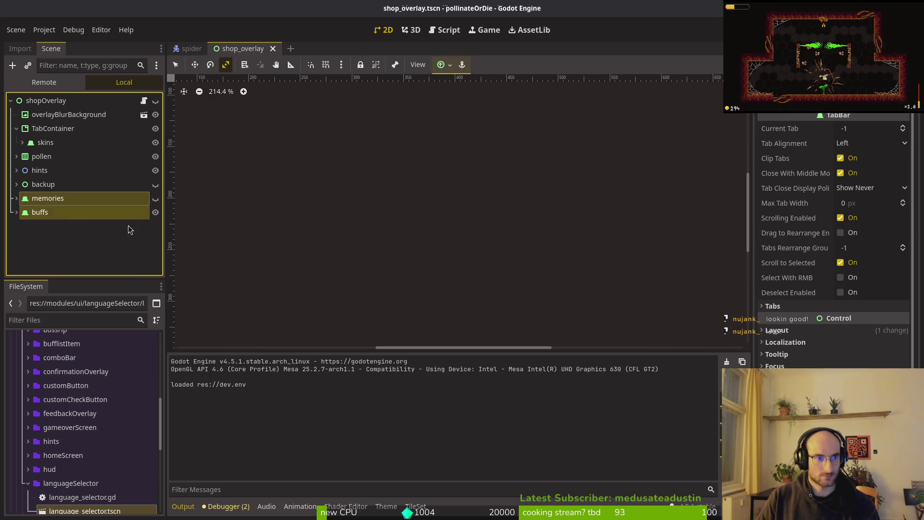
key(Delete)
key(Return)
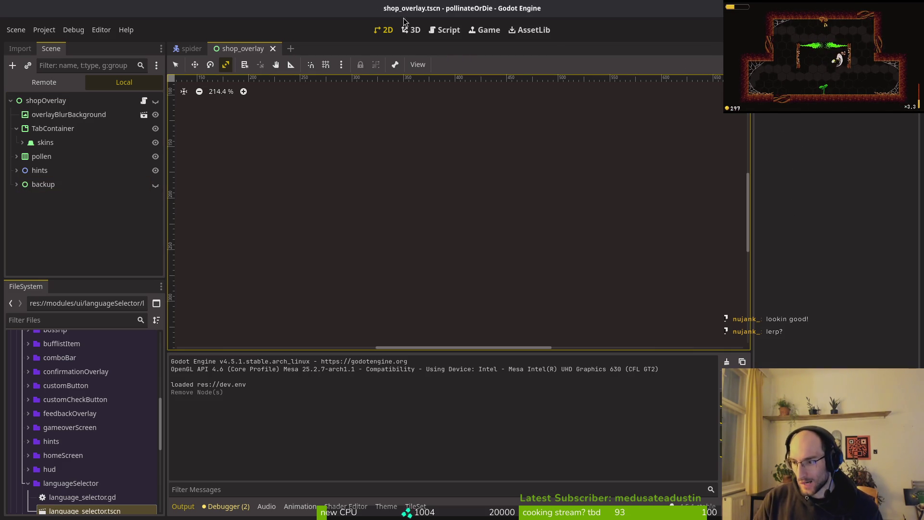
key(F5)
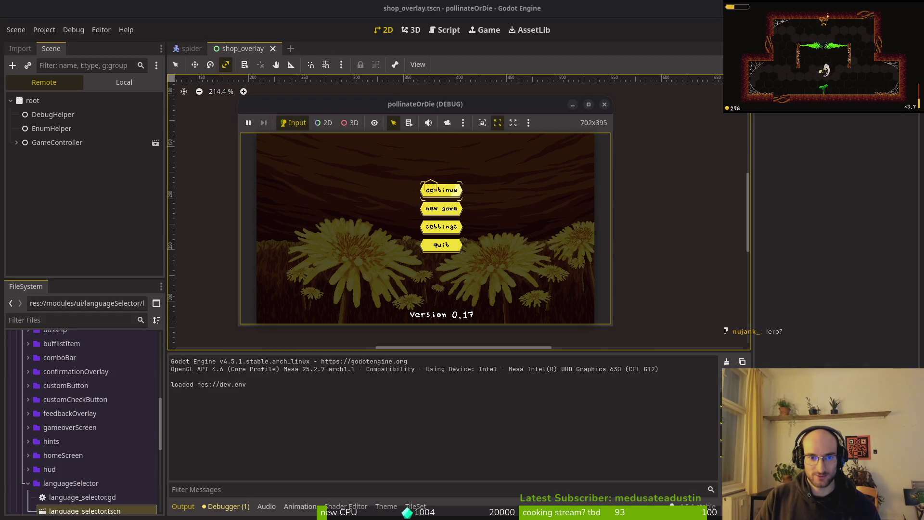
Start the game full-screen and buy the Orangebutt and Ghostbee skins in the skins menu
double_click(399, 104)
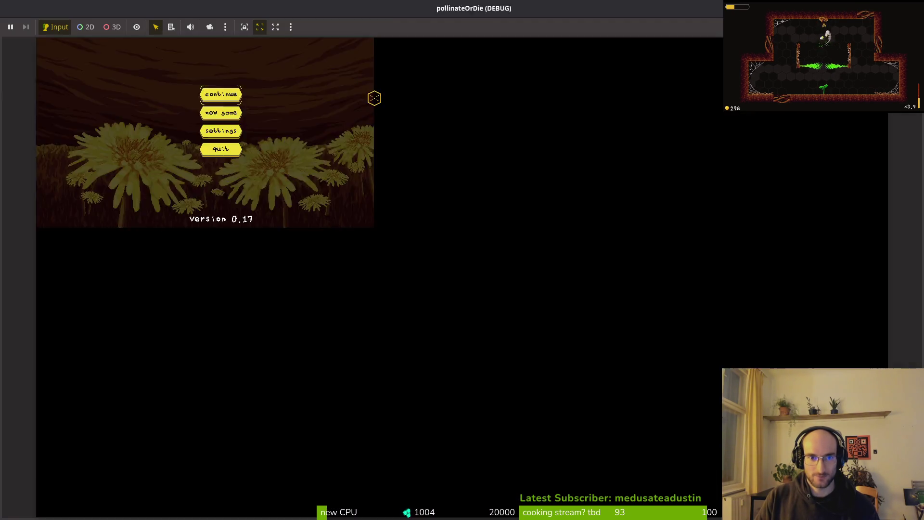
key(Return)
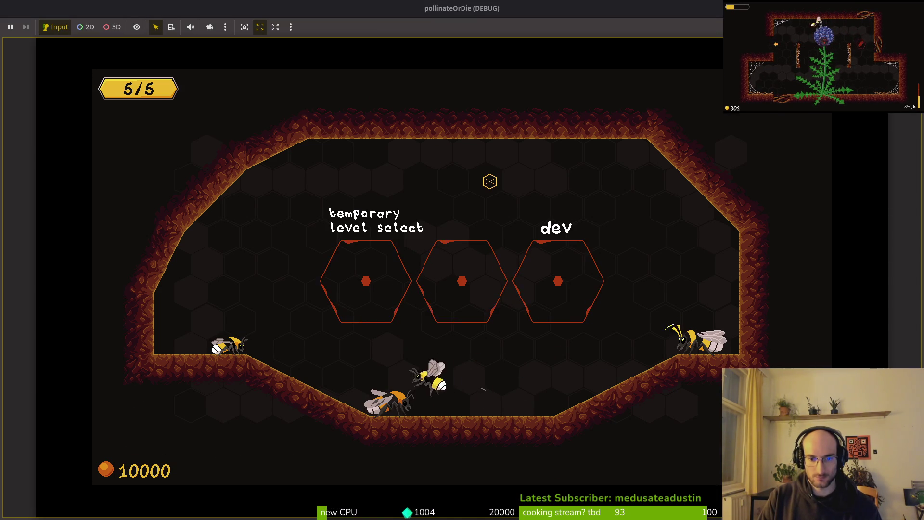
key(e)
key(Right)
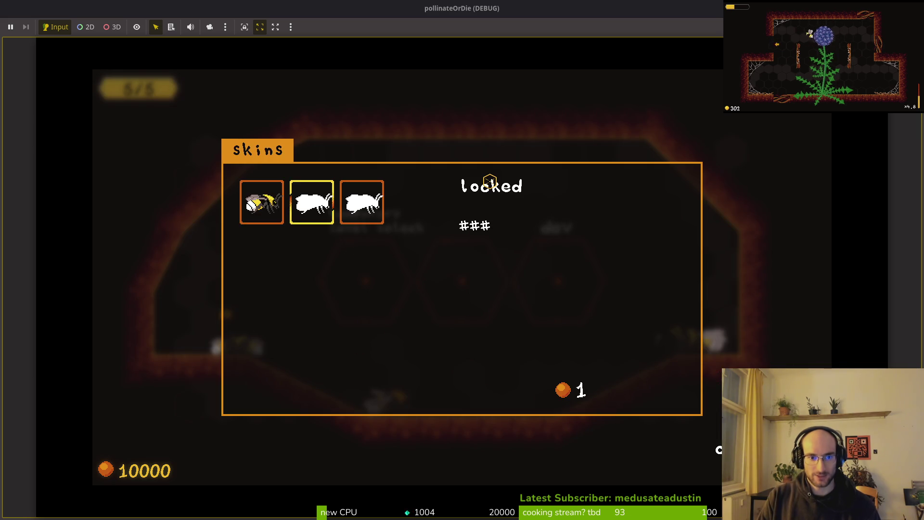
key(Return)
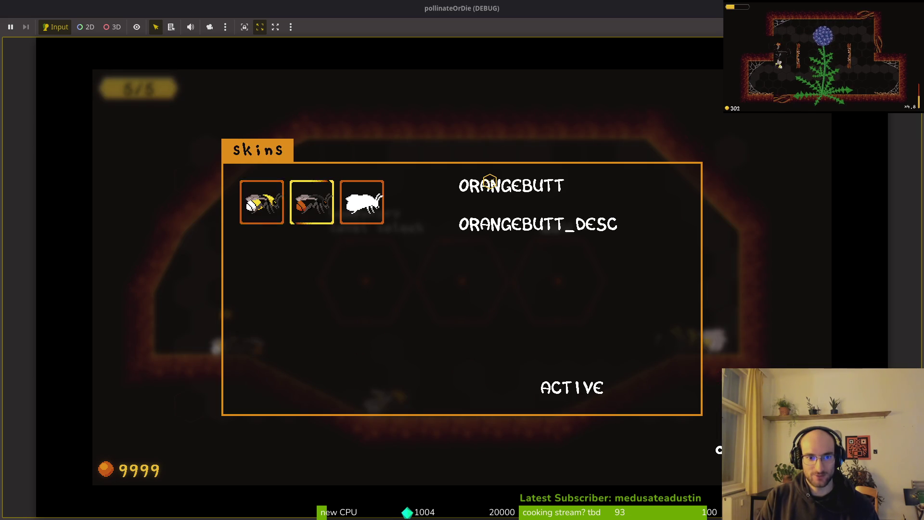
key(Escape)
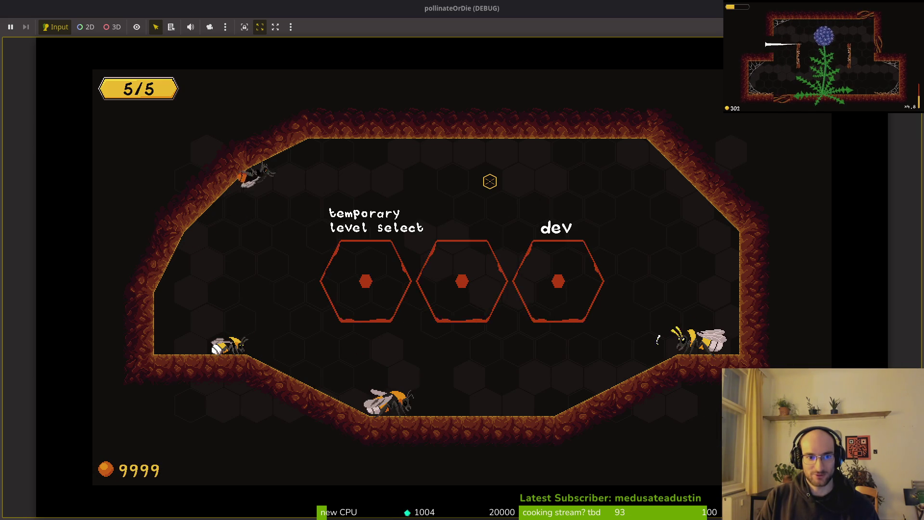
key(e)
key(Right)
key(Right)
key(Return)
key(Escape)
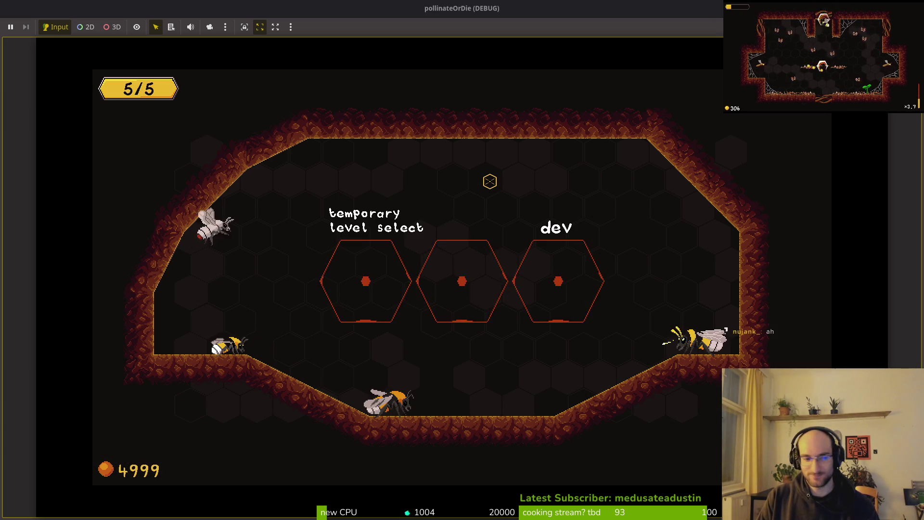
Browse the codex enemy entries to the wasp, then the buffs down to the 5% slash buff
key(Tab)
key(Right)
key(Right)
key(Tab)
key(Tab)
key(Up)
key(e)
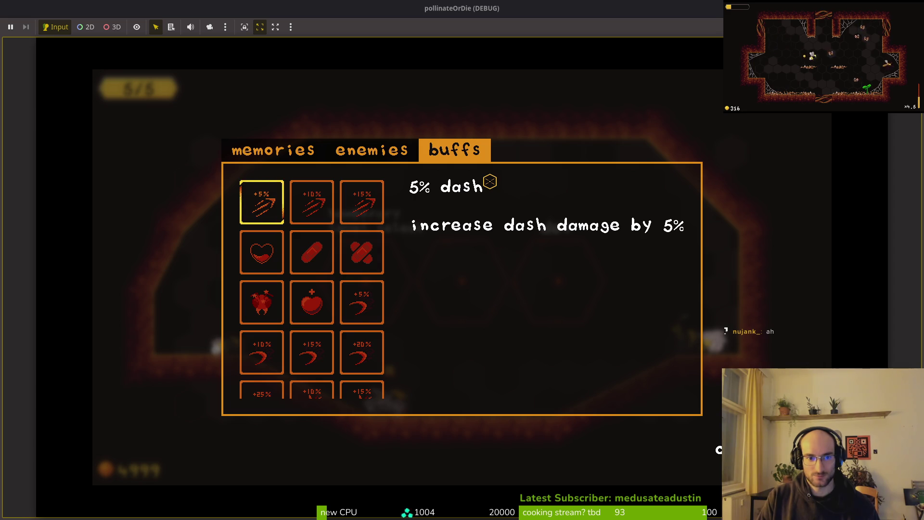
key(Down)
key(Right)
key(Down)
key(Right)
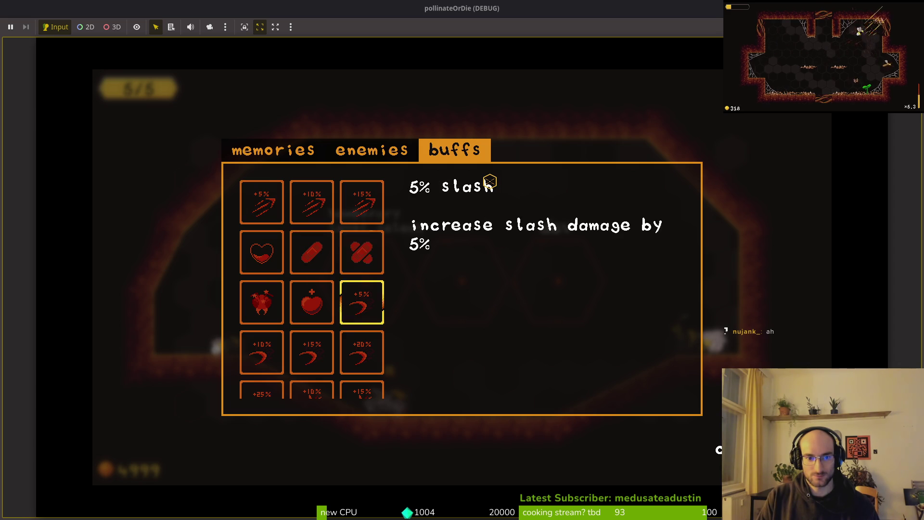
key(Tab)
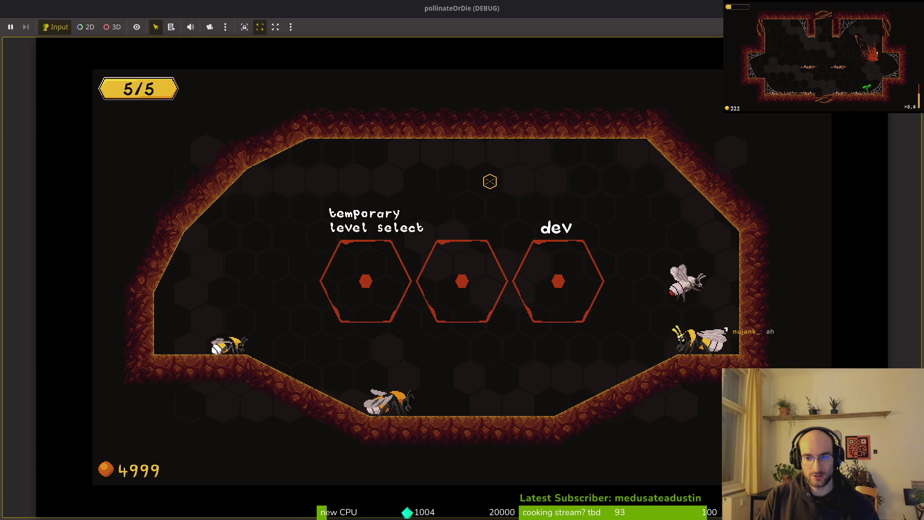
Buy the increase health upgrade for 100 pollen, raising health to 7/7
key(Tab)
key(Return)
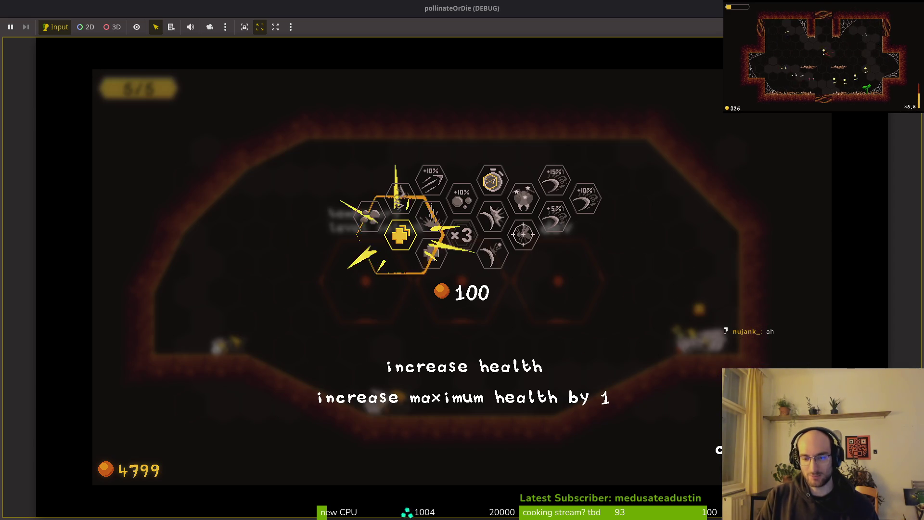
key(Tab)
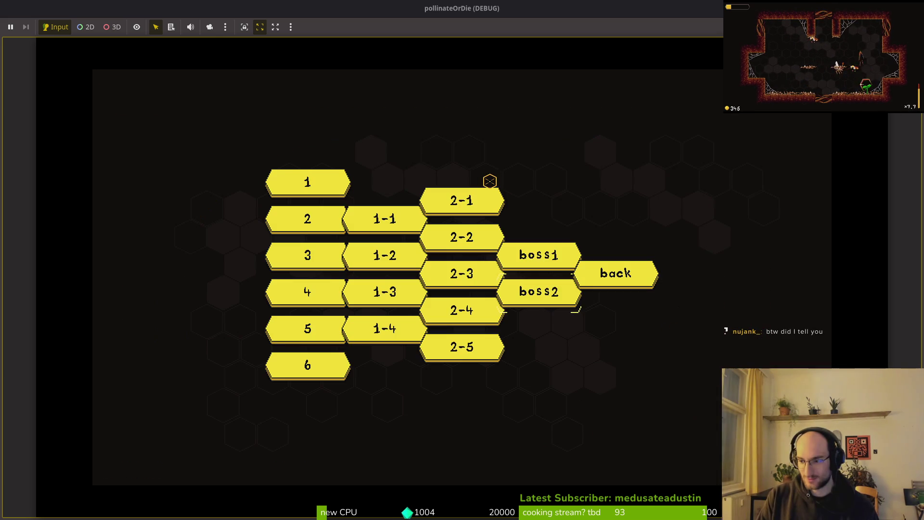
Fight the boss2 spider, dodging falling rocks and attacking it at the web centre
key(Return)
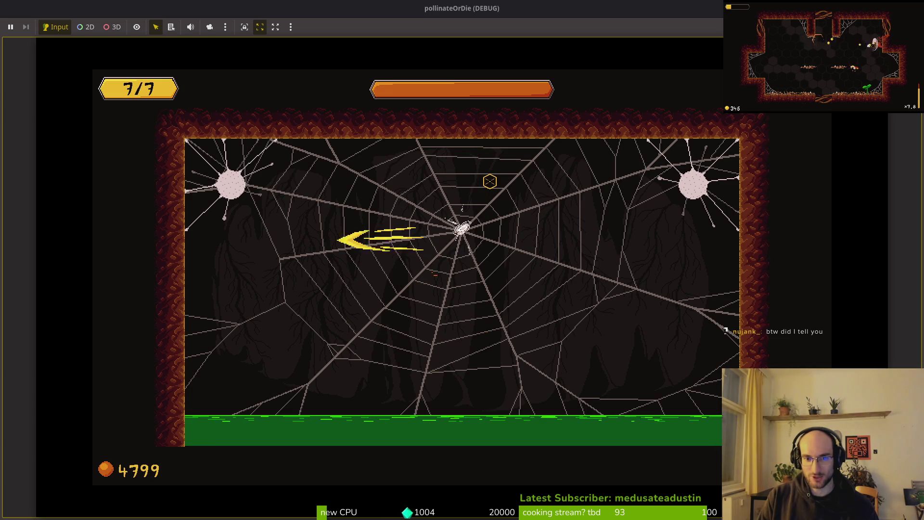
key(d)
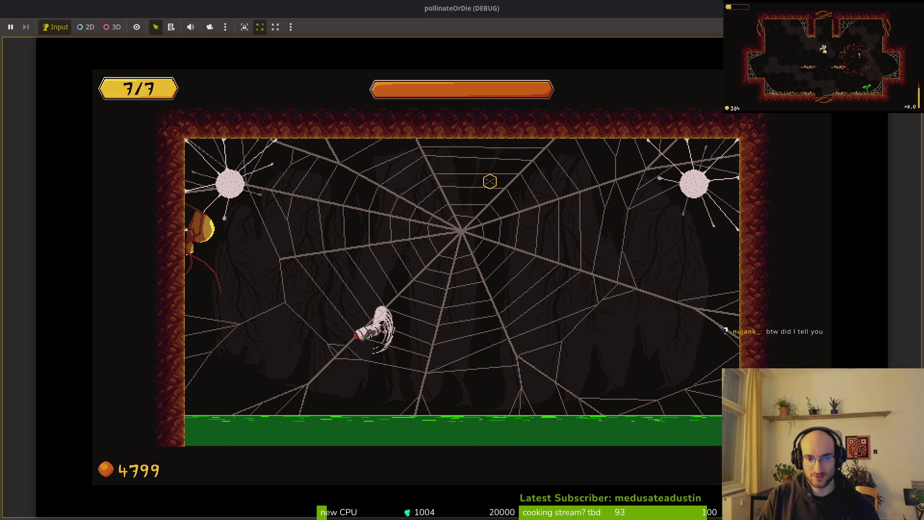
key(w)
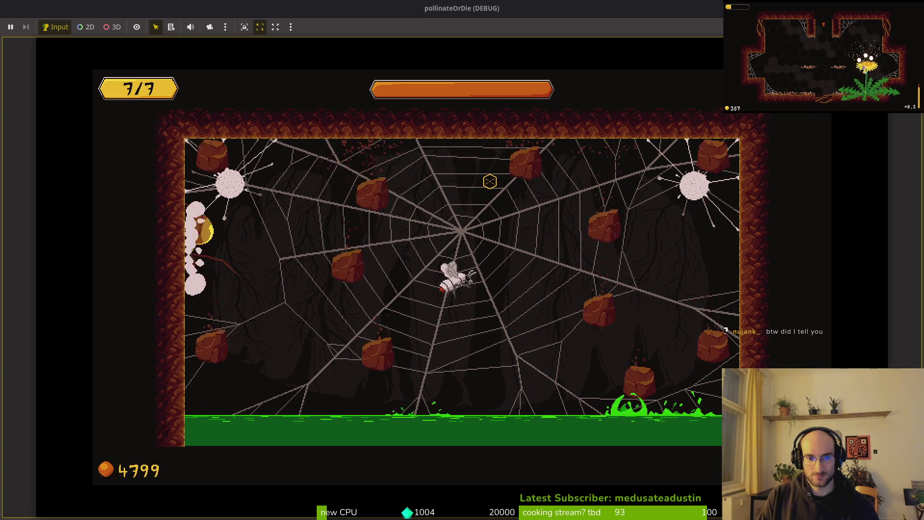
key(d)
key(a)
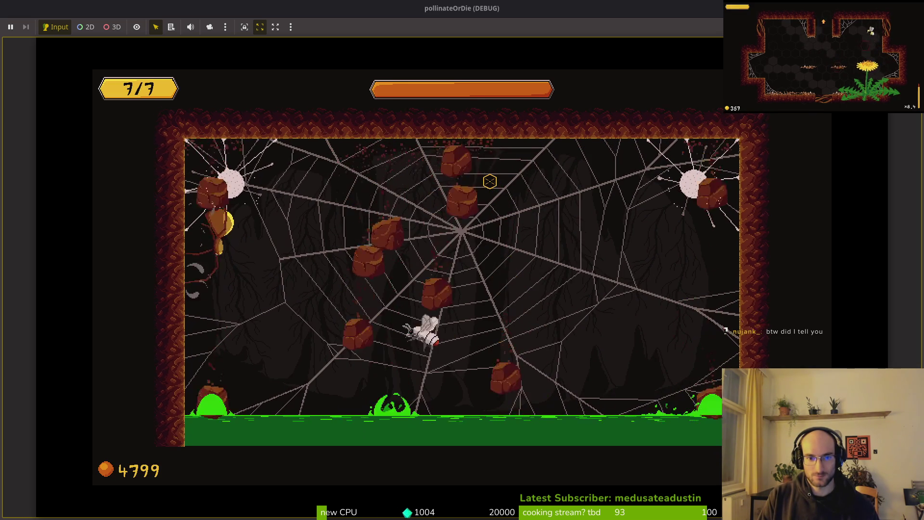
key(w)
key(d)
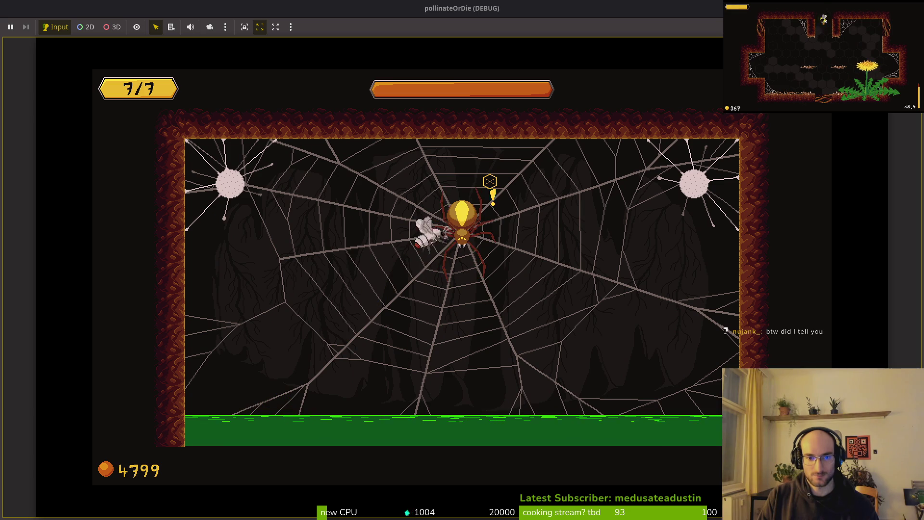
key(s)
Quit to the main menu from the pause menu and stop the game with F8
key(Escape)
key(Down)
key(Down)
key(Down)
key(Return)
key(Left)
key(Return)
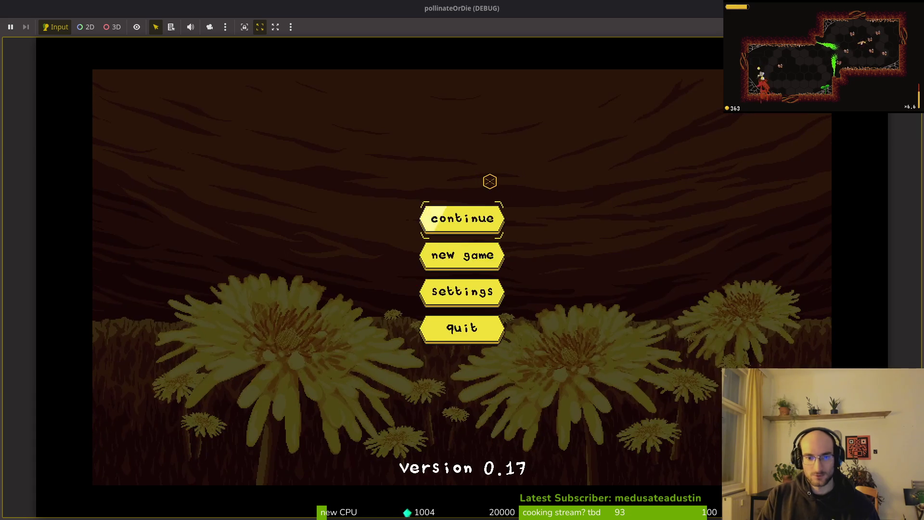
key(F8)
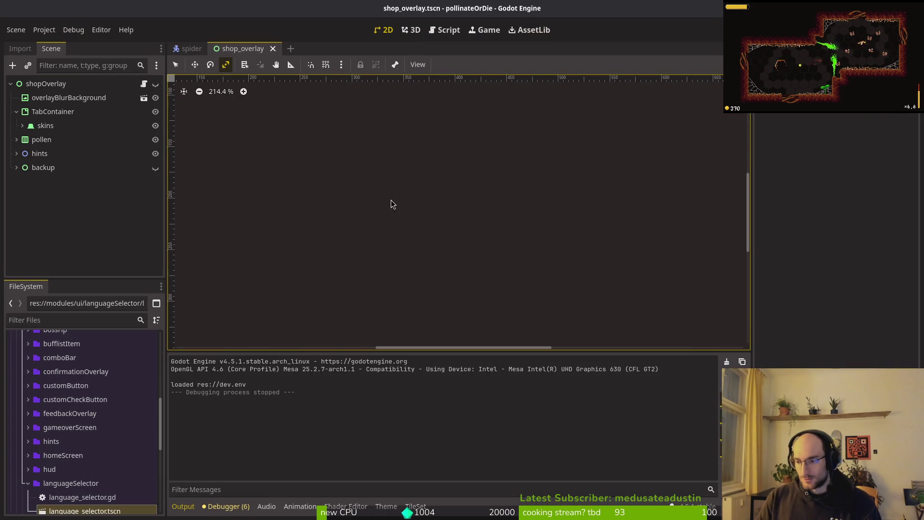
In the terminal, review the pending changes in tig's status view
key(super+2)
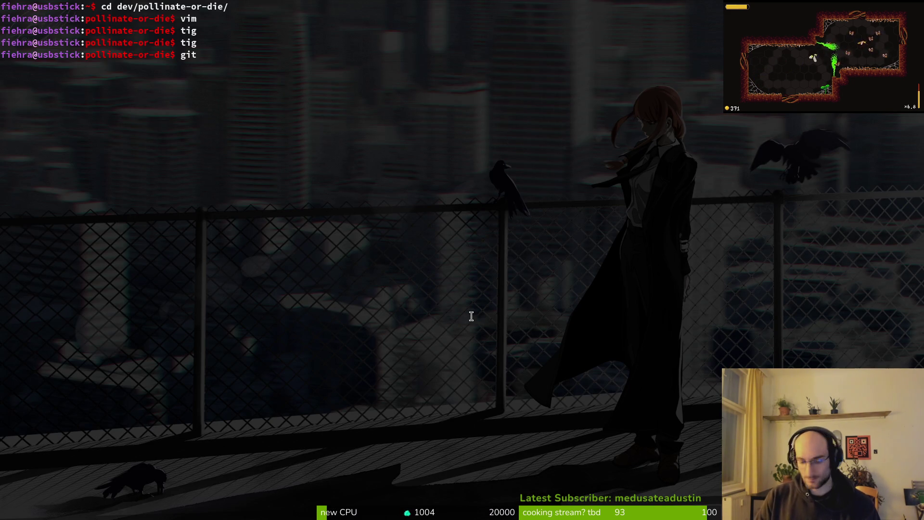
text(tig)
key(Return)
key(s)
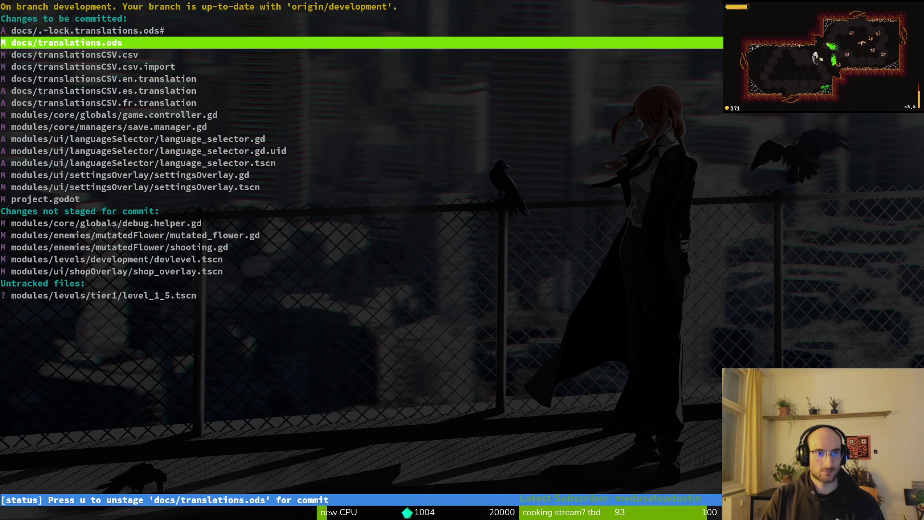
key(q)
key(q)
Reopen tig and inspect the debug.helper.gd diff line by line
text(git)
key(ctrl+c)
key(Up)
key(Return)
key(s)
key(Down)
key(Down)
key(Down)
key(Return)
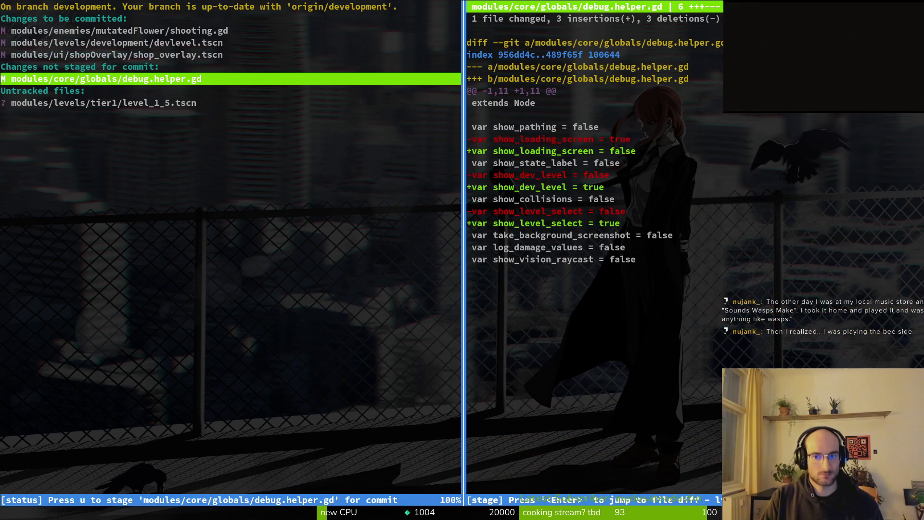
key(Down)
key(Down)
key(q)
key(q)
Commit the mutated flower files with the 'WIP mutated flower aim' message
text(git commit -m "WIP mutated lf)
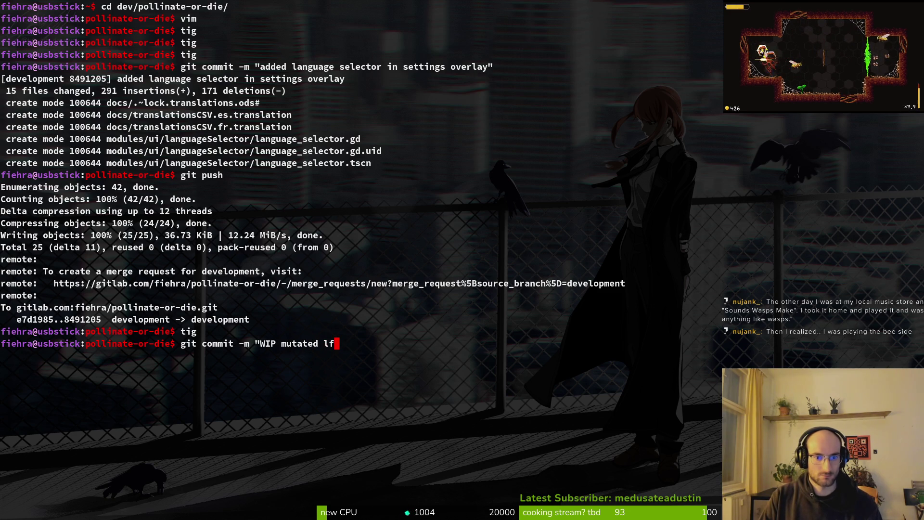
text(lower aim")
key(Return)
text(git push)
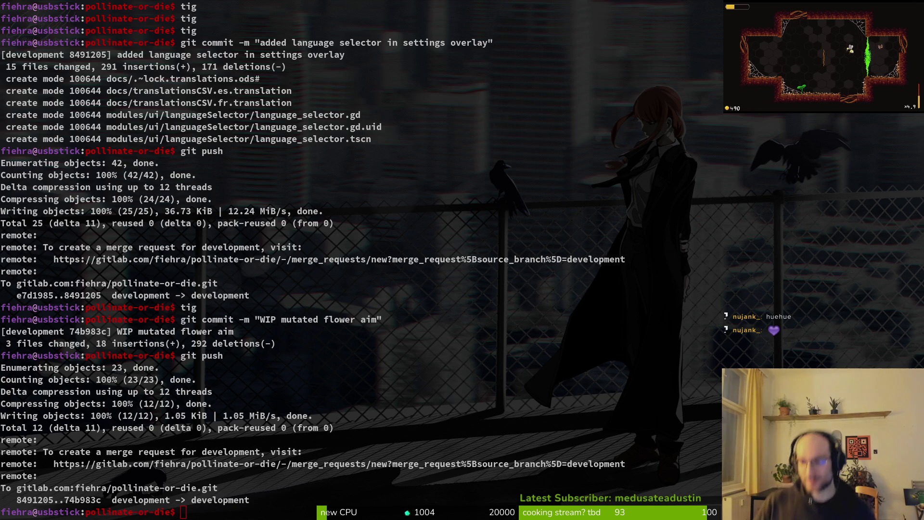
Clear the terminal and recheck the unstaged debug.helper.gd change in tig
text(clear)
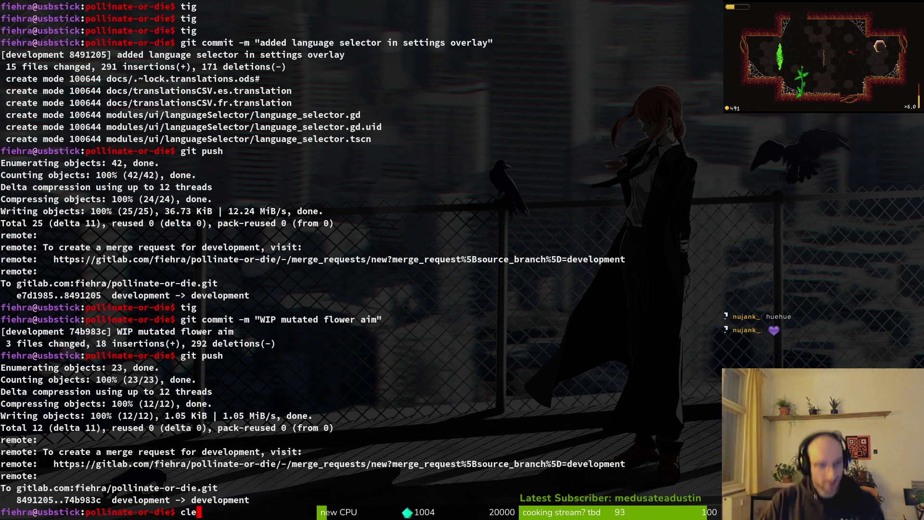
key(Return)
text(ti)
key(Return)
text(tig)
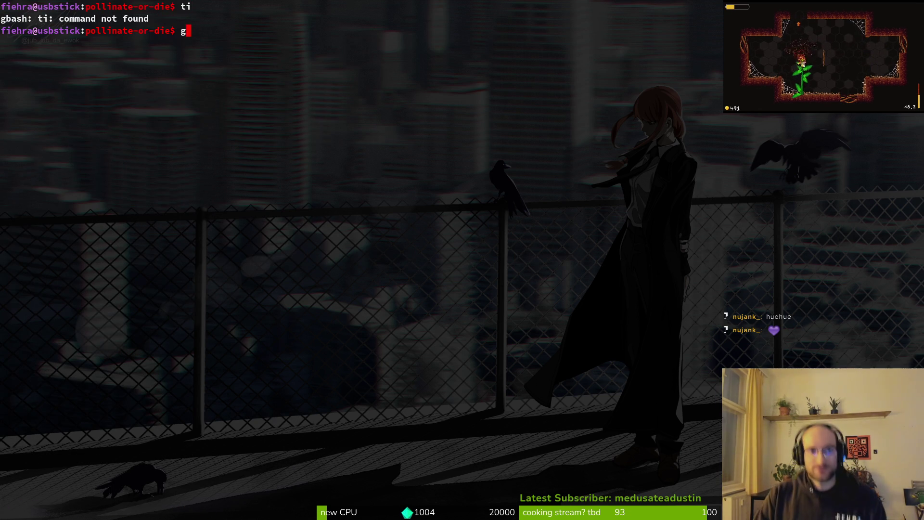
key(Return)
key(Down)
key(q)
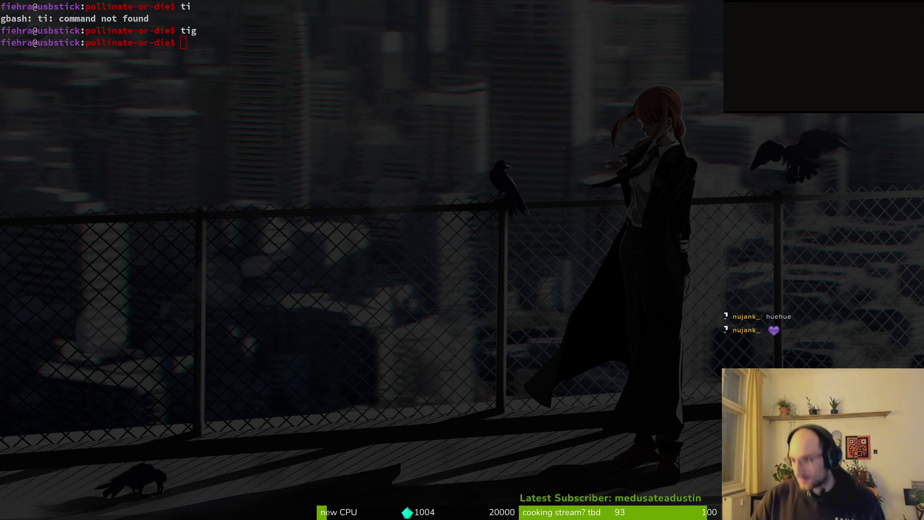
Glance at translations.ods, the sprite editor, and the browser's French/Spanish 'language' translation answer
key(alt+Tab)
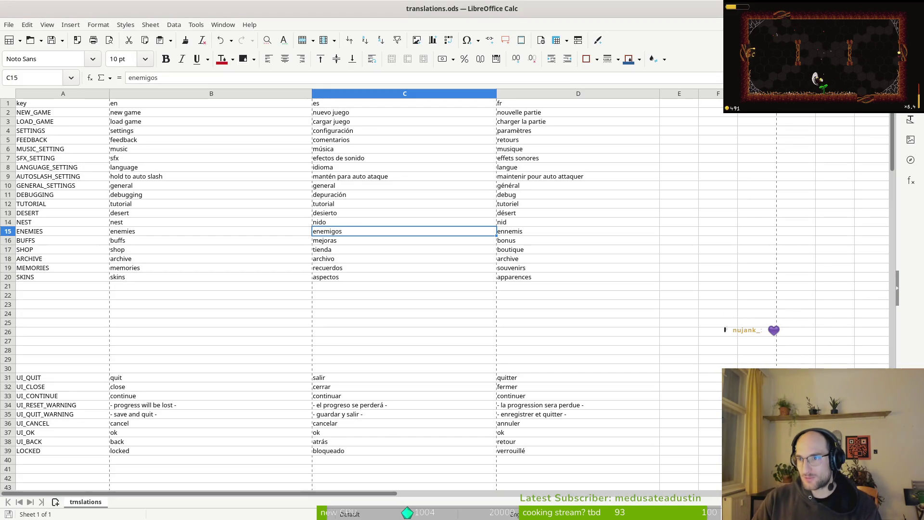
key(alt+Tab)
key(alt+Tab)
key(g)
key(alt+Tab)
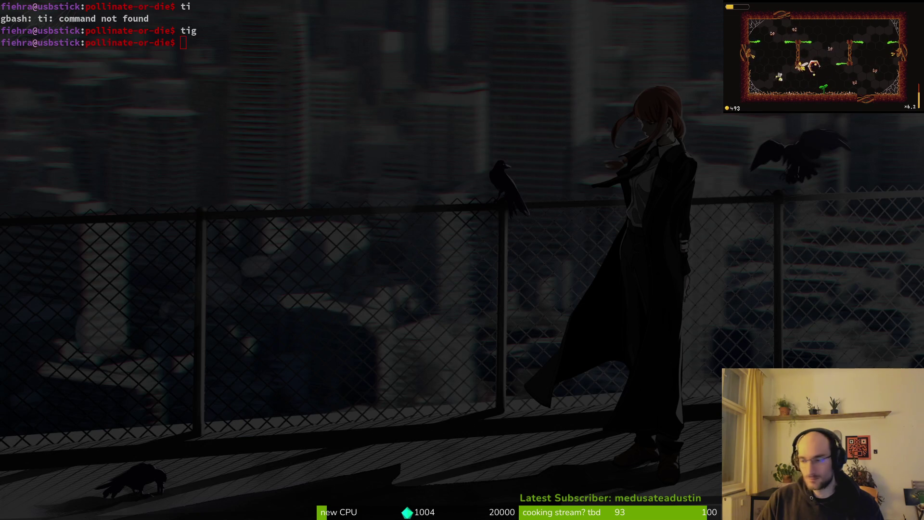
key(alt+Tab)
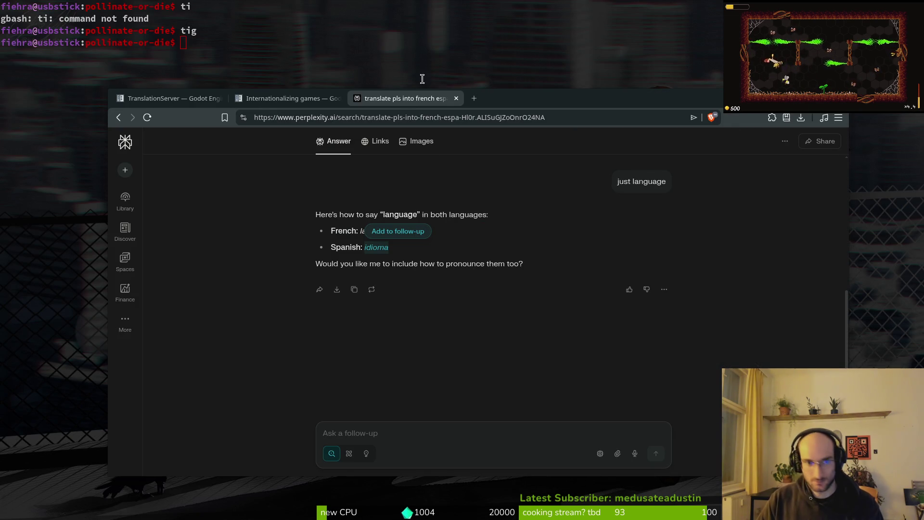
key(alt+Tab)
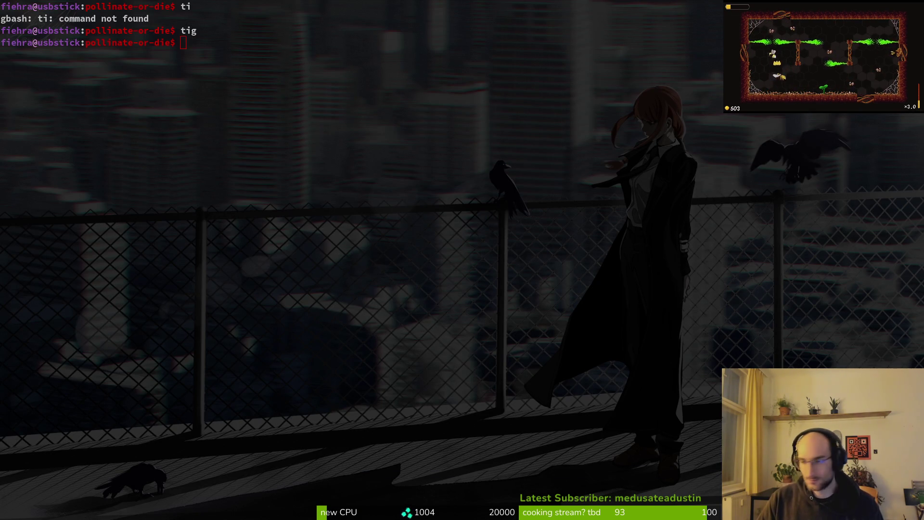